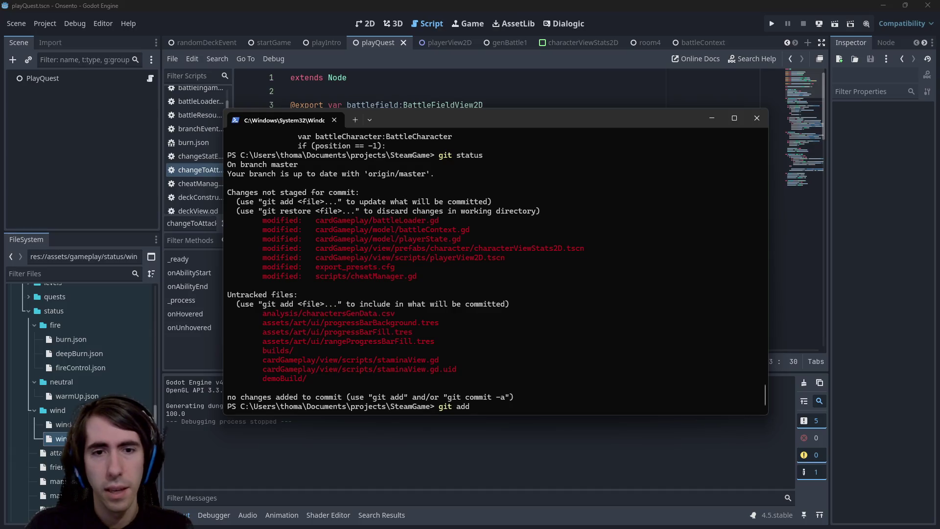
# Step: Stage assets/art/ui/, the staminaView* scripts and cardGameplay with git add
pyautogui.moveTo(287, 341); pyautogui.dragTo(430, 339)
pyautogui.rightClick(431, 339)
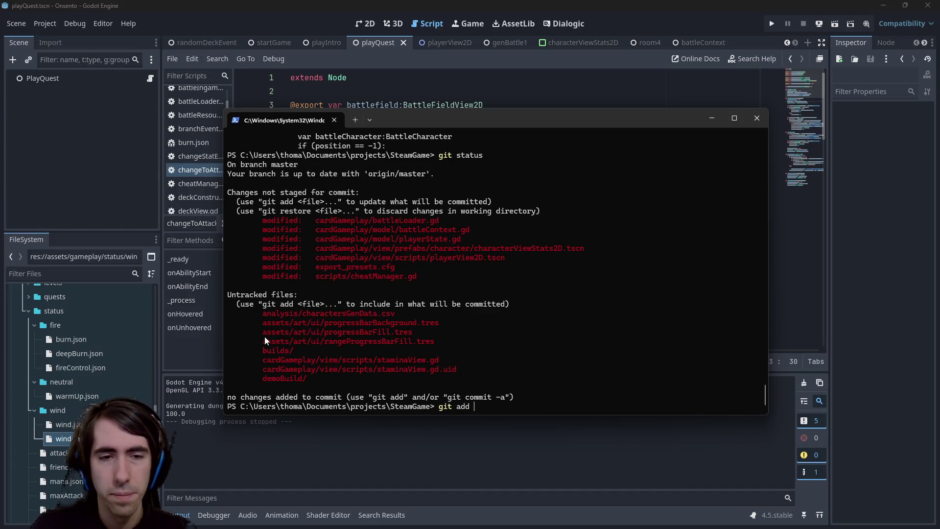
pyautogui.moveTo(261, 331)
pyautogui.mouseDown()
pyautogui.moveTo(325, 332)
pyautogui.moveTo(297, 333)
pyautogui.mouseUp()
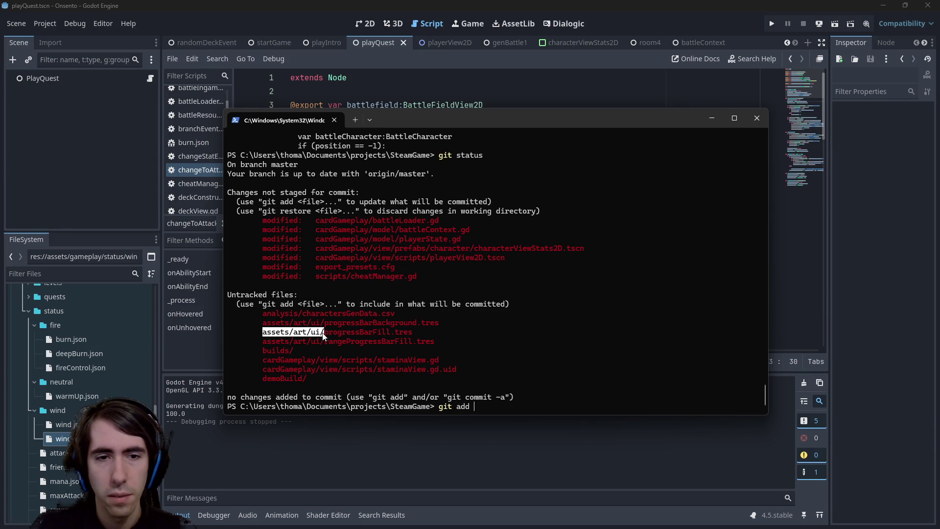
pyautogui.rightClick(297, 333)
pyautogui.rightClick(402, 307)
pyautogui.moveTo(259, 360)
pyautogui.mouseDown()
pyautogui.moveTo(436, 359)
pyautogui.moveTo(425, 360)
pyautogui.mouseUp()
pyautogui.rightClick(425, 360)
pyautogui.rightClick(425, 359)
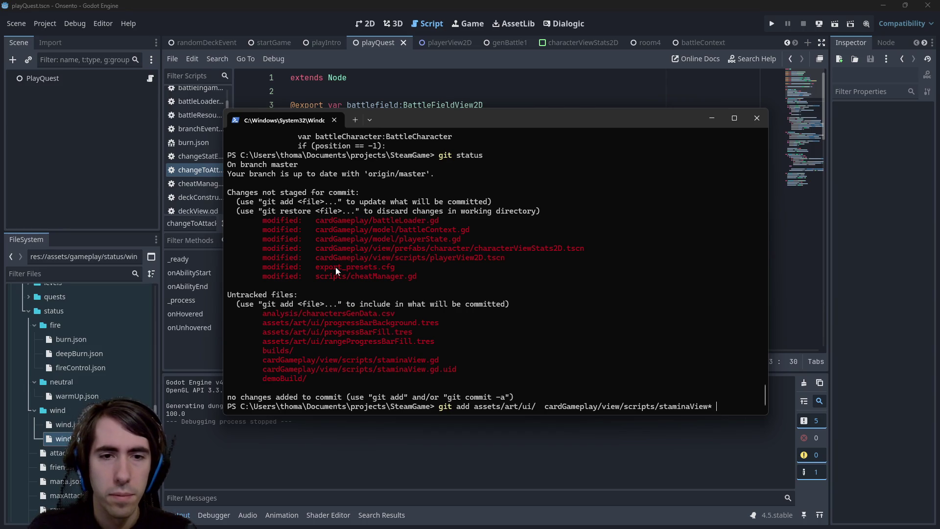
pyautogui.moveTo(309, 221); pyautogui.dragTo(386, 224)
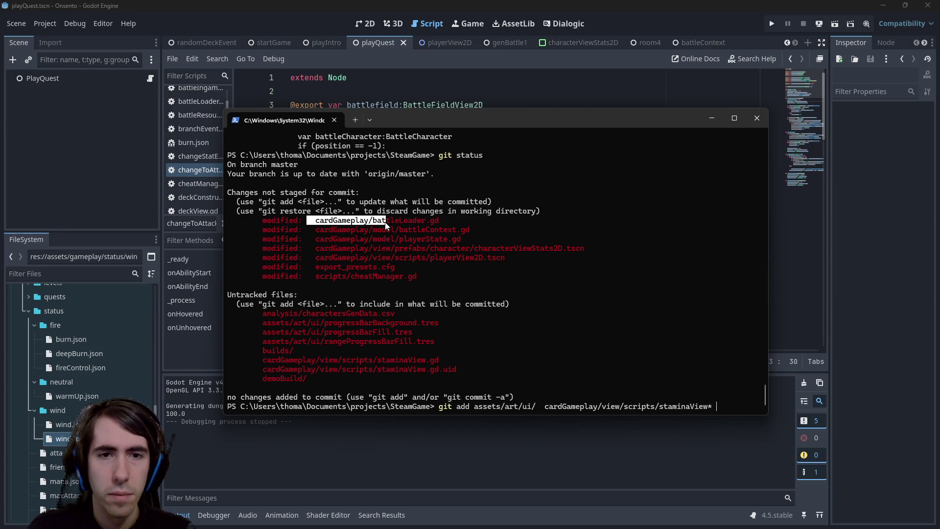
pyautogui.rightClick(367, 227)
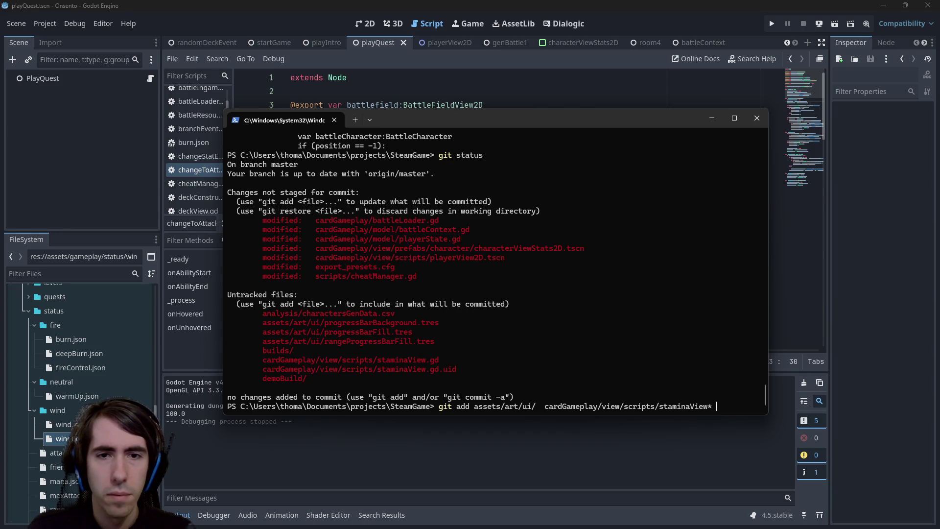
pyautogui.rightClick(451, 200)
pyautogui.press('Return')
# Step: Check the staged files with git status and start a '[MAD-' commit message
pyautogui.write('git statu')
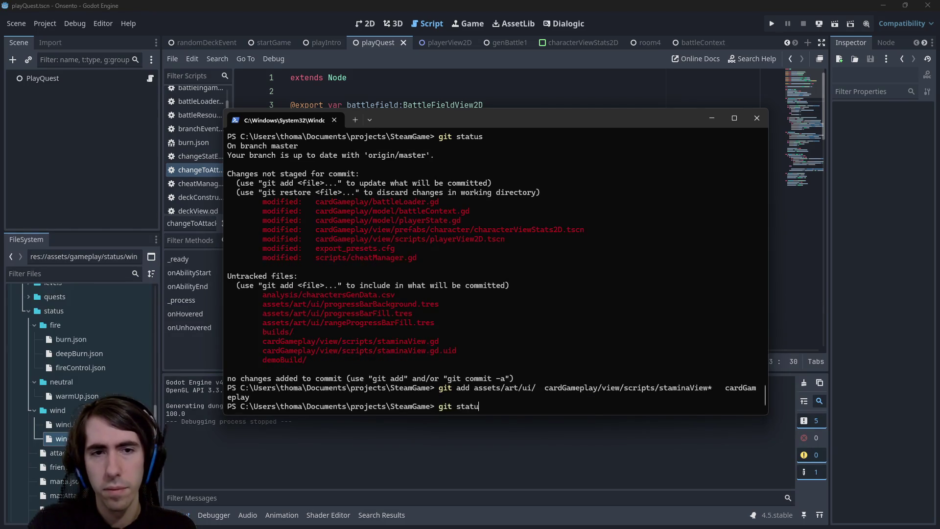
pyautogui.write('s')
pyautogui.press('Return')
pyautogui.write('g')
pyautogui.write('commit -m ""')
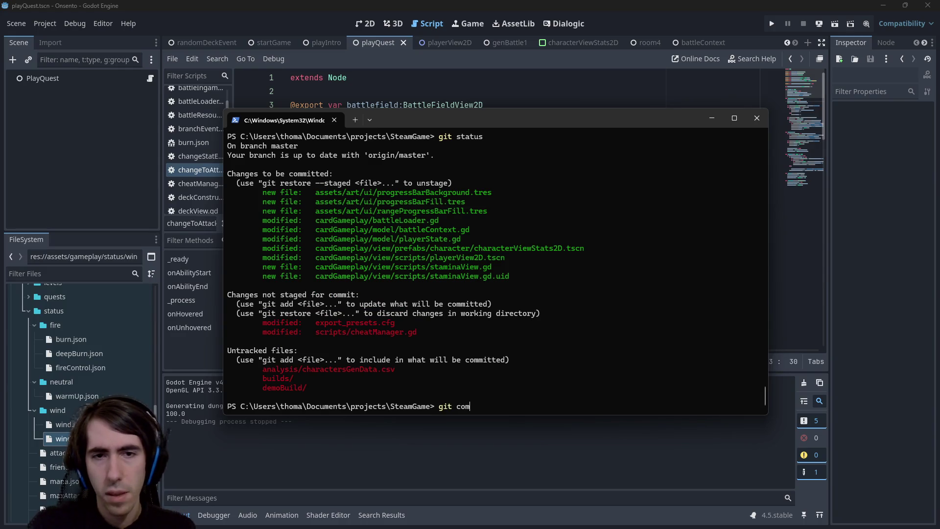
pyautogui.write('[MAD-')
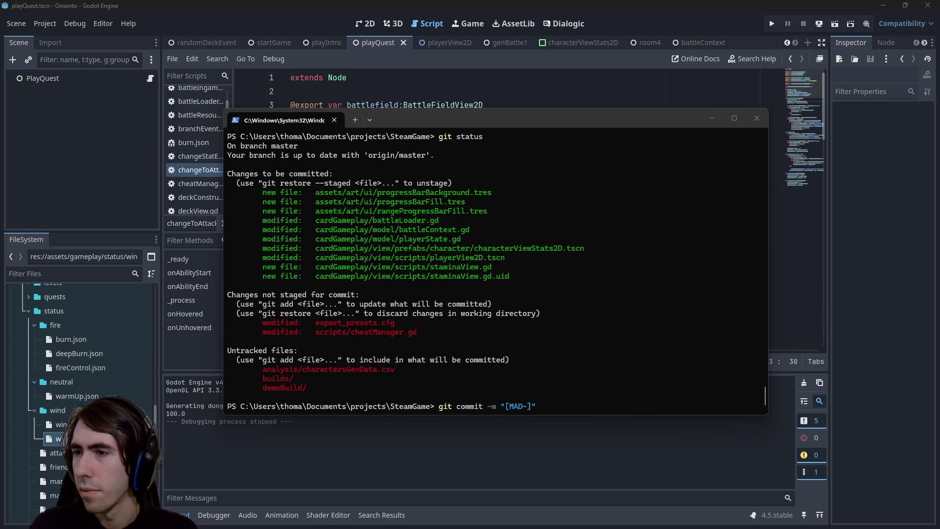
# Step: Commit as '[MAD-222] Stamina added, sideline characters can be healed, characters now keep their health between battle'
pyautogui.write('222')
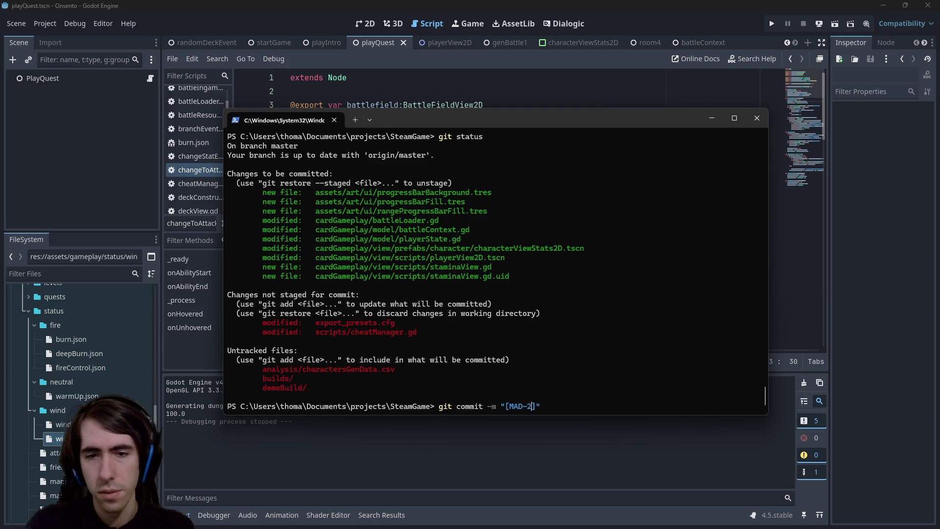
pyautogui.press('Right')
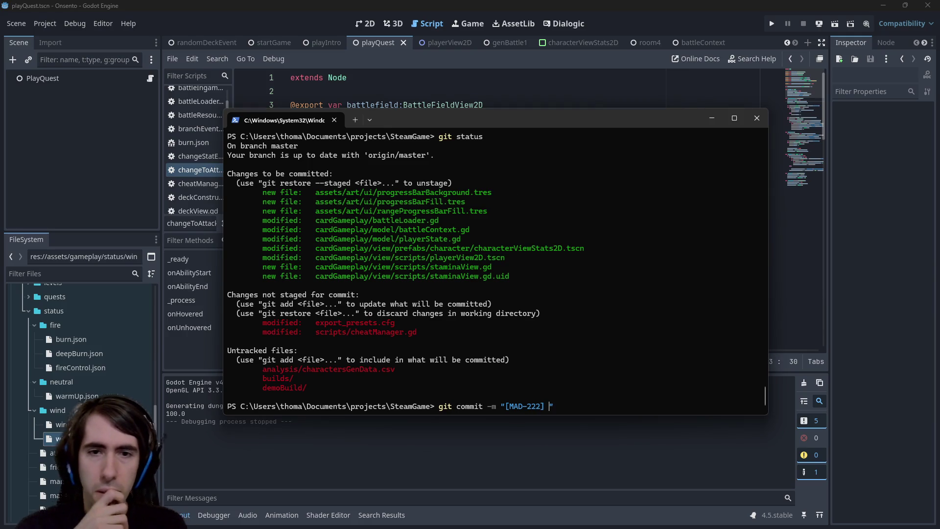
pyautogui.write('Stam')
pyautogui.write('ina added, char')
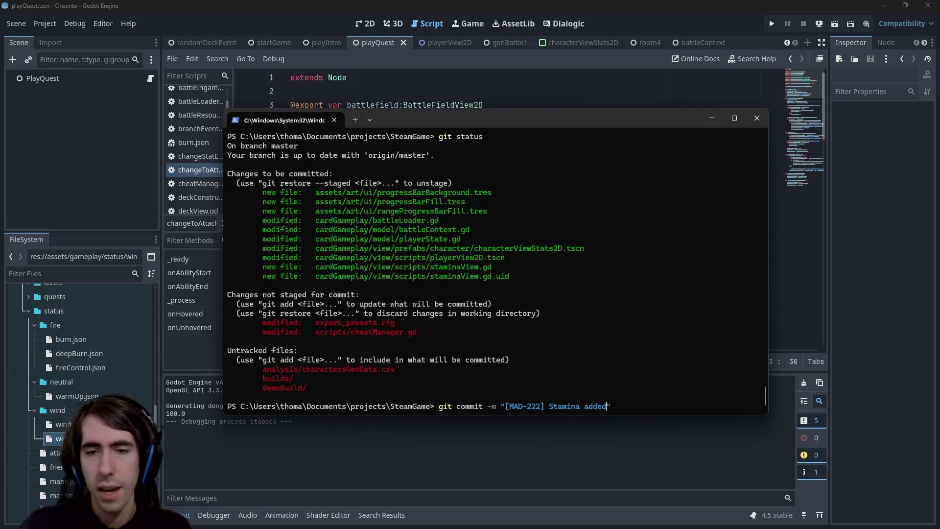
pyautogui.write('acters can be healed')
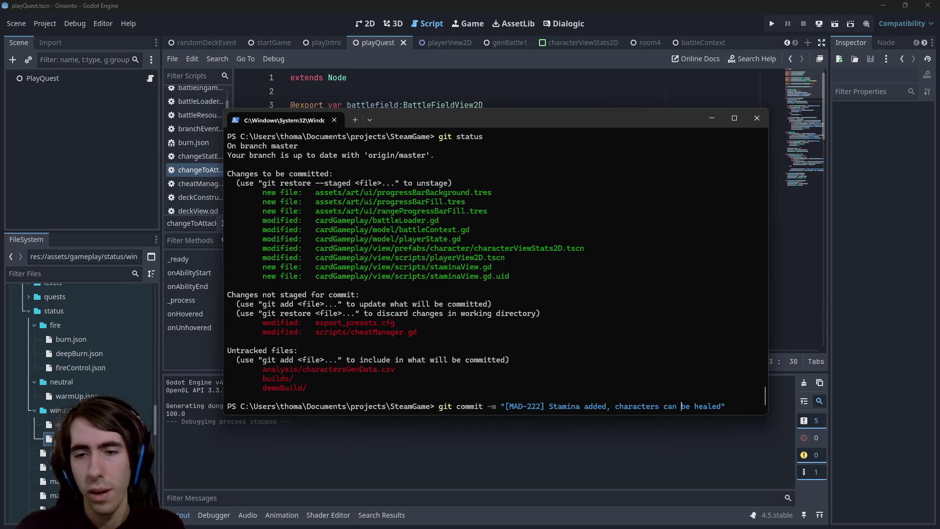
pyautogui.hotkey('ctrl', 'Left')
pyautogui.write('sideline ')
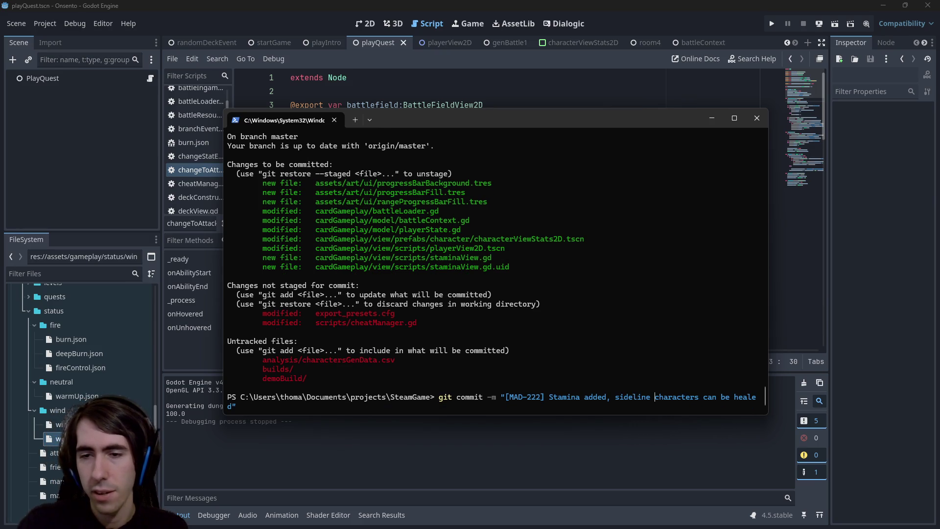
pyautogui.write(',')
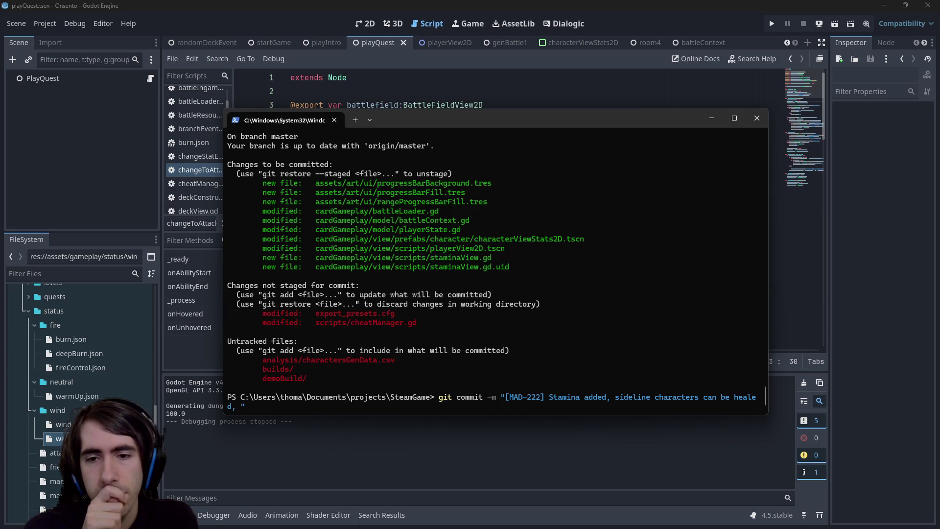
pyautogui.write('character')
pyautogui.write('s now keep their h')
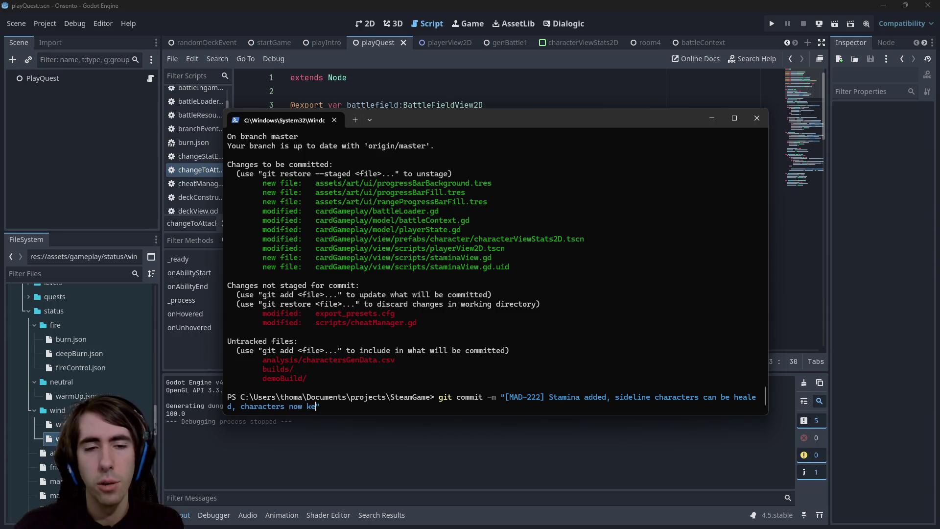
pyautogui.write('ealth ')
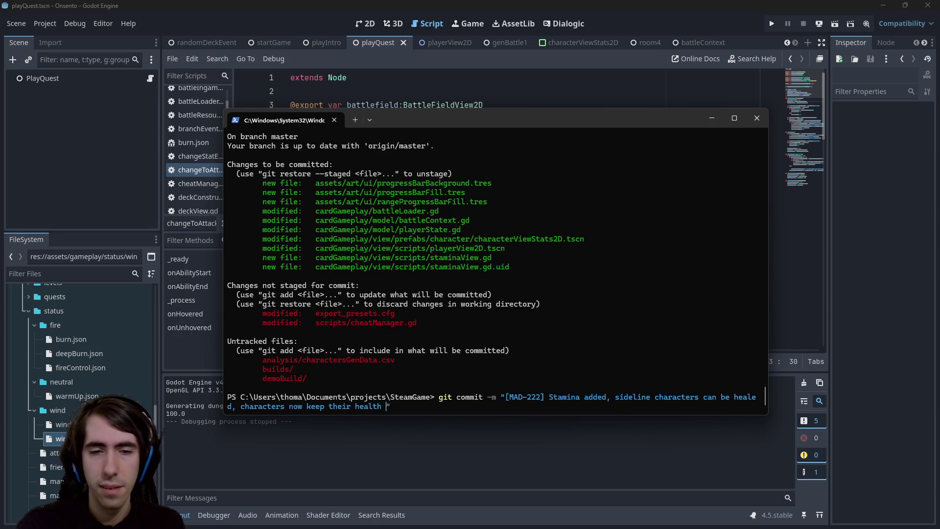
pyautogui.write('between each')
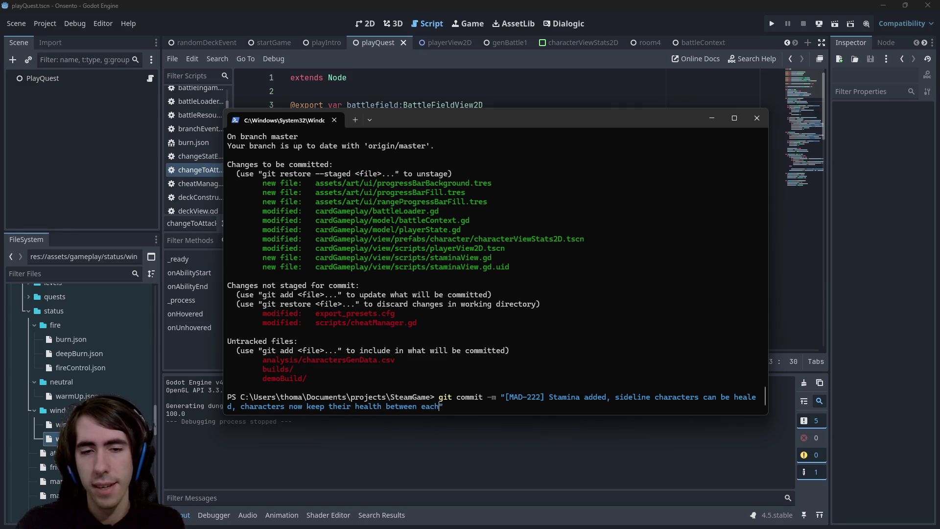
pyautogui.press('BackSpace')
pyautogui.press('BackSpace')
pyautogui.press('BackSpace')
pyautogui.write('battle')
pyautogui.press('Return')
# Step: Push the commit to master and minimize the terminal
pyautogui.write('git push')
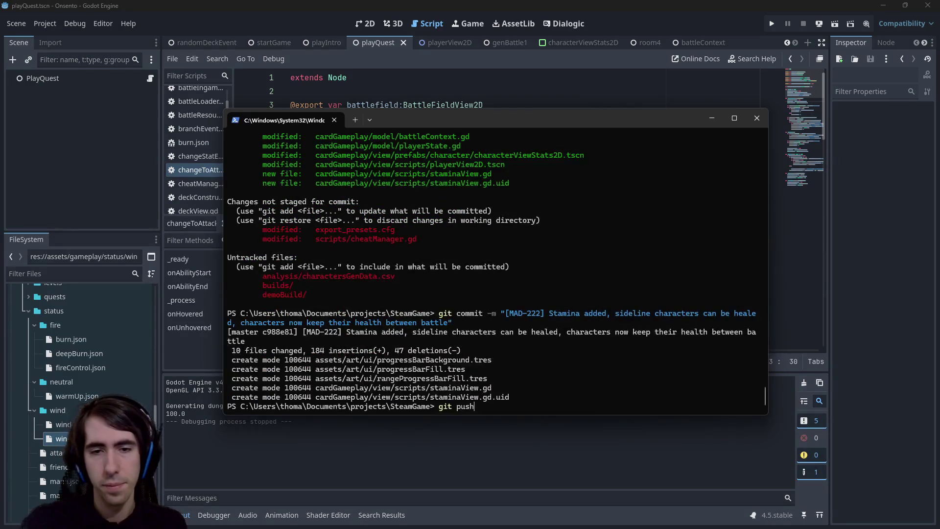
pyautogui.press('Return')
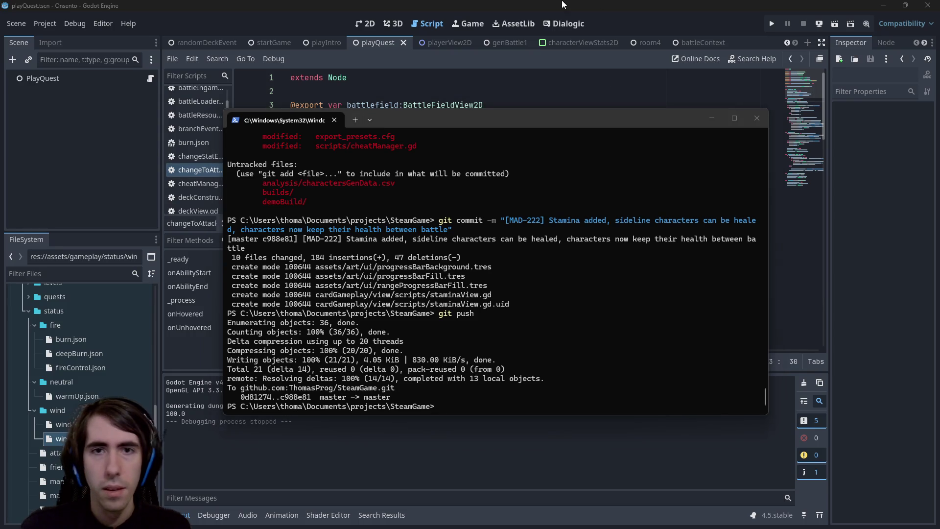
pyautogui.click(503, 253)
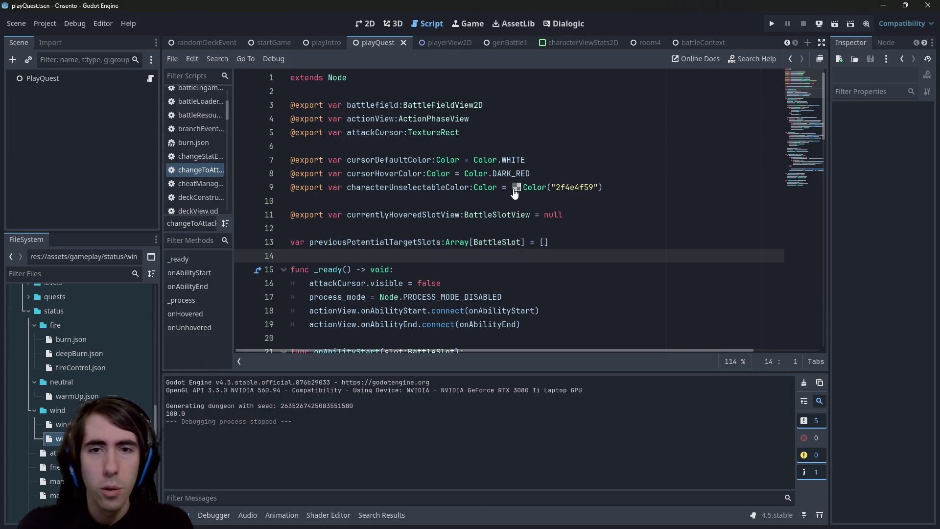
# Step: Open playerDataScript.gd through the quick file search
pyautogui.click(515, 186)
pyautogui.click(447, 177)
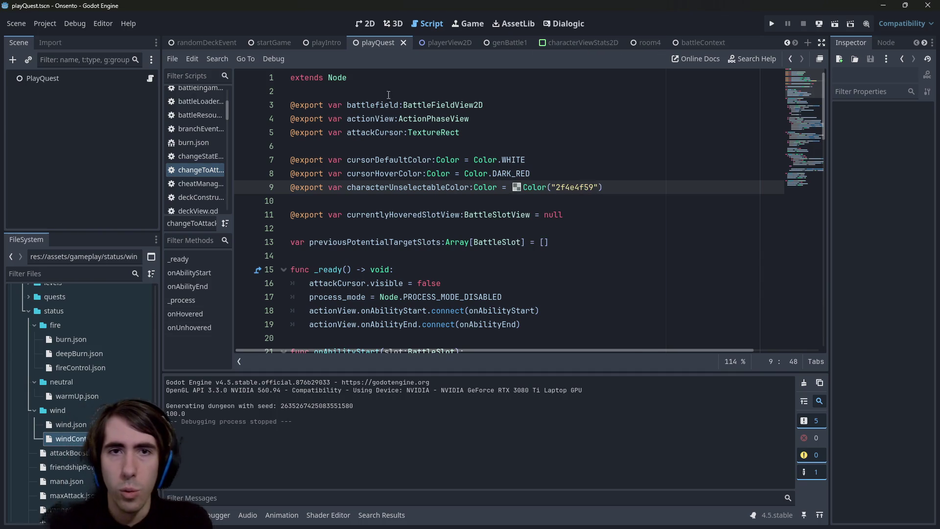
pyautogui.click(368, 23)
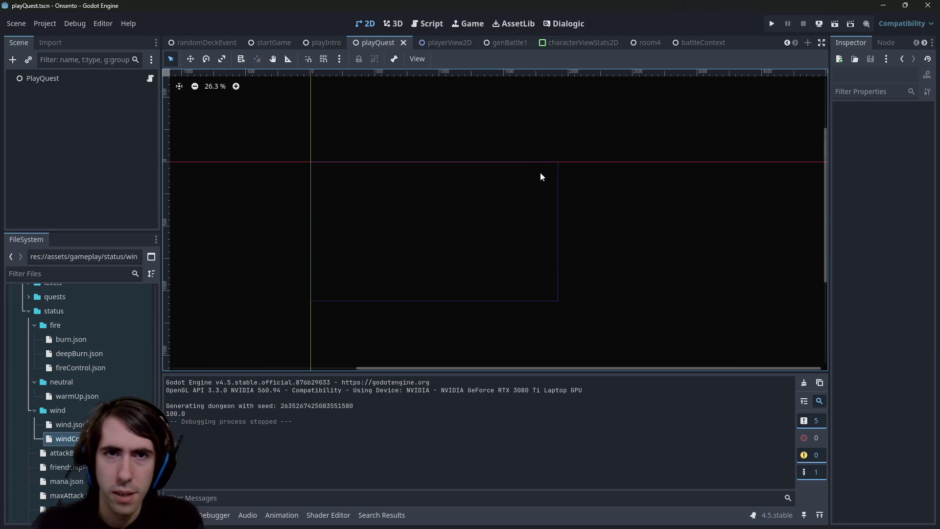
pyautogui.hotkey('shift', 'alt', 'o')
pyautogui.write('playerData')
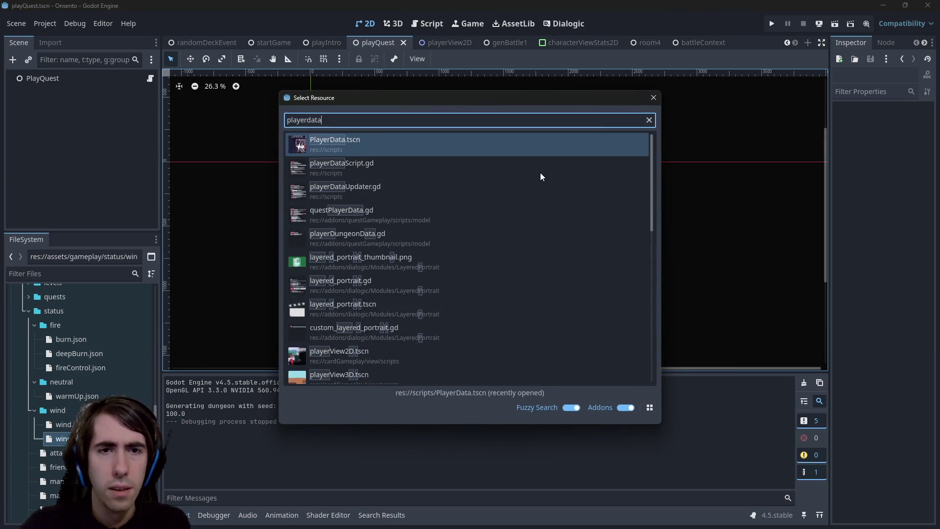
pyautogui.press('Return')
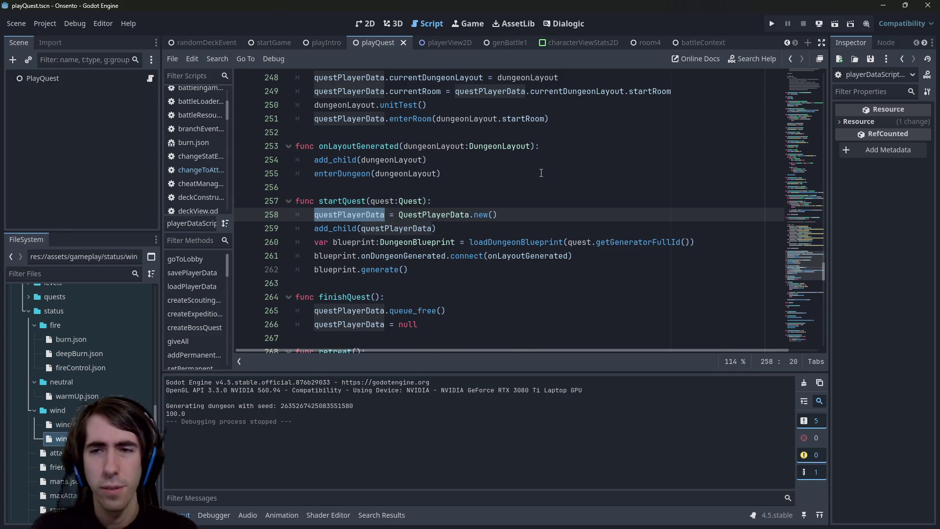
# Step: Search the script for its match statement
pyautogui.hotkey('ctrl', 'f')
pyautogui.scroll(-10, 531, 159)
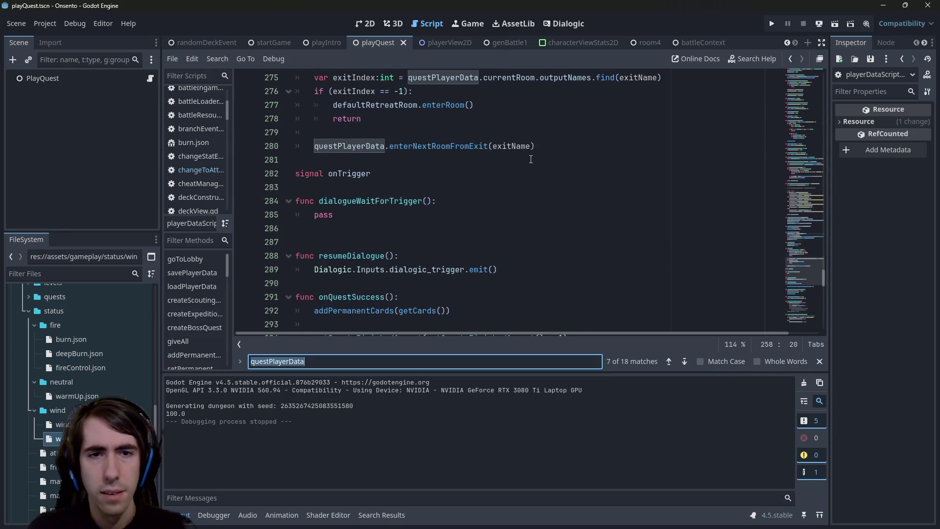
pyautogui.scroll(5, 529, 157)
pyautogui.scroll(5, 528, 157)
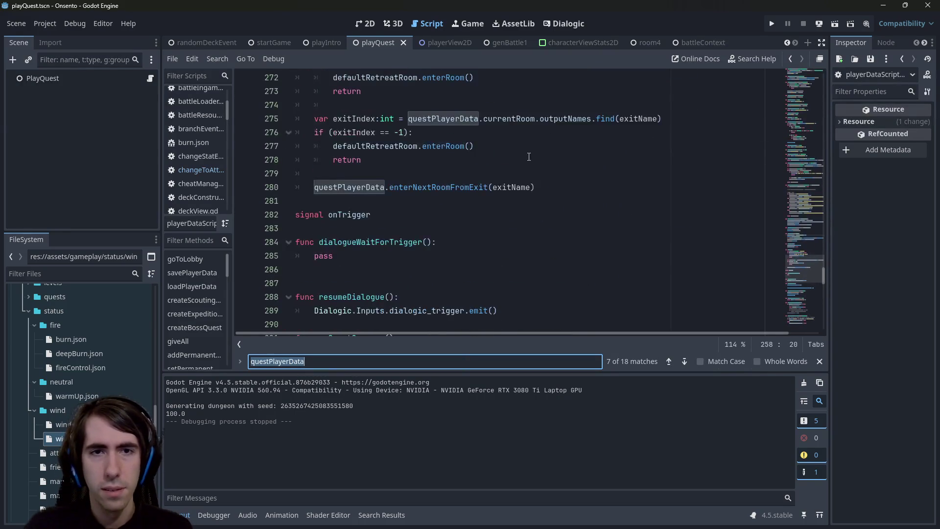
pyautogui.write('==')
pyautogui.press('BackSpace')
pyautogui.press('BackSpace')
pyautogui.write('match')
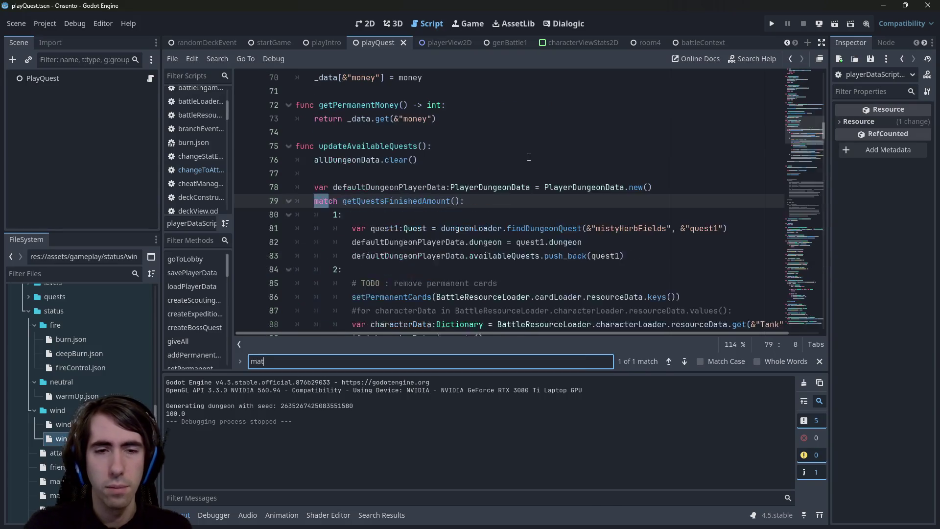
pyautogui.scroll(-4, 541, 165)
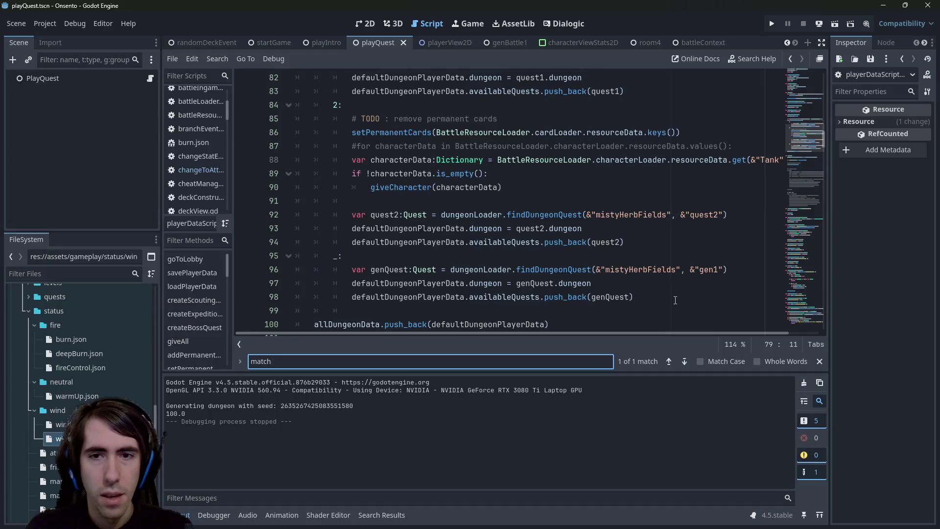
pyautogui.moveTo(675, 300); pyautogui.dragTo(296, 256)
pyautogui.scroll(1, 485, 234)
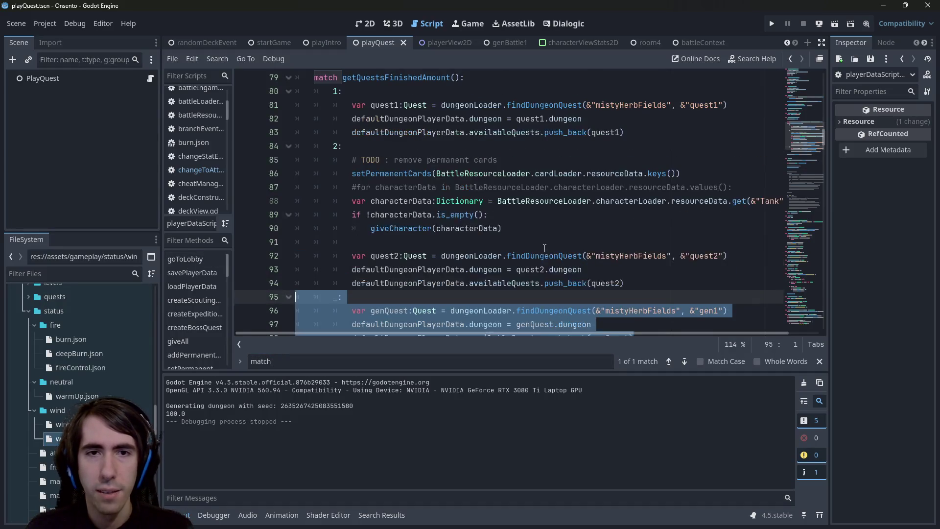
# Step: Copy the Tank character lines 88–90 and add blank lines under the default `_:` branch
pyautogui.click(489, 241)
pyautogui.click(512, 228)
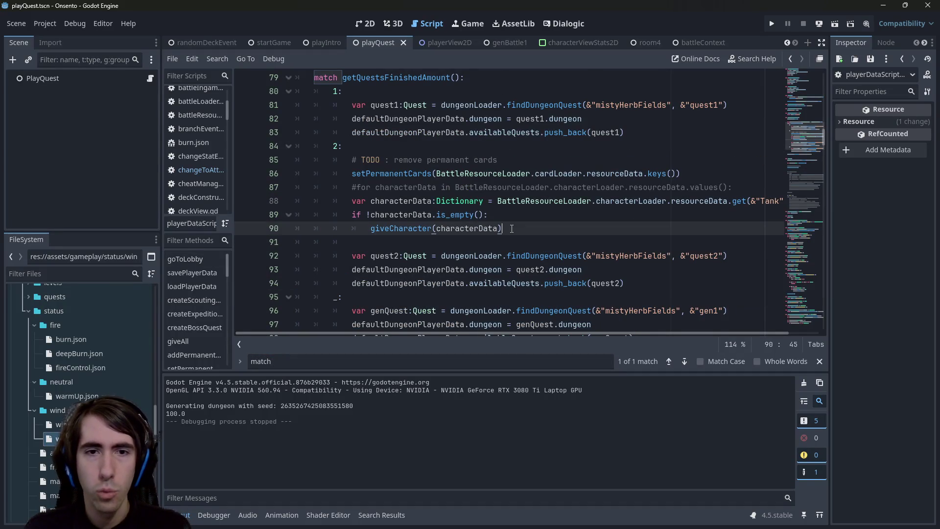
pyautogui.moveTo(511, 229)
pyautogui.mouseDown()
pyautogui.moveTo(298, 218)
pyautogui.moveTo(251, 198)
pyautogui.mouseUp()
pyautogui.hotkey('ctrl', 'c')
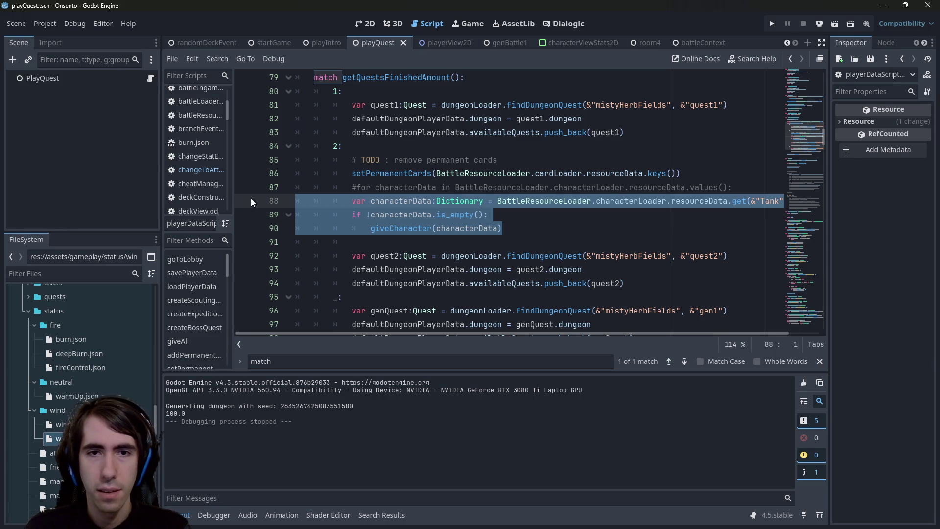
pyautogui.scroll(-2, 489, 221)
pyautogui.click(650, 256)
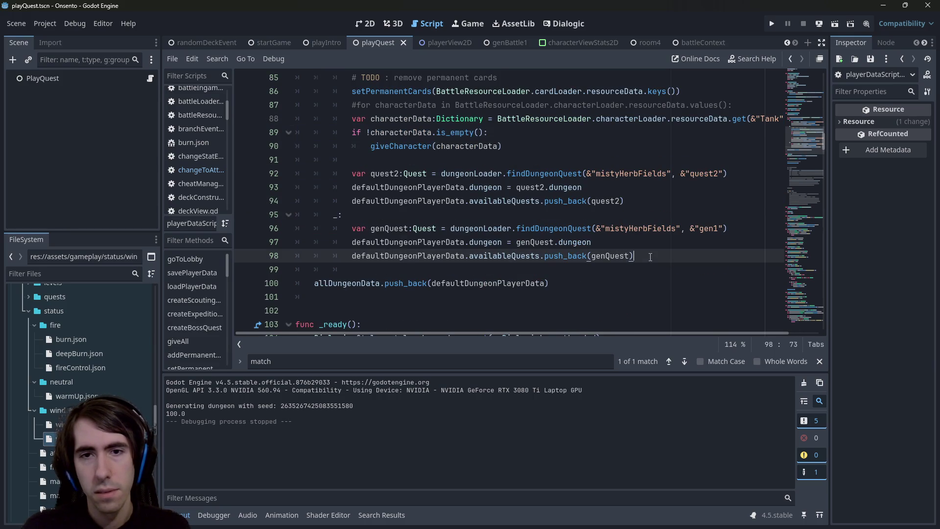
pyautogui.press('Up')
pyautogui.press('Up')
pyautogui.press('Up')
pyautogui.press('Return')
pyautogui.press('Return')
pyautogui.press('Up')
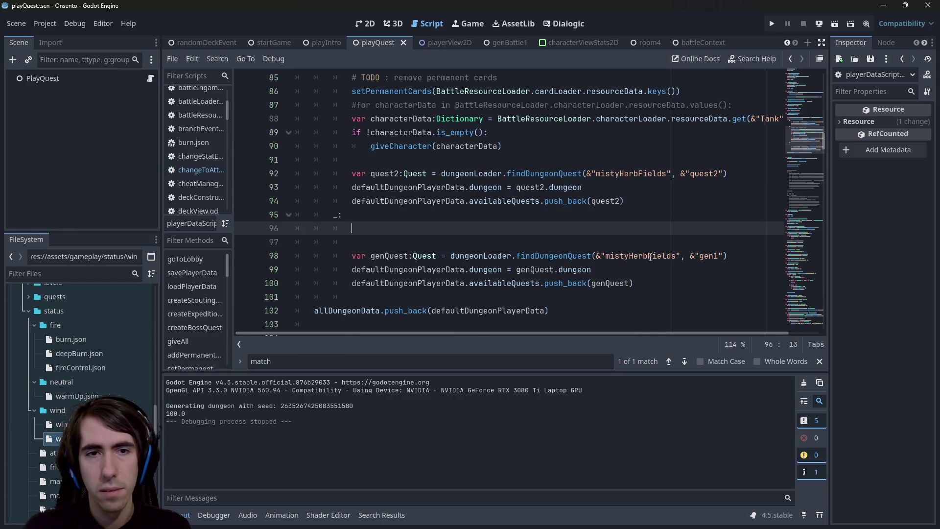
# Step: Paste the copied character-granting lines under the default branch
pyautogui.hotkey('ctrl', 'v')
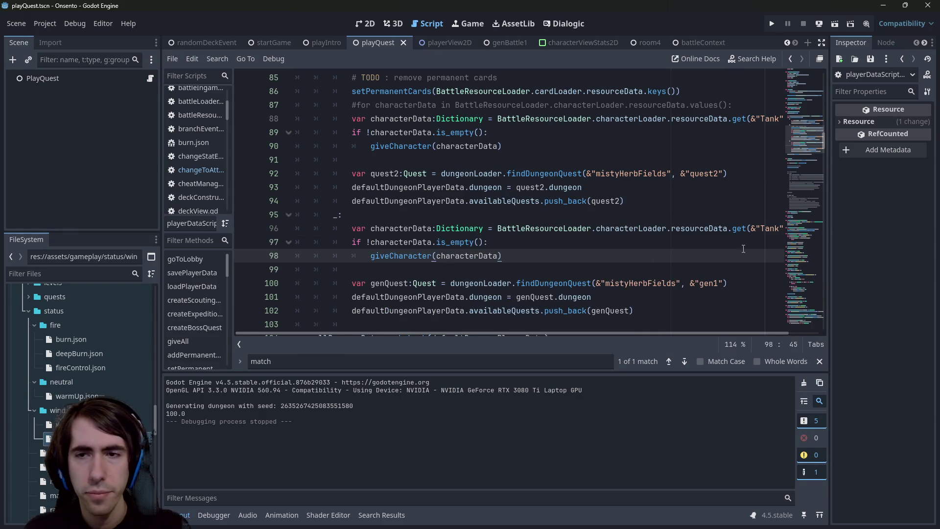
pyautogui.hscroll(2, 609, 333)
pyautogui.scroll(4, 59, 377)
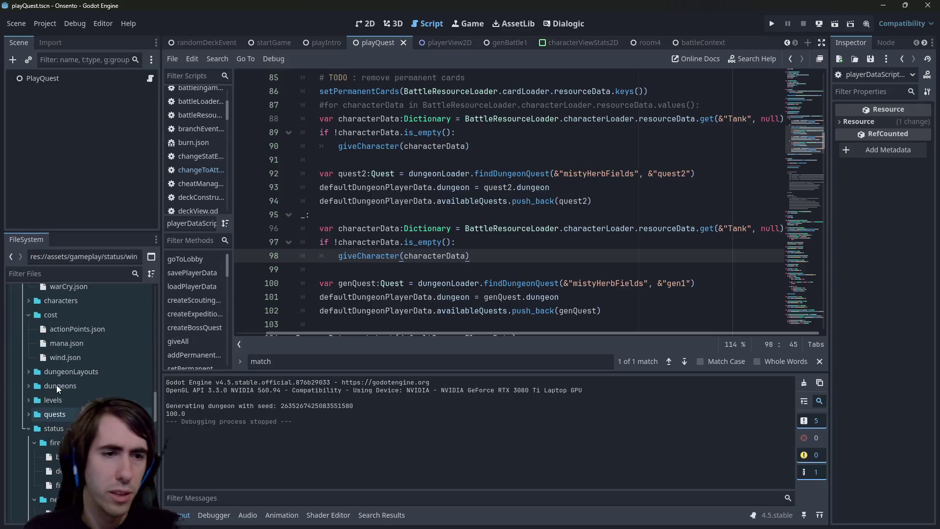
pyautogui.scroll(-5, 57, 369)
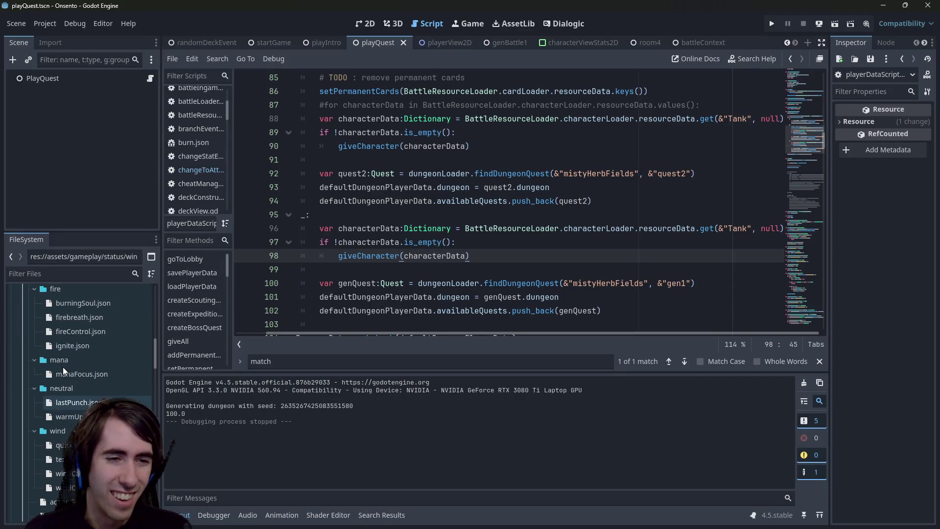
pyautogui.scroll(5, 62, 368)
# Step: Copy the GreenDragon id from characters/greenDragon.json
pyautogui.doubleClick(58, 395)
pyautogui.doubleClick(57, 395)
pyautogui.doubleClick(58, 436)
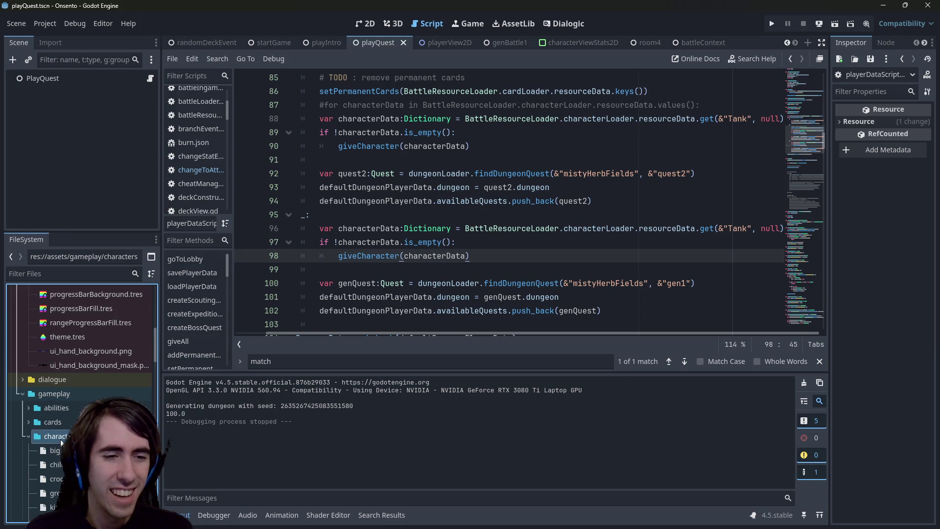
pyautogui.scroll(-5, 63, 431)
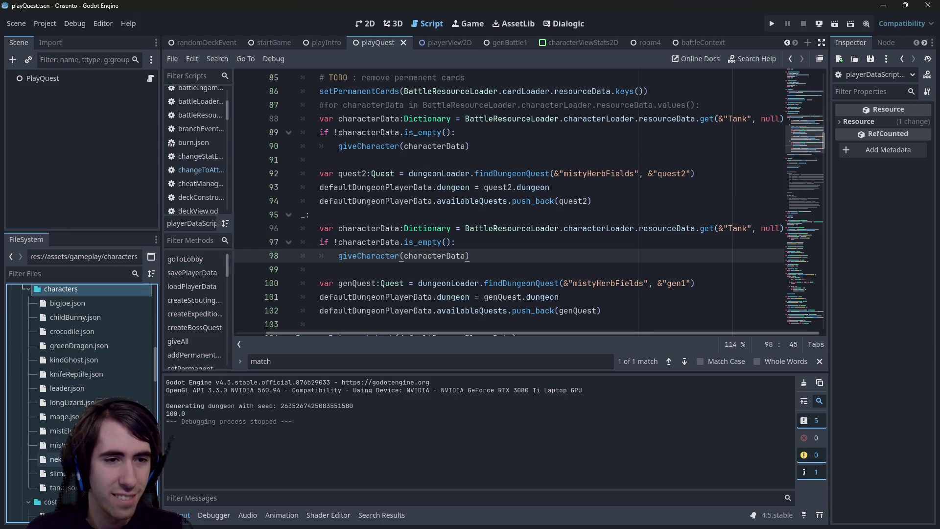
pyautogui.scroll(1, 81, 393)
pyautogui.rightClick(87, 376)
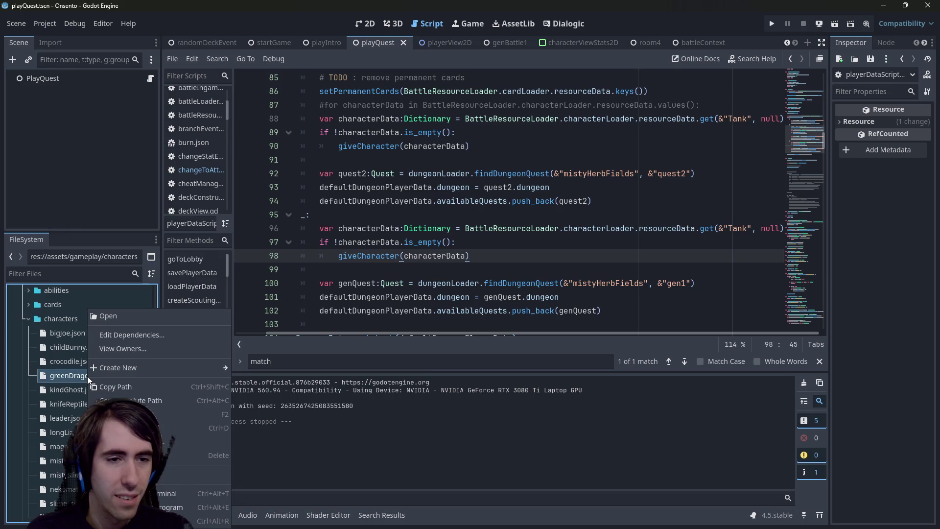
pyautogui.click(129, 387)
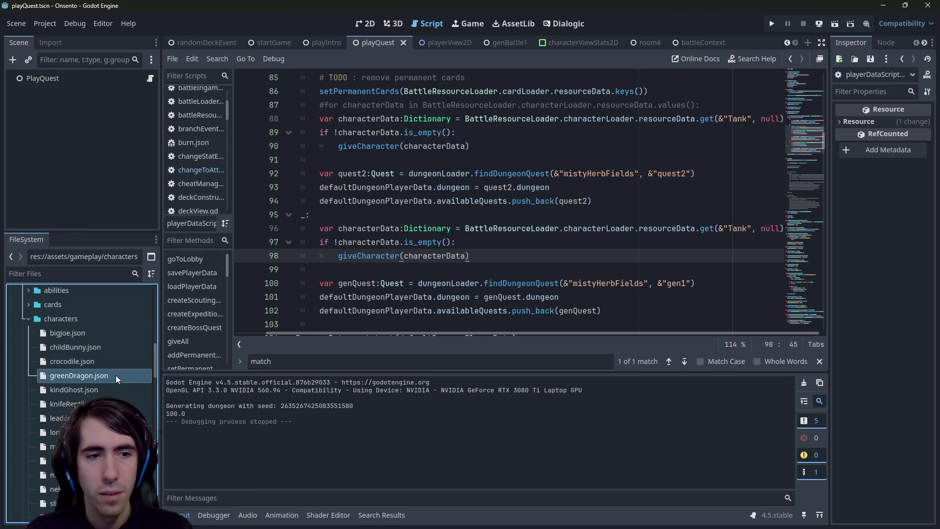
pyautogui.doubleClick(79, 375)
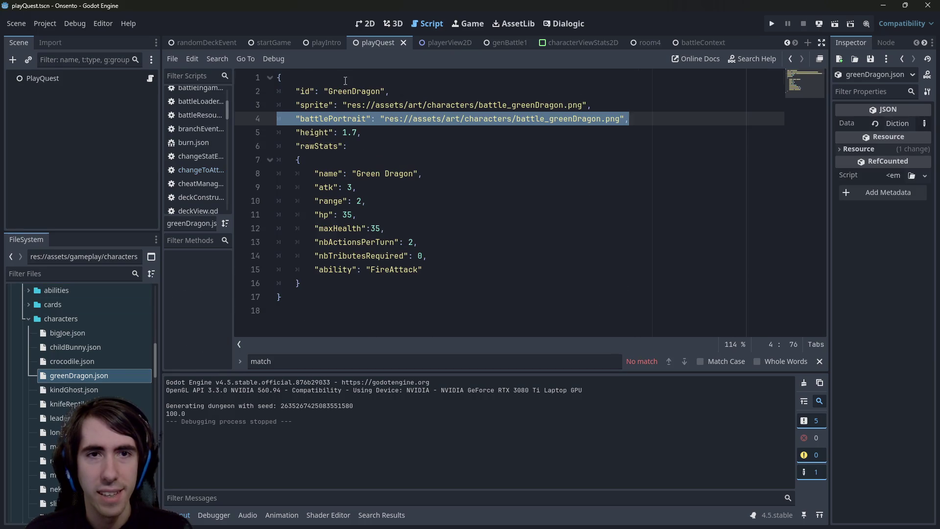
pyautogui.doubleClick(354, 91)
pyautogui.hotkey('ctrl', 'c')
pyautogui.hotkey('alt', 'Left')
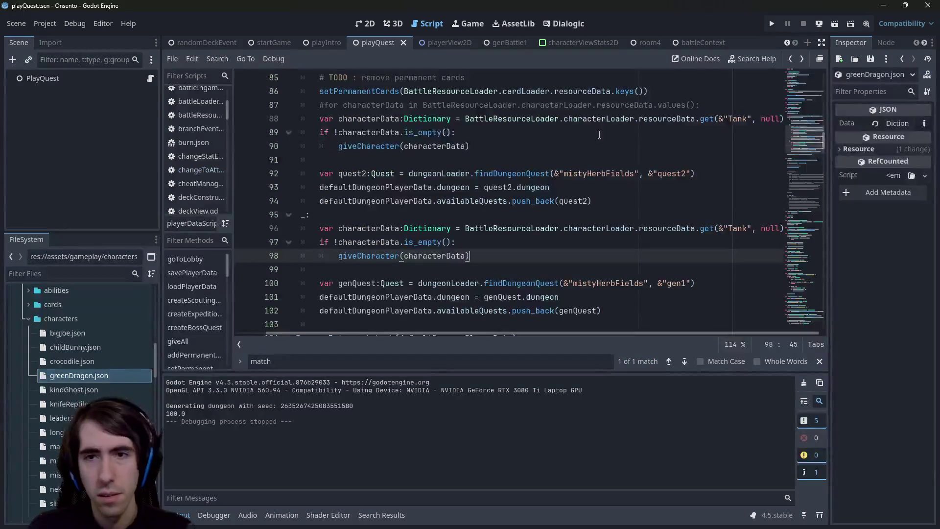
# Step: Replace 'Tank' with GreenDragon on line 96, save the script, and run the game
pyautogui.doubleClick(737, 228)
pyautogui.hotkey('ctrl', 'v')
pyautogui.hotkey('ctrl', 's')
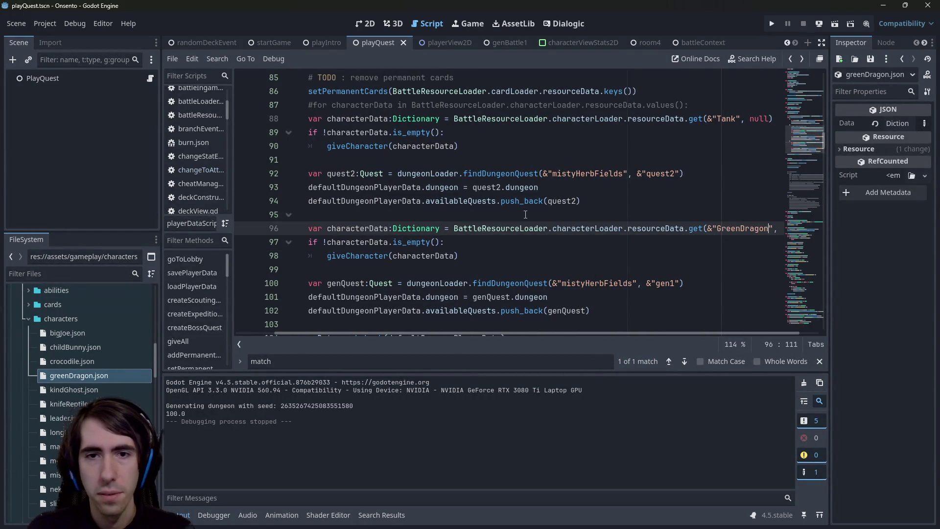
pyautogui.click(739, 211)
pyautogui.click(834, 25)
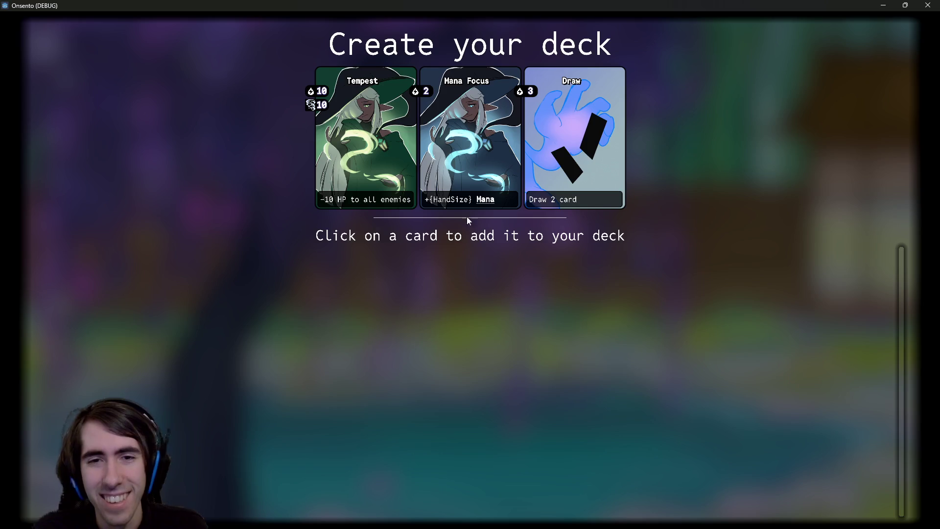
# Step: Pass the splash screen and add offered cards until the starting deck is full
pyautogui.click(373, 167)
pyautogui.click(373, 166)
pyautogui.click(392, 164)
pyautogui.click(408, 159)
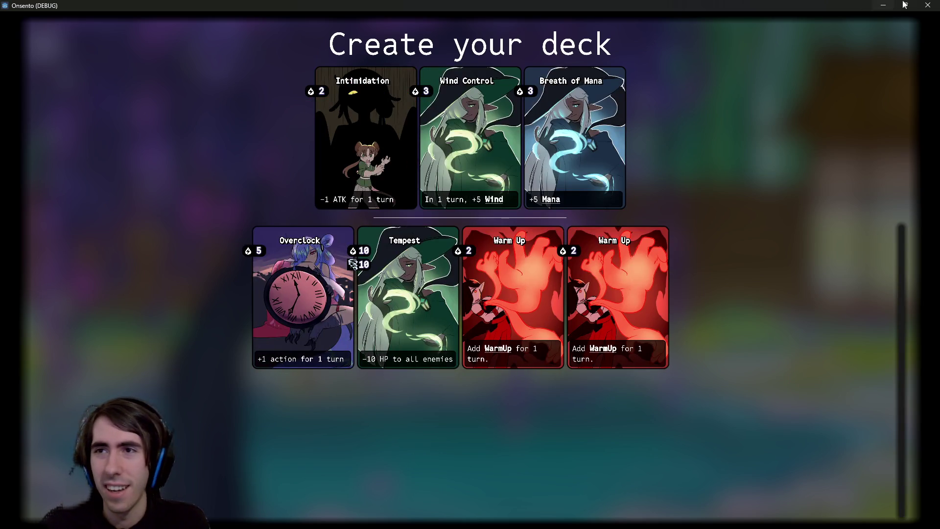
pyautogui.click(451, 151)
pyautogui.click(412, 140)
pyautogui.click(411, 137)
pyautogui.click(414, 135)
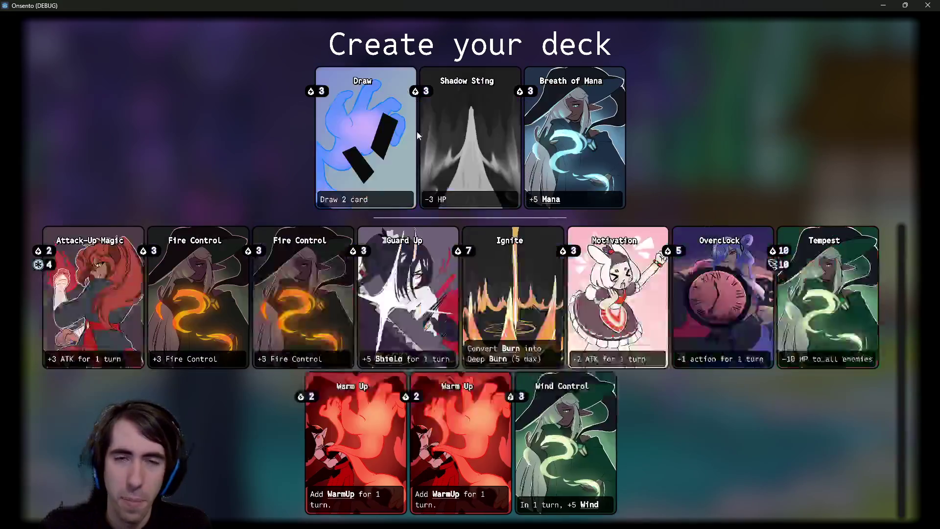
pyautogui.click(426, 130)
pyautogui.click(436, 128)
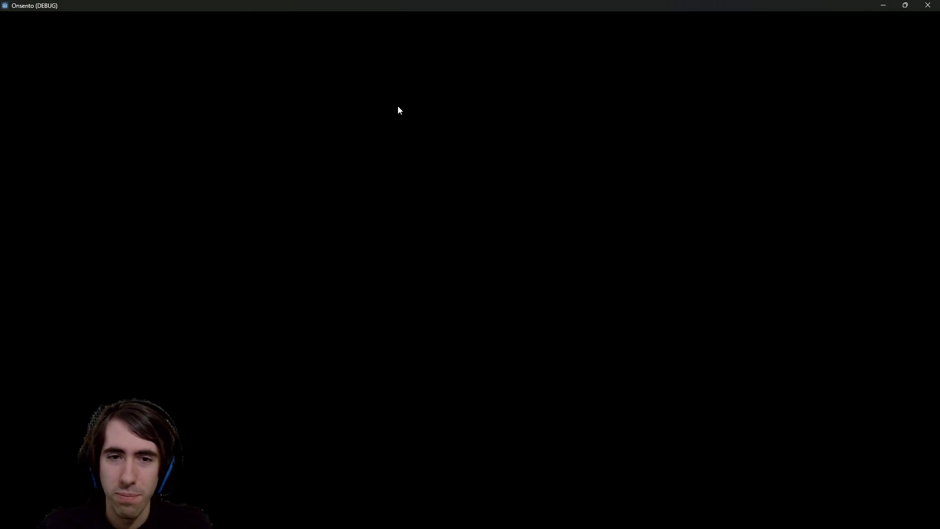
# Step: Check the battle party for the green dragon and close the game window
pyautogui.scroll(-1, 485, 412)
pyautogui.scroll(-1, 471, 460)
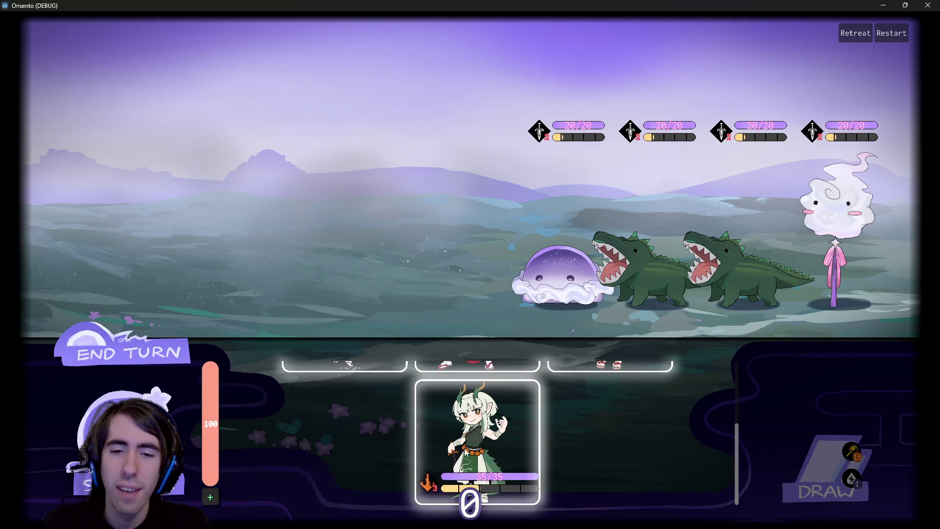
pyautogui.scroll(2, 469, 458)
pyautogui.scroll(-1, 485, 442)
pyautogui.scroll(-1, 484, 442)
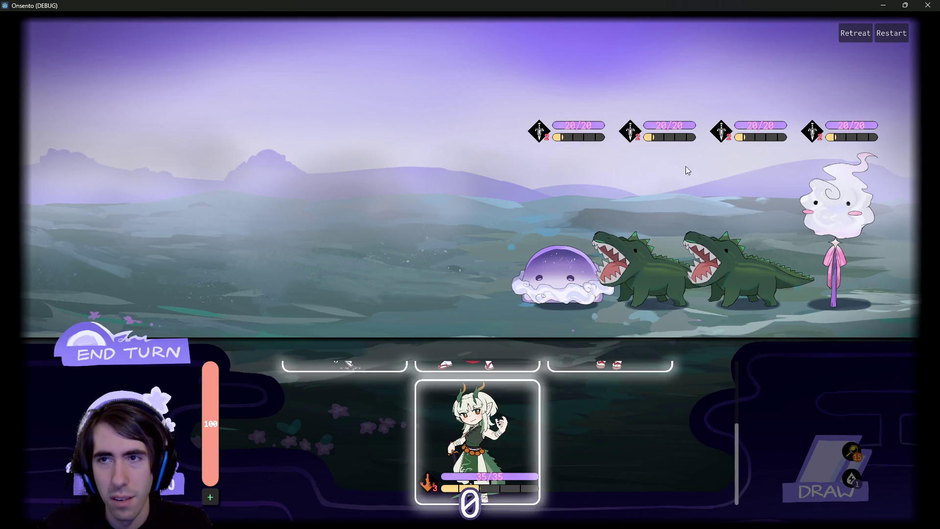
pyautogui.click(927, 5)
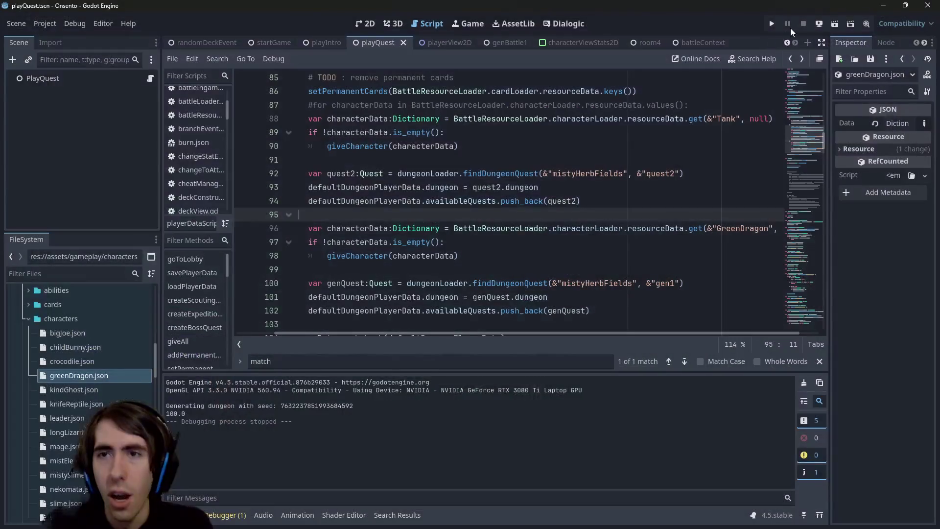
# Step: Relaunch Onsento with Run Project so it shows the Create your deck screen
pyautogui.click(836, 23)
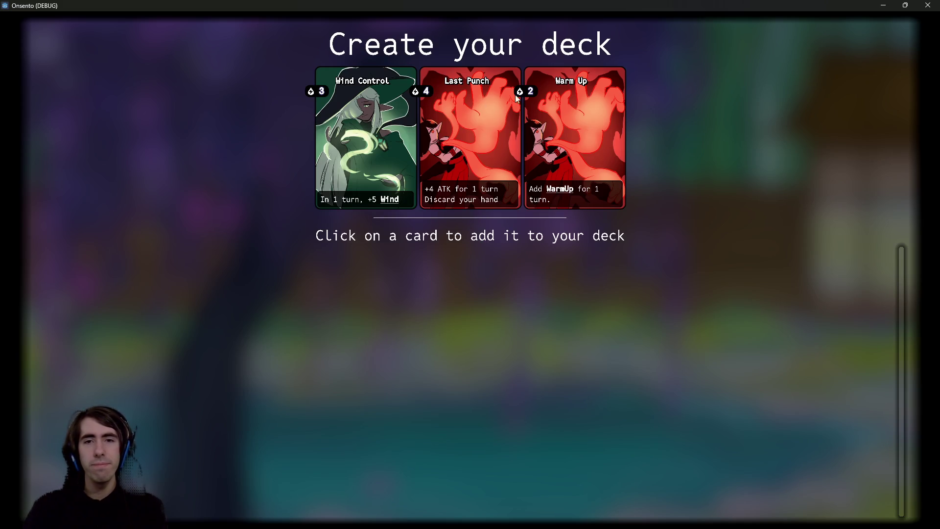
pyautogui.moveTo(569, 191)
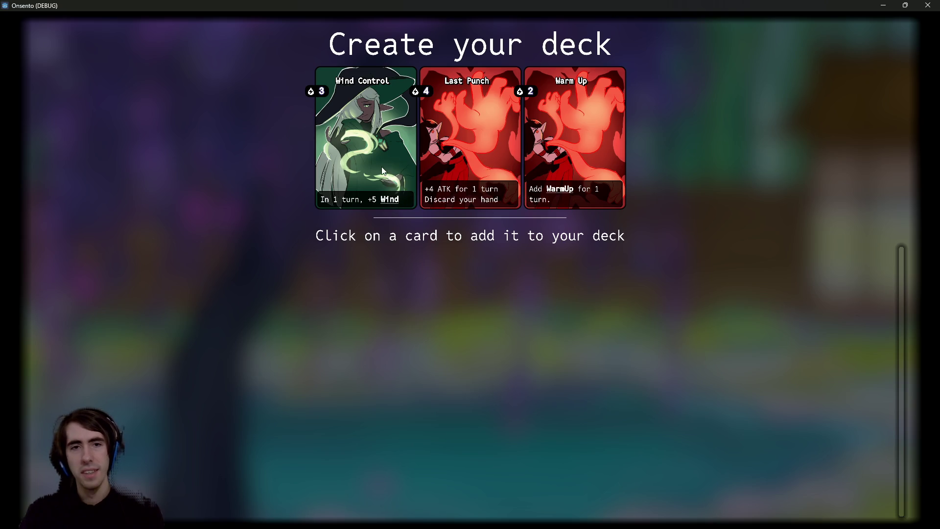
# Step: Draft Wind Control, War Cry, Mana Focus, Fire Control, Wind Control, Mana Focus and Ignite
pyautogui.click(369, 172)
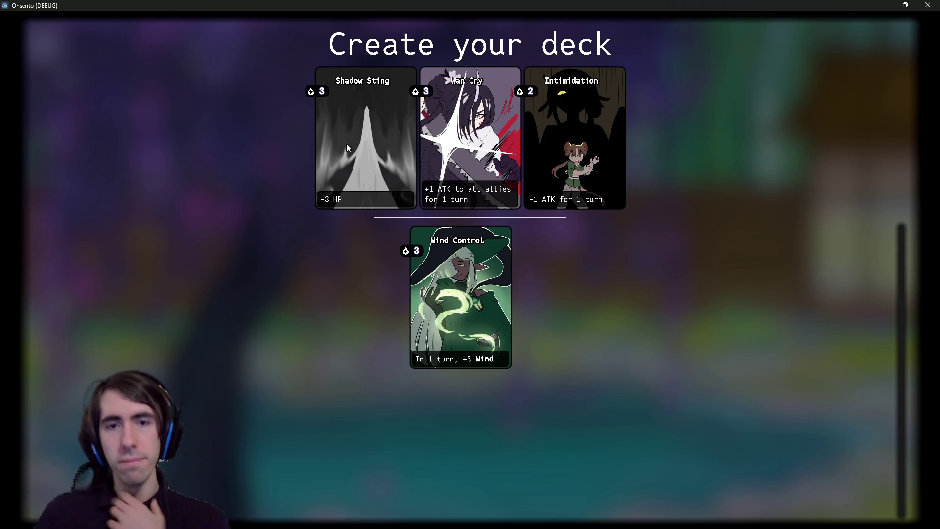
pyautogui.click(455, 166)
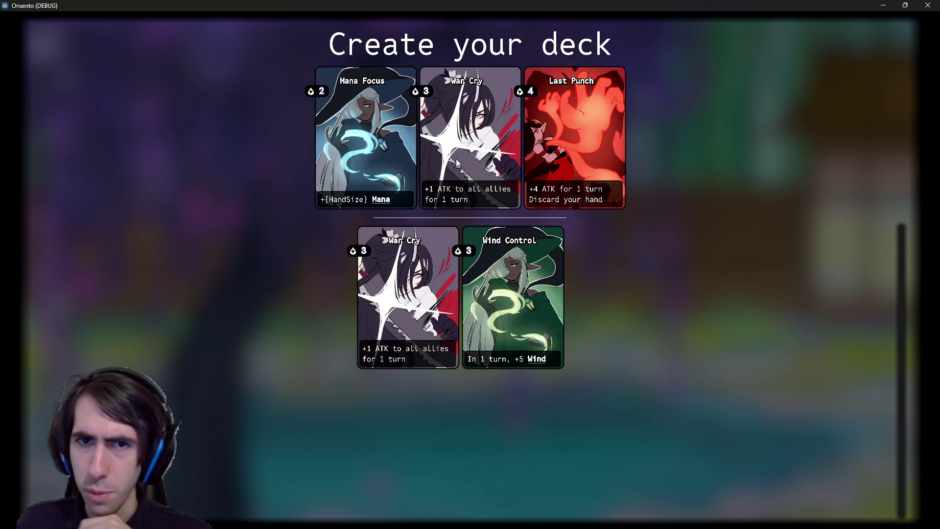
pyautogui.click(369, 140)
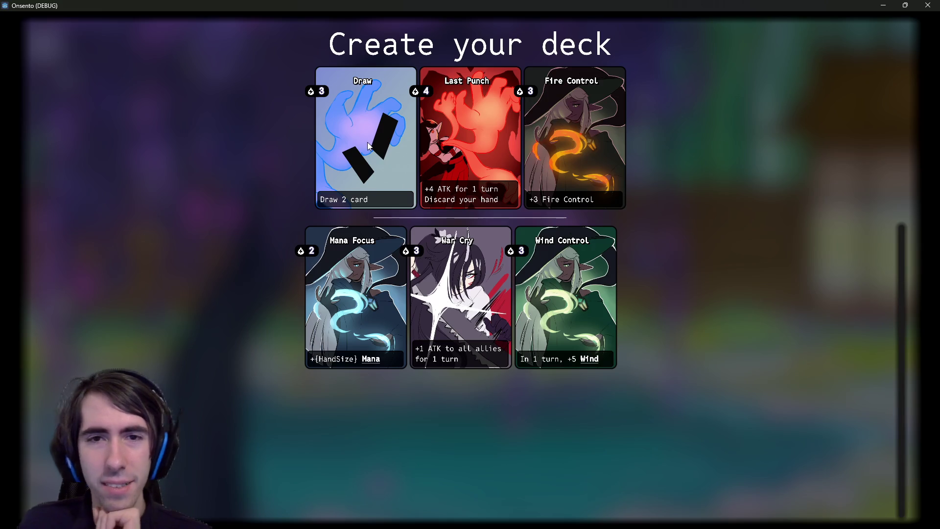
pyautogui.click(563, 123)
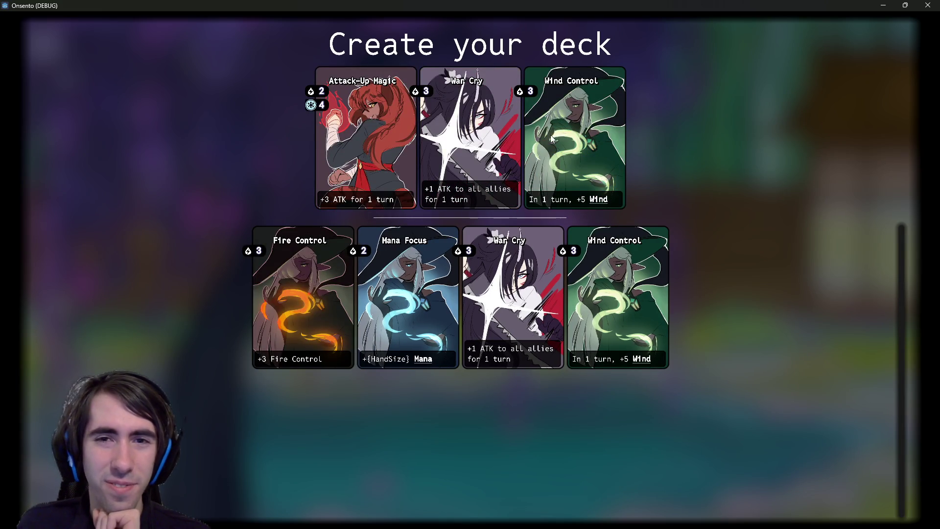
pyautogui.click(558, 138)
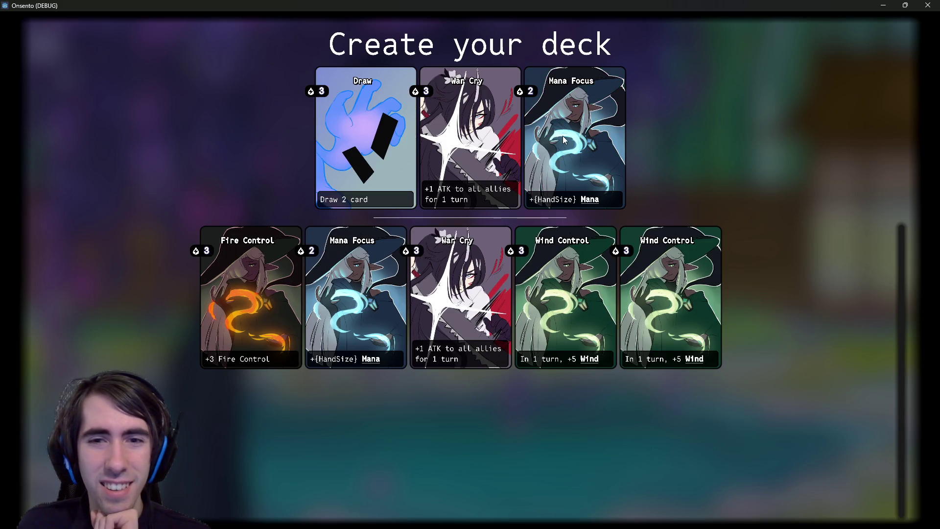
pyautogui.click(565, 140)
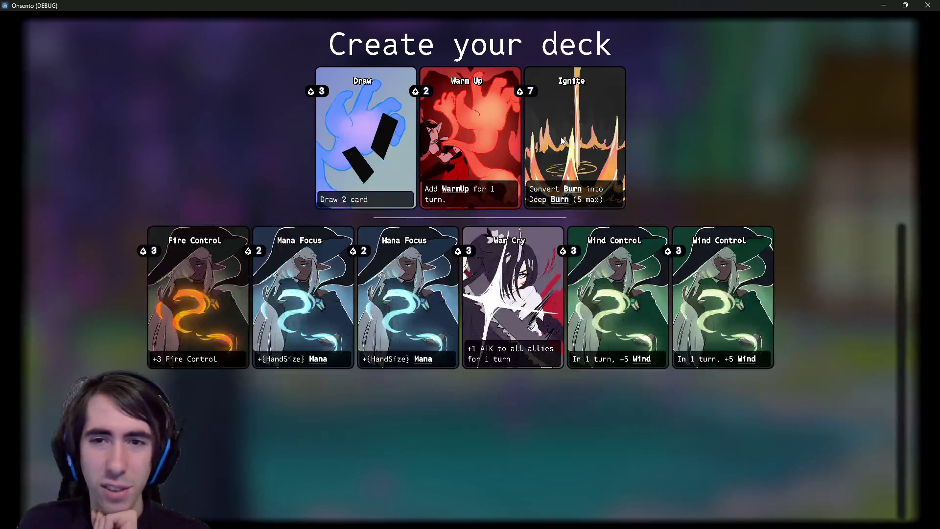
pyautogui.click(558, 141)
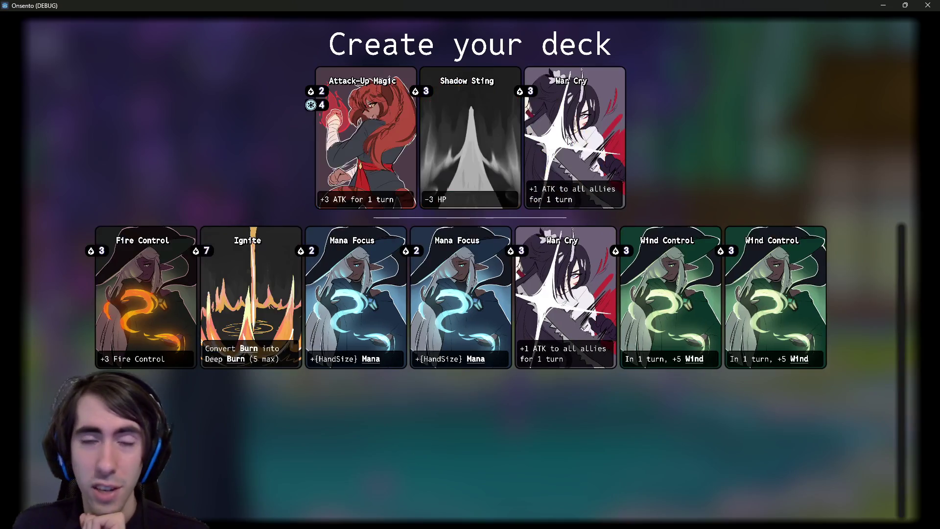
# Step: Finish the deck with Attack-Up Magic, Overclock, Fire Control, Guard Up, Attack-Up Magic, Warm Up, Shockwave
pyautogui.click(368, 134)
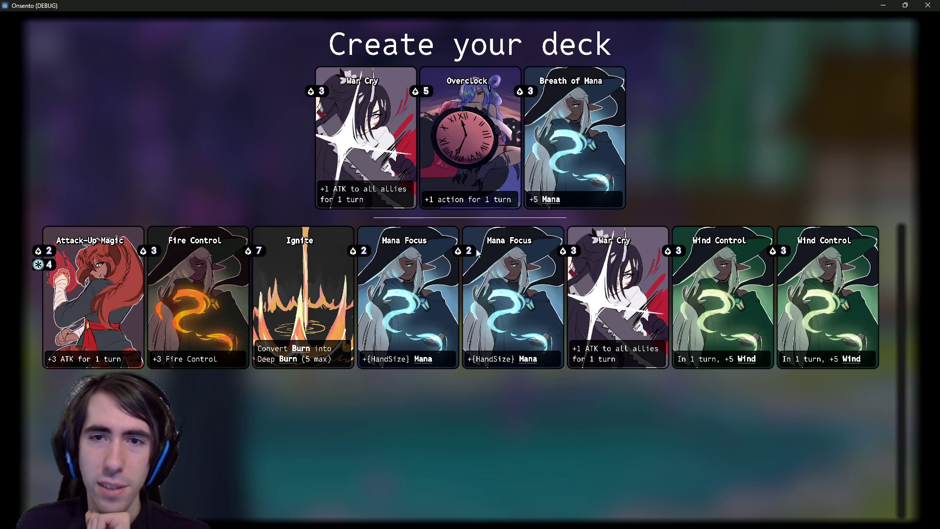
pyautogui.click(478, 137)
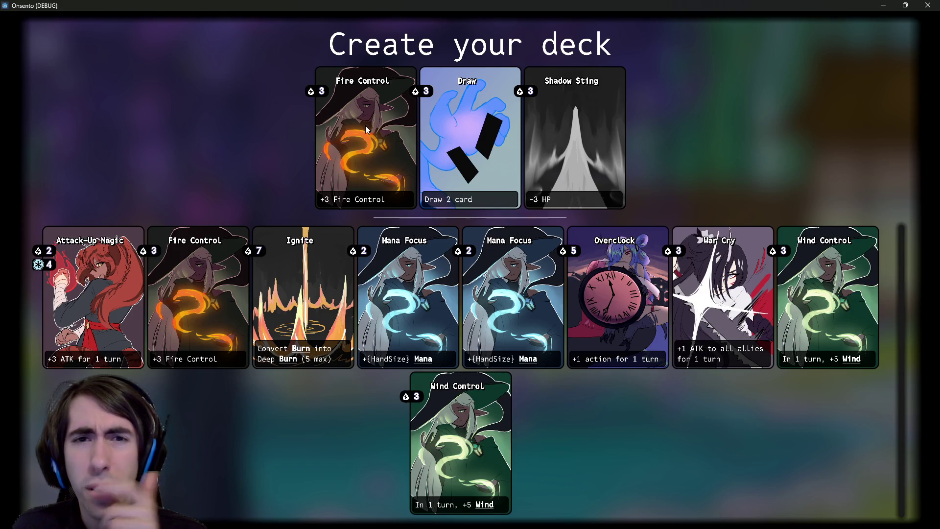
pyautogui.click(365, 125)
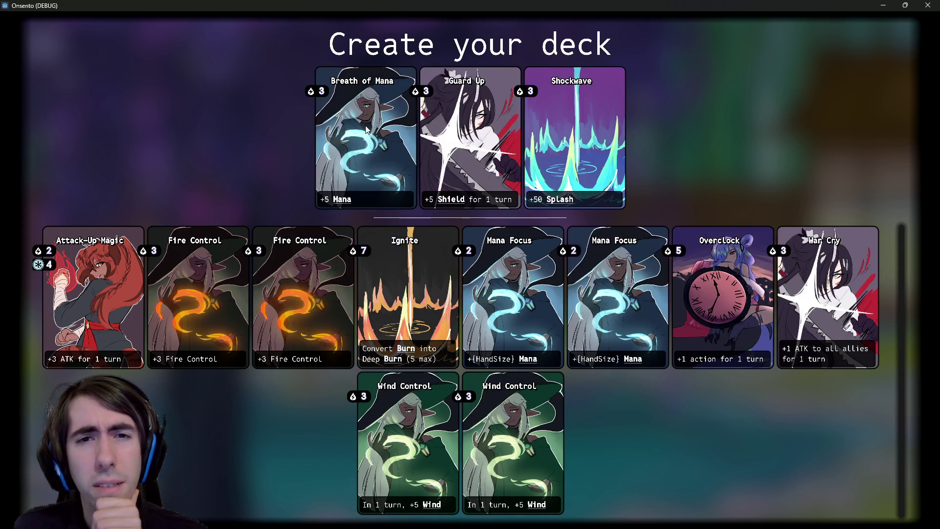
pyautogui.click(466, 149)
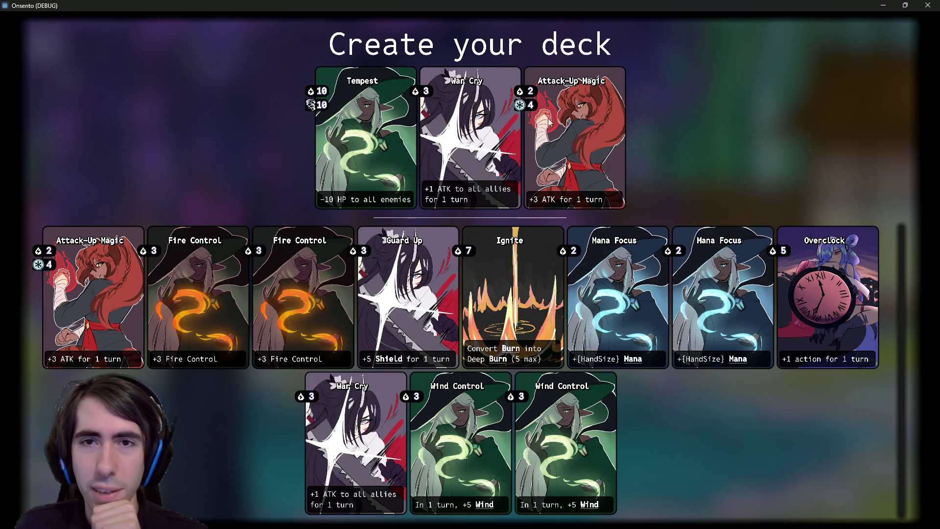
pyautogui.click(577, 133)
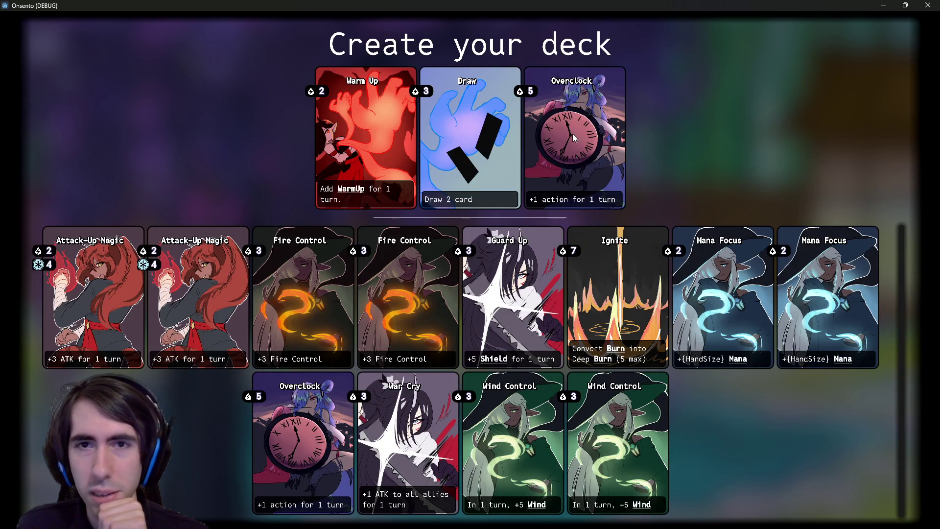
pyautogui.moveTo(346, 191)
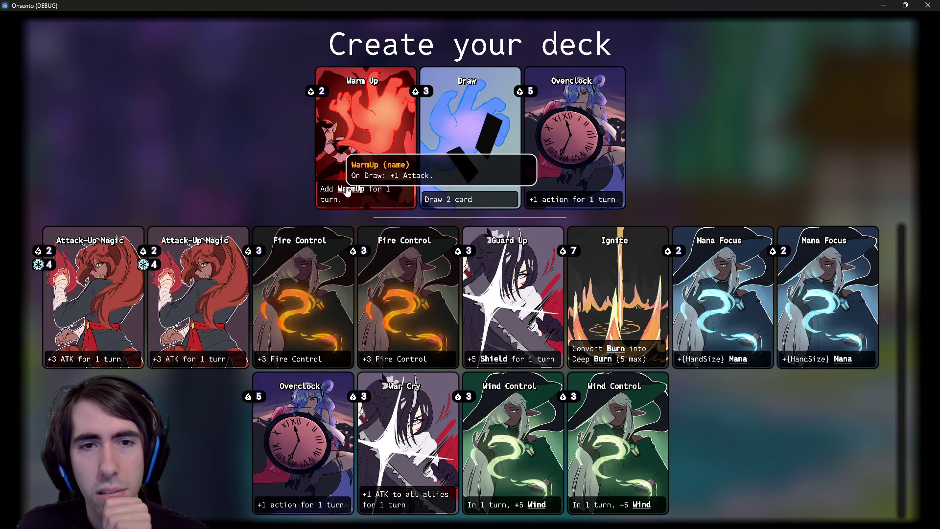
pyautogui.click(343, 131)
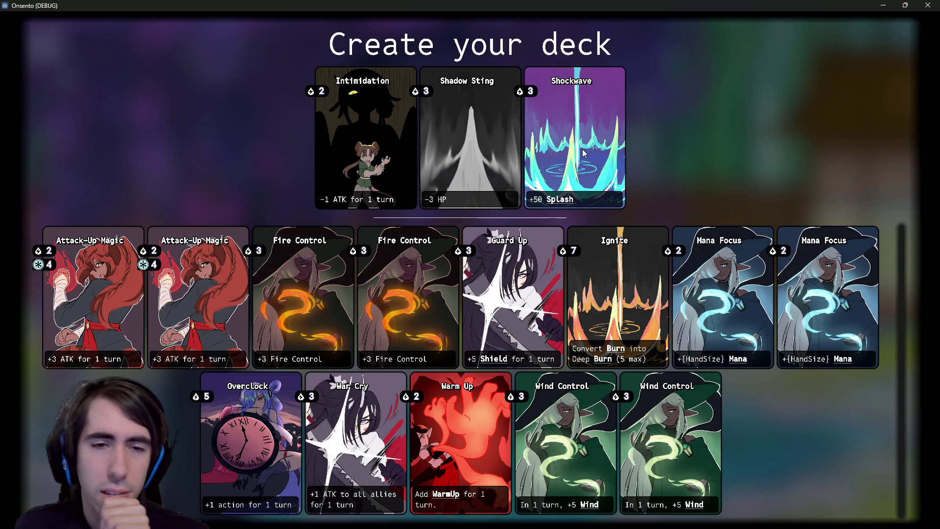
pyautogui.moveTo(562, 200)
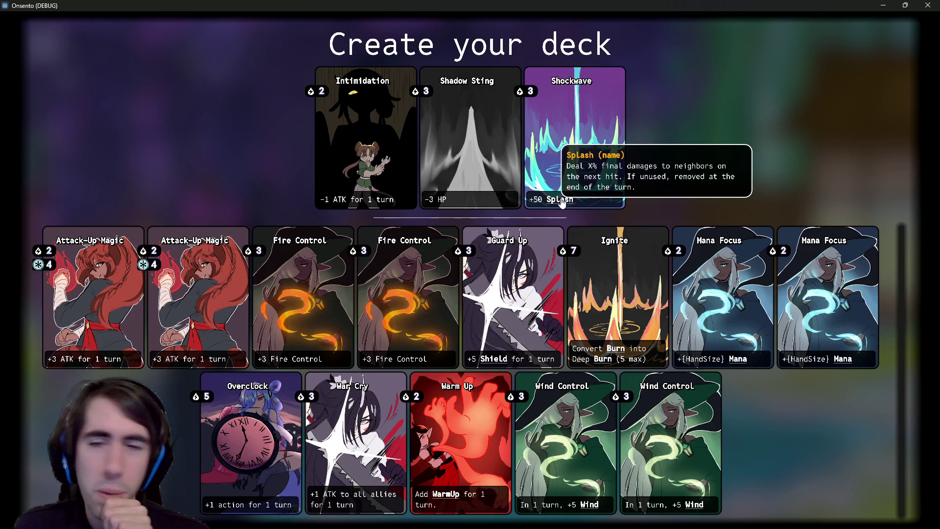
pyautogui.click(572, 148)
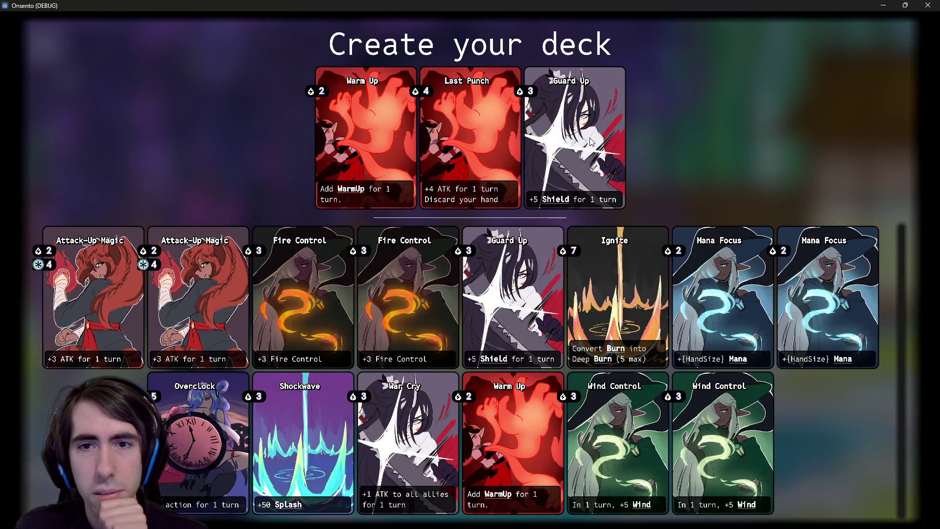
pyautogui.moveTo(356, 192)
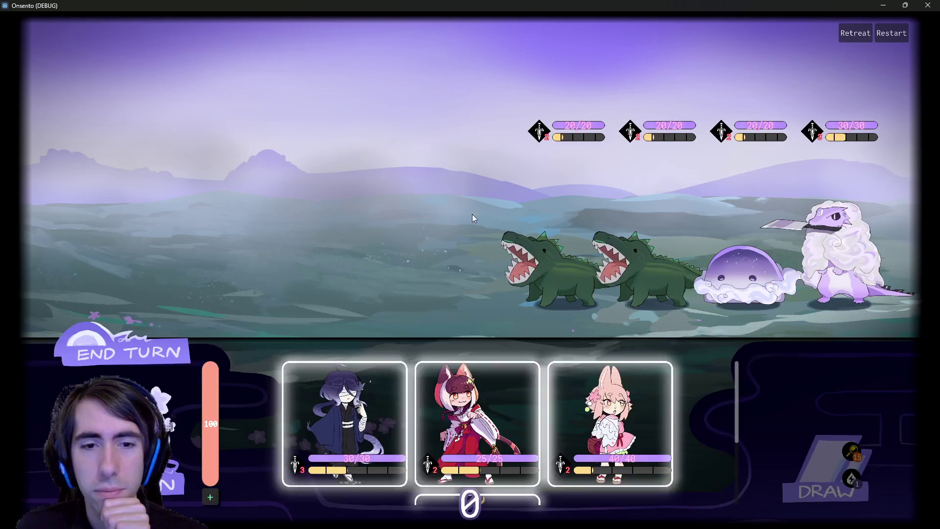
# Step: Deploy the blindfolded, pink and green allies with the red cat-girl leftmost, then begin the turn
pyautogui.moveTo(347, 381); pyautogui.dragTo(399, 220)
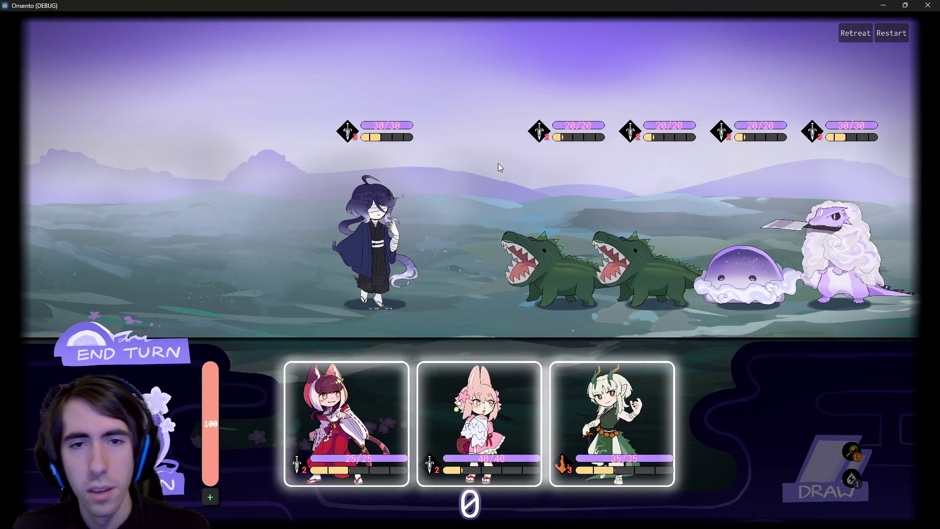
pyautogui.press('m')
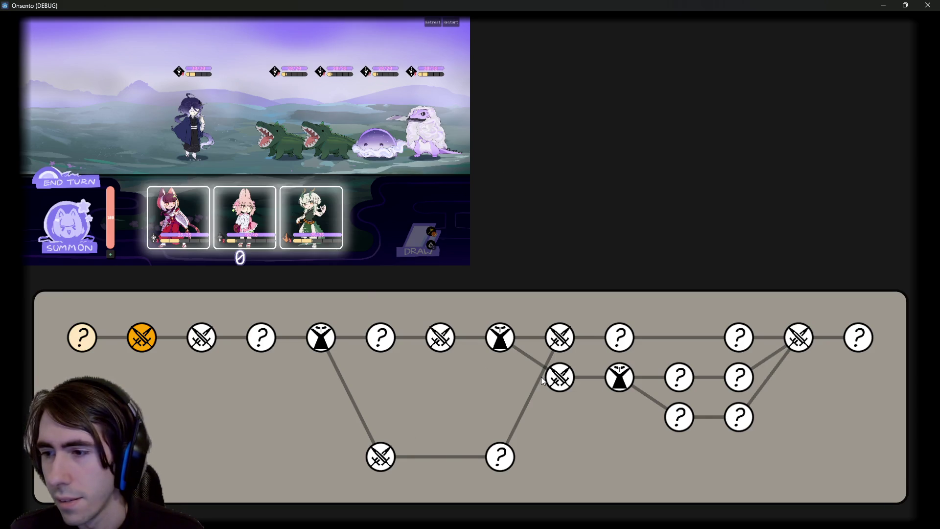
pyautogui.press('m')
pyautogui.moveTo(328, 382)
pyautogui.mouseDown()
pyautogui.moveTo(319, 407)
pyautogui.moveTo(313, 374)
pyautogui.moveTo(310, 407)
pyautogui.moveTo(307, 283)
pyautogui.moveTo(307, 409)
pyautogui.moveTo(444, 408)
pyautogui.mouseUp()
pyautogui.moveTo(343, 421); pyautogui.dragTo(288, 230)
pyautogui.moveTo(414, 416); pyautogui.dragTo(221, 229)
pyautogui.moveTo(479, 424)
pyautogui.mouseDown()
pyautogui.moveTo(146, 253)
pyautogui.moveTo(98, 240)
pyautogui.mouseUp()
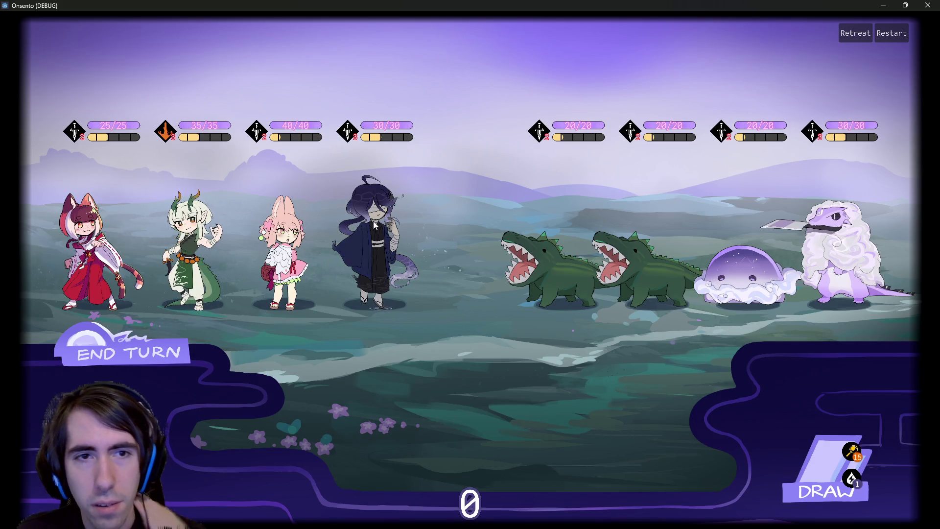
pyautogui.click(143, 360)
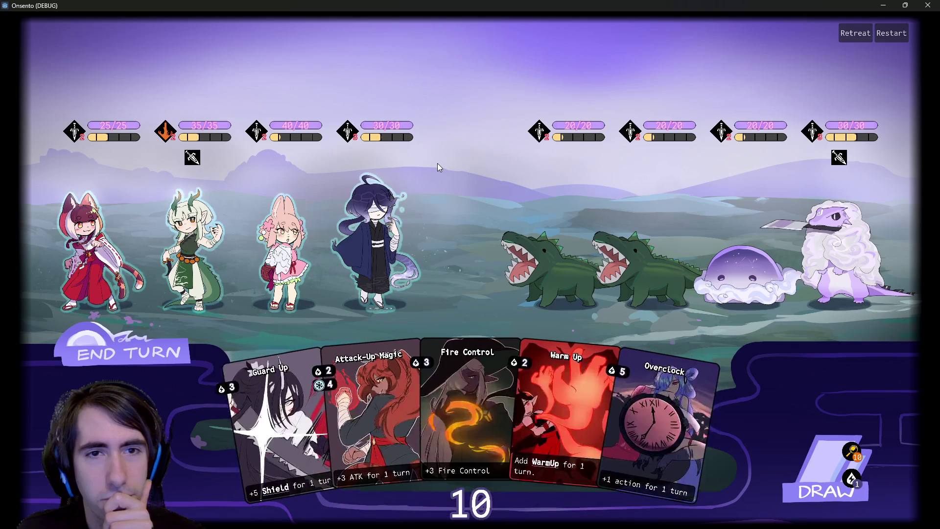
# Step: Cast Fire Control twice on the dragon girl, Guard Up on the blindfolded ally, then draw two cards
pyautogui.moveTo(461, 365)
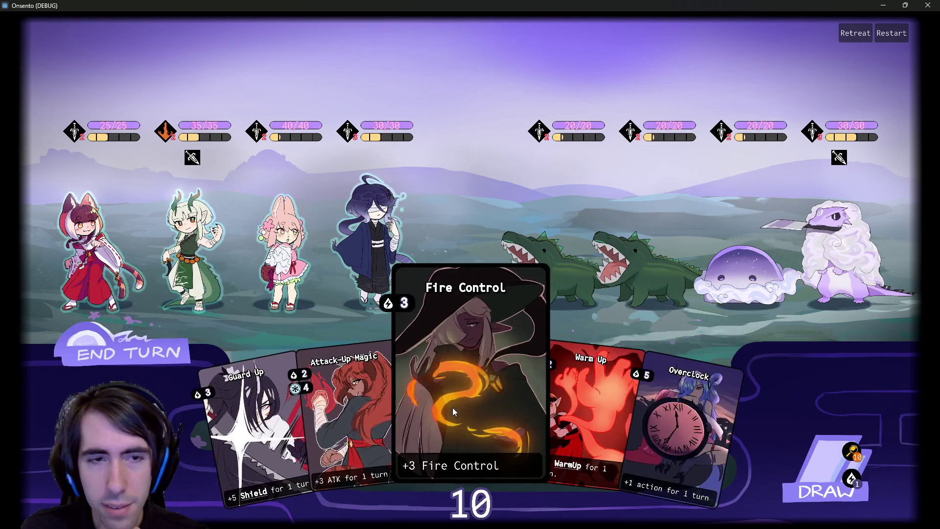
pyautogui.click(463, 404)
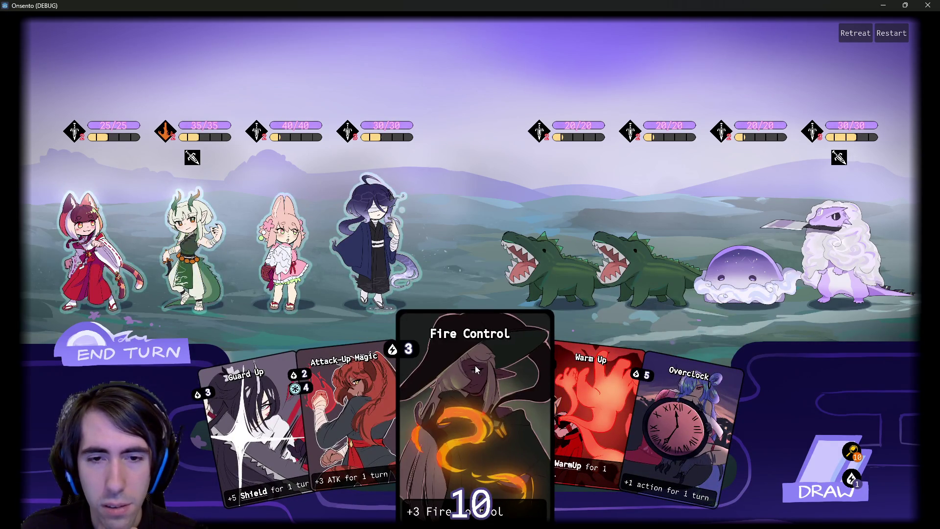
pyautogui.moveTo(465, 396); pyautogui.dragTo(191, 260)
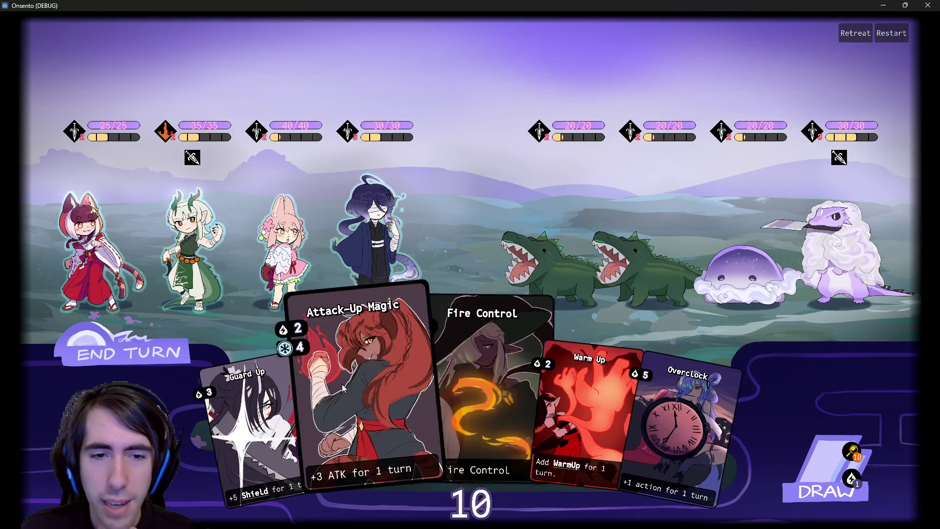
pyautogui.moveTo(259, 410); pyautogui.dragTo(380, 230)
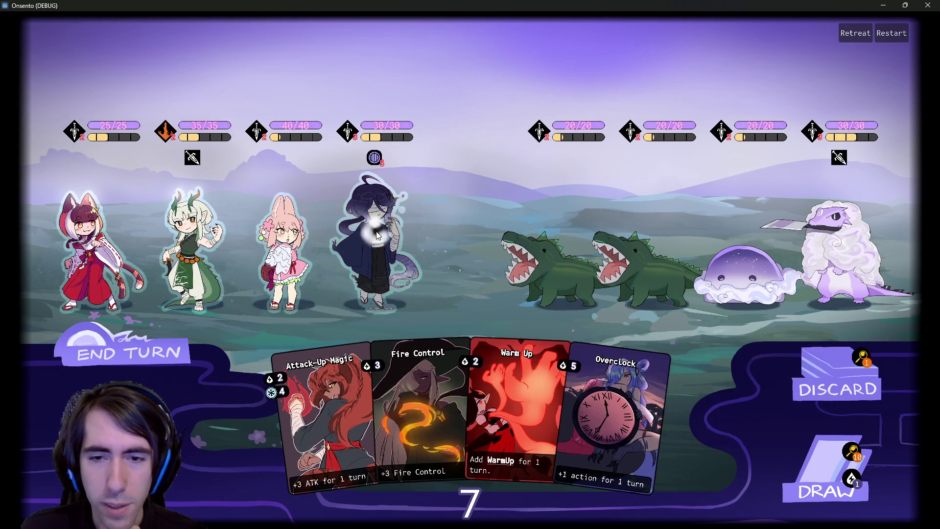
pyautogui.moveTo(506, 451)
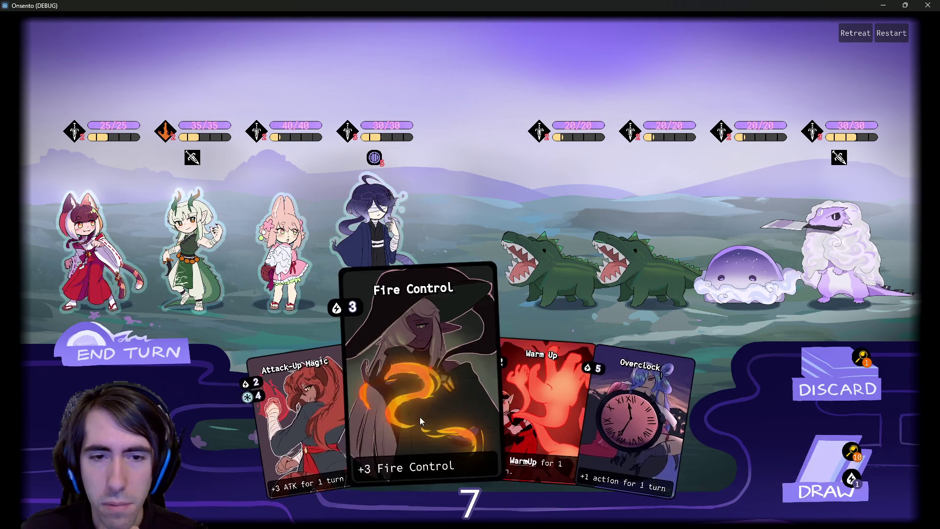
pyautogui.moveTo(358, 307); pyautogui.dragTo(199, 226)
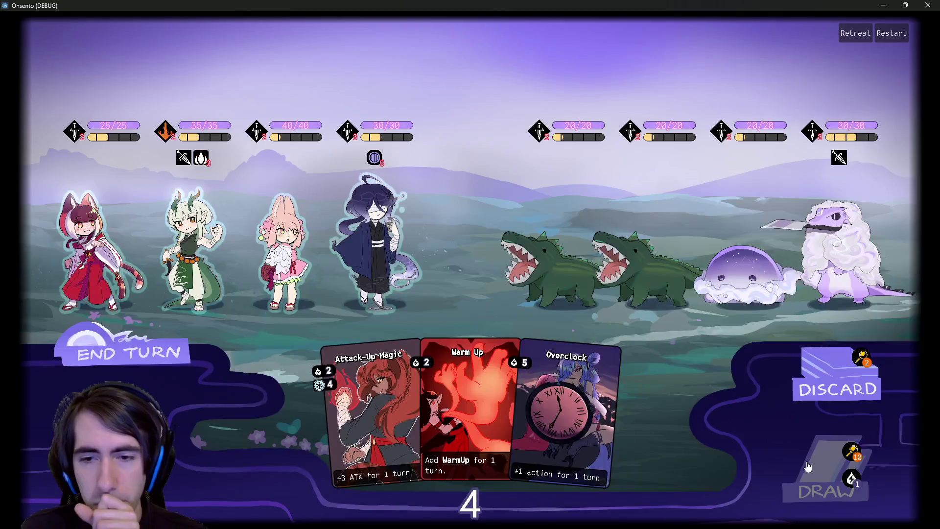
pyautogui.click(807, 466)
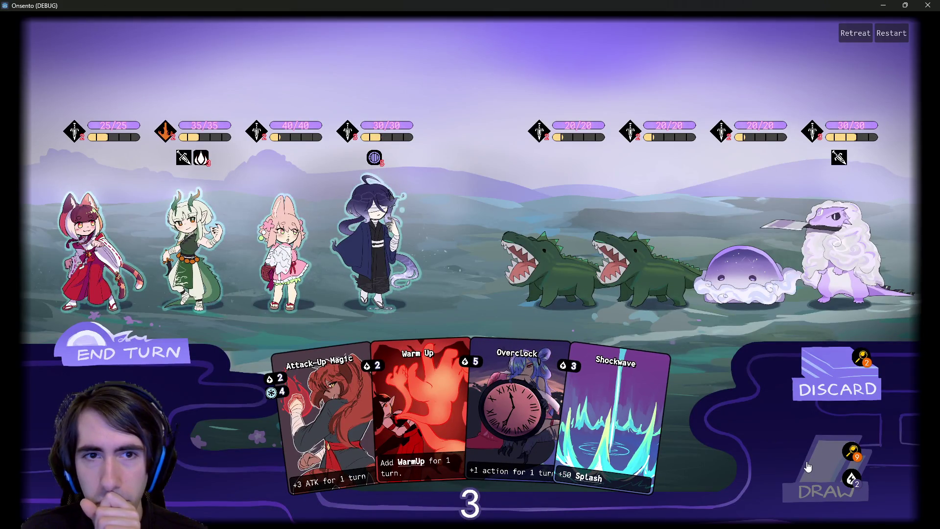
pyautogui.click(807, 466)
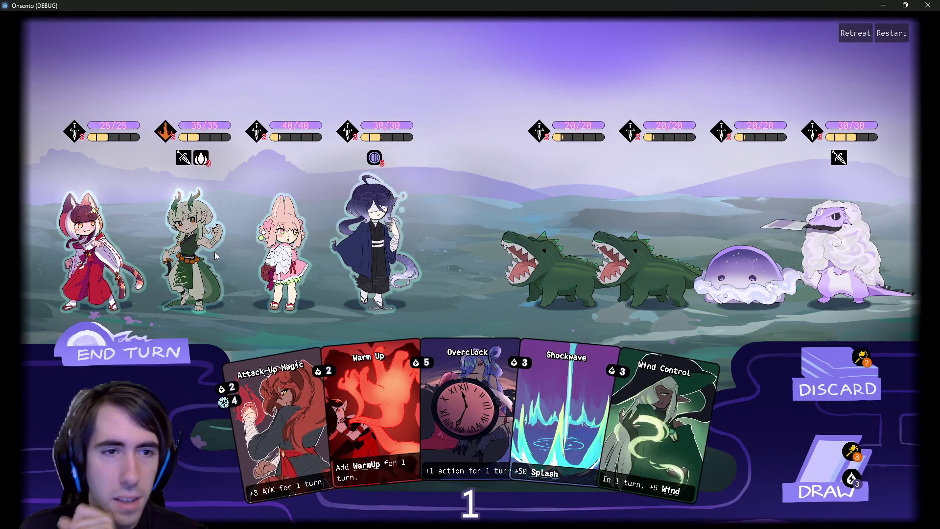
# Step: Attack the second crocodile with the dragon girl, then attack with the fox girl
pyautogui.moveTo(216, 255); pyautogui.dragTo(559, 246)
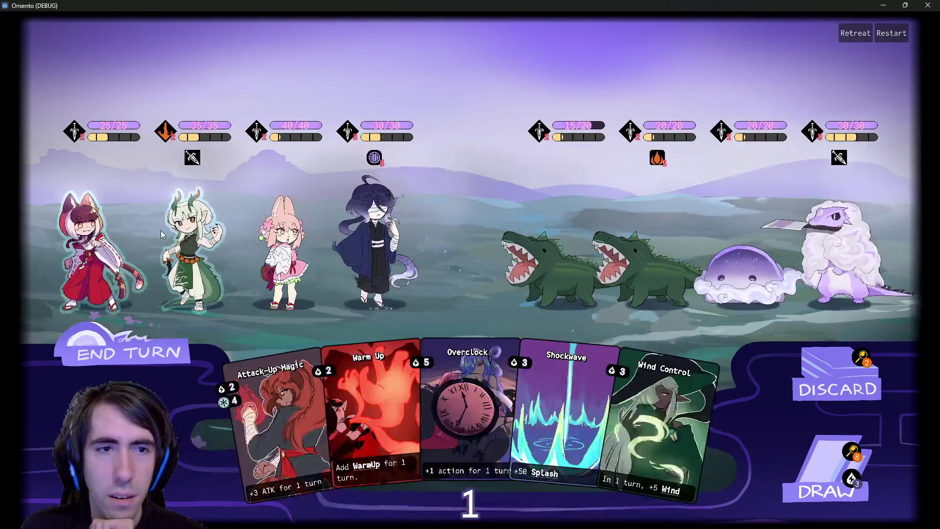
pyautogui.moveTo(170, 130)
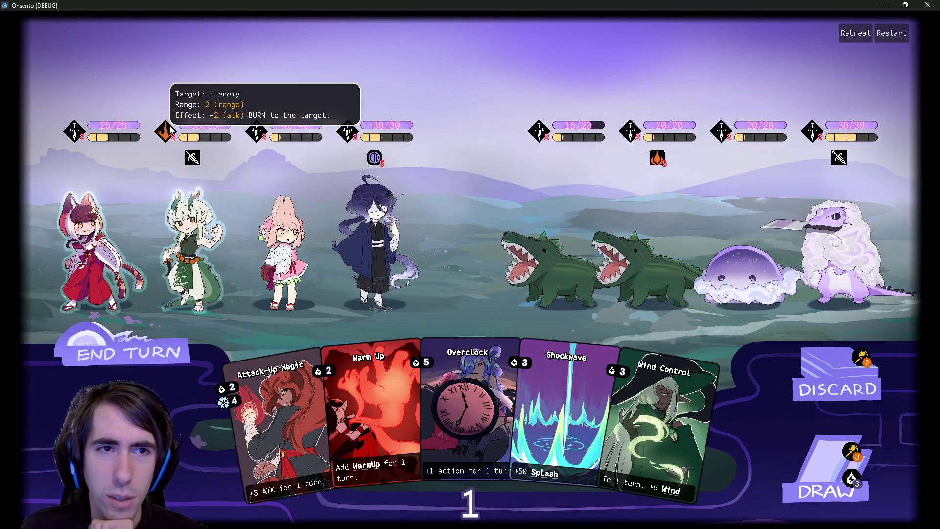
pyautogui.click(171, 130)
pyautogui.click(559, 246)
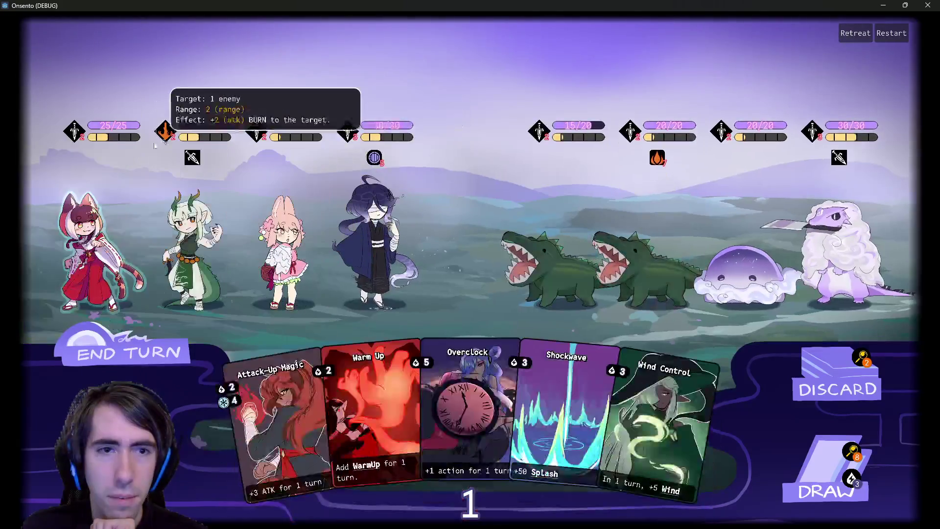
pyautogui.click(268, 152)
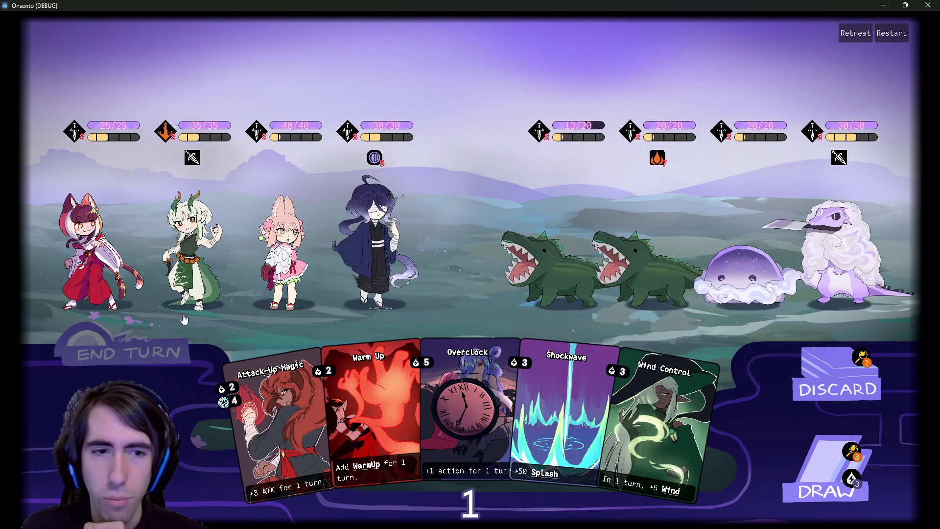
pyautogui.click(167, 340)
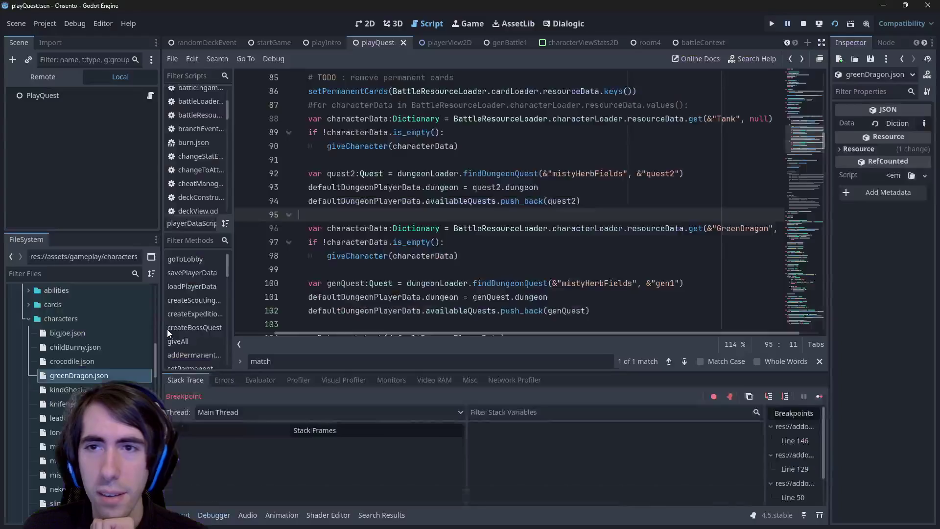
# Step: Continue execution from the breakpoint in the Godot debugger
pyautogui.click(817, 392)
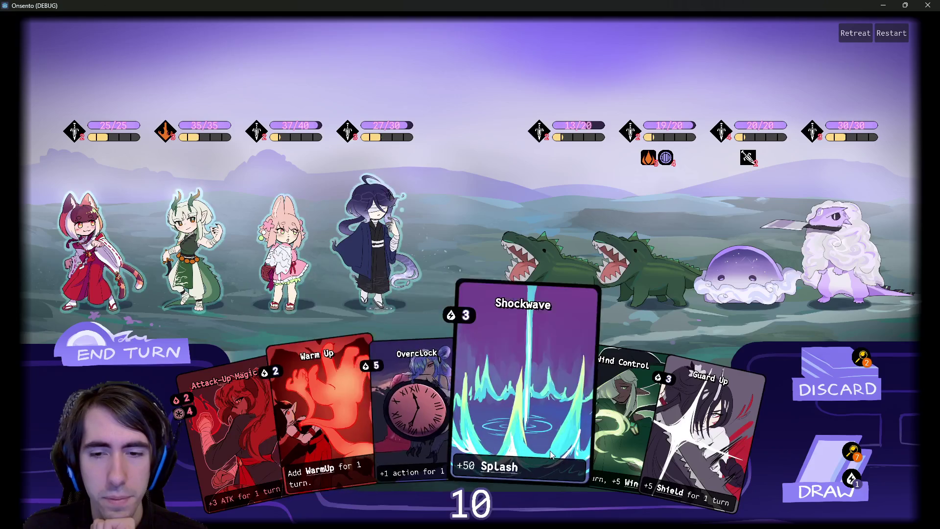
# Step: Play Wind Control, Guard Up and Shockwave on the fourth ally, draw a card, and end the turn
pyautogui.moveTo(622, 421); pyautogui.dragTo(377, 231)
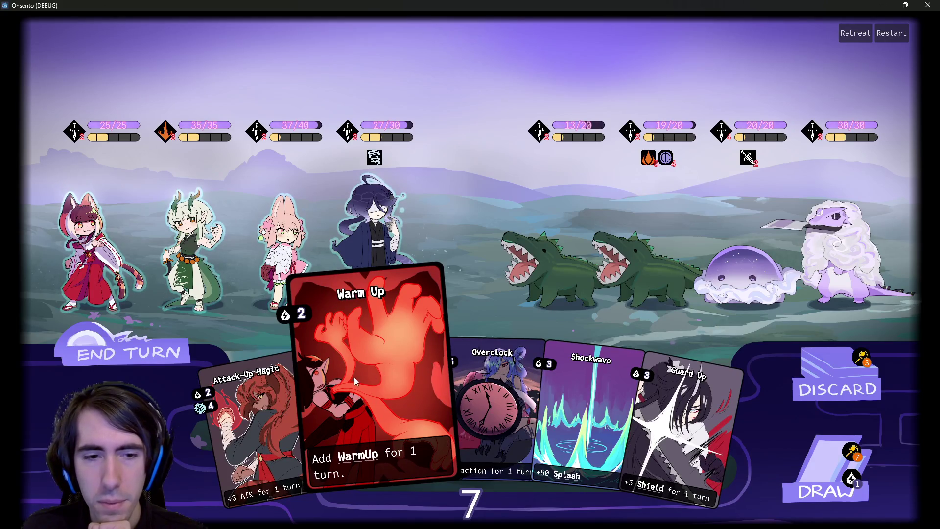
pyautogui.moveTo(538, 322); pyautogui.dragTo(370, 231)
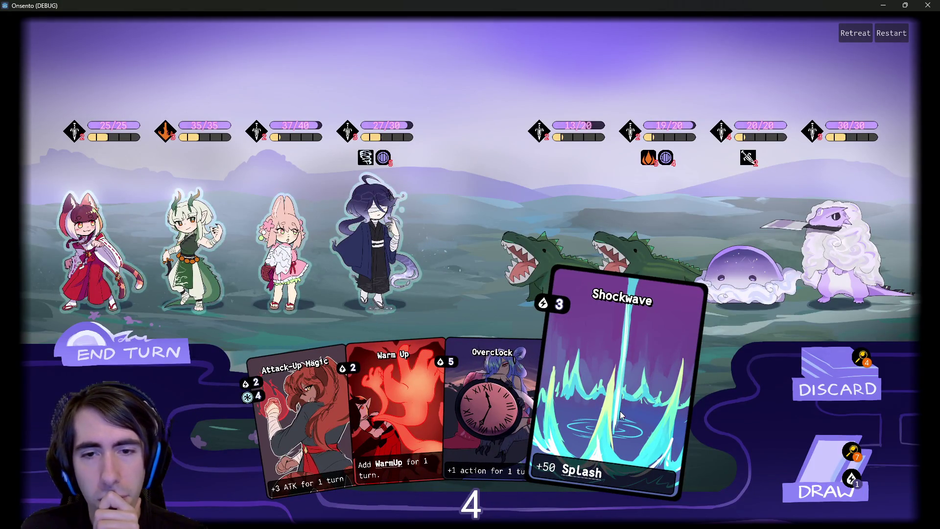
pyautogui.click(823, 474)
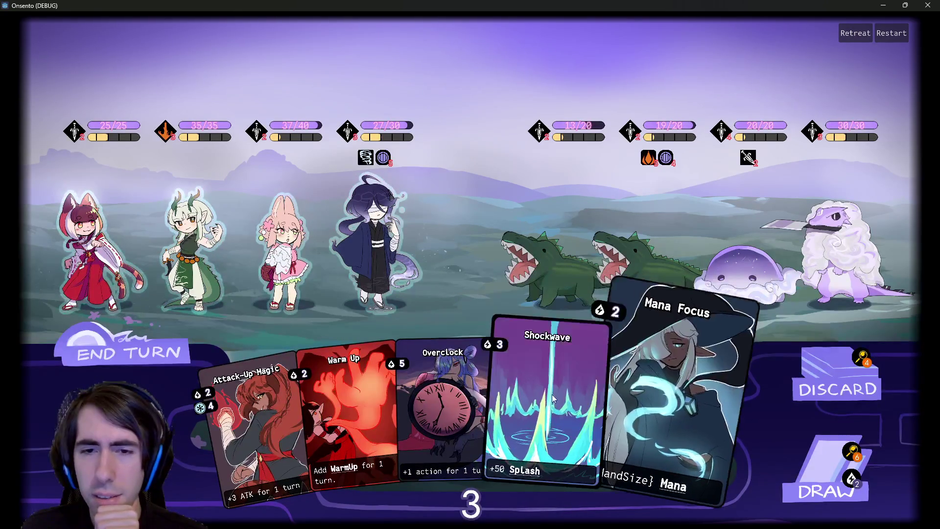
pyautogui.moveTo(572, 395); pyautogui.dragTo(368, 249)
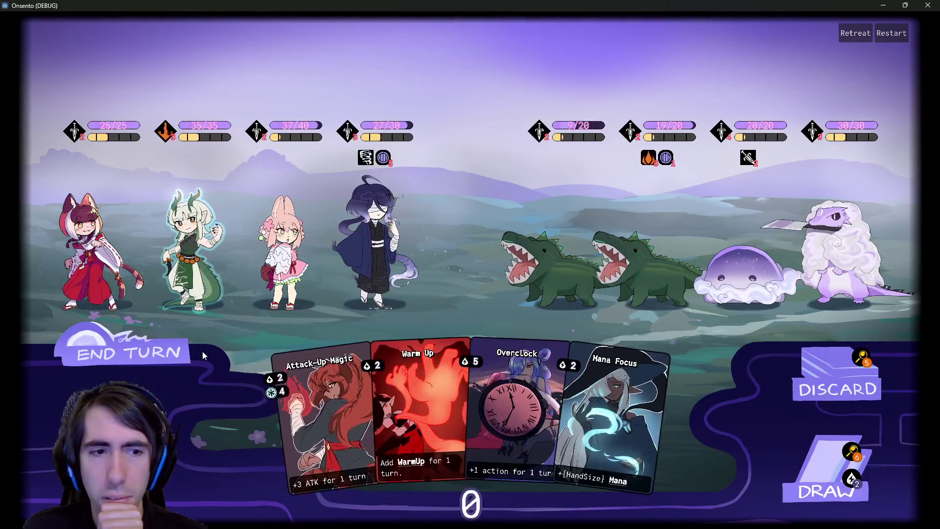
pyautogui.click(174, 352)
pyautogui.click(174, 351)
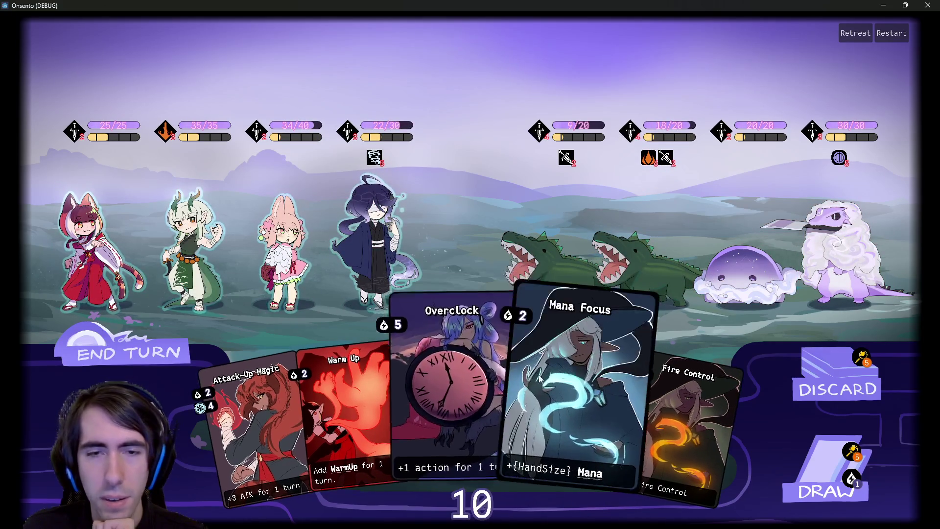
# Step: Play Warm Up on the green dragon girl and Mana Focus on the fourth ally, drawing two cards
pyautogui.moveTo(649, 159)
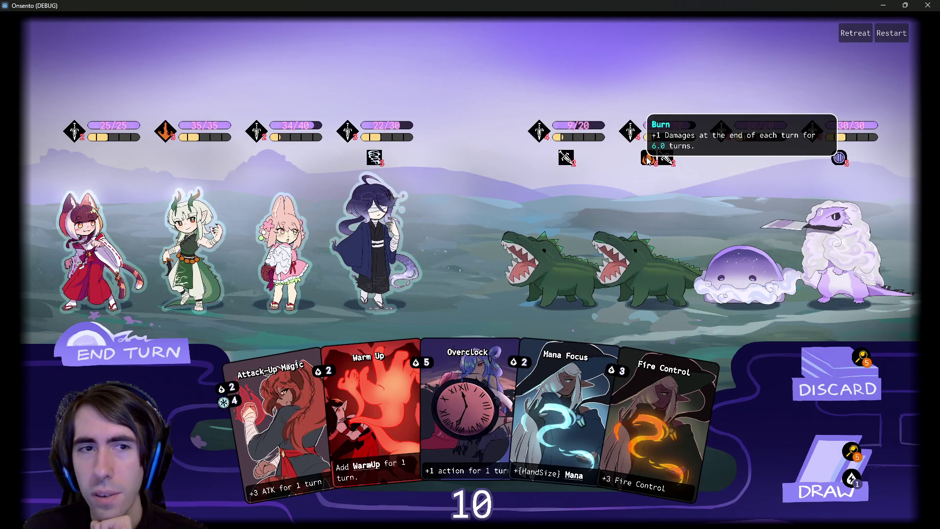
pyautogui.click(559, 412)
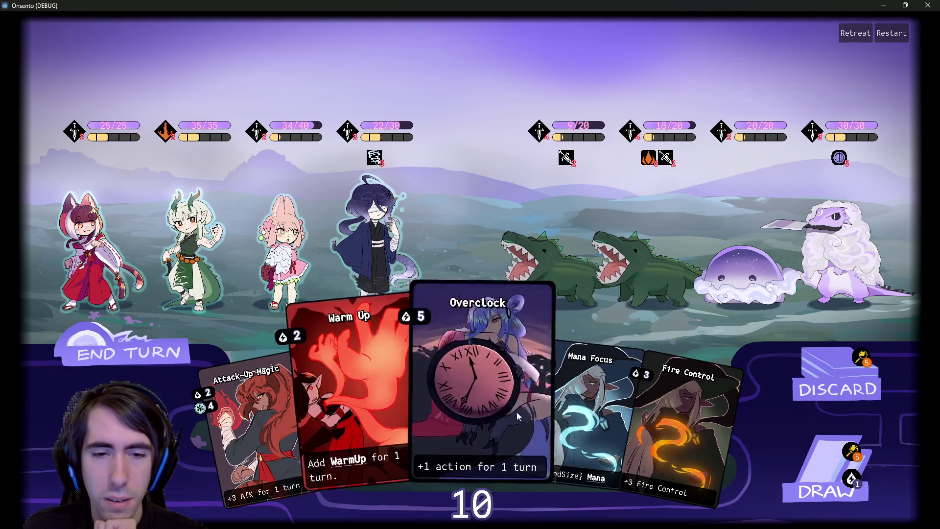
pyautogui.moveTo(348, 416)
pyautogui.mouseDown()
pyautogui.moveTo(171, 290)
pyautogui.moveTo(342, 264)
pyautogui.moveTo(382, 342)
pyautogui.moveTo(376, 239)
pyautogui.mouseUp()
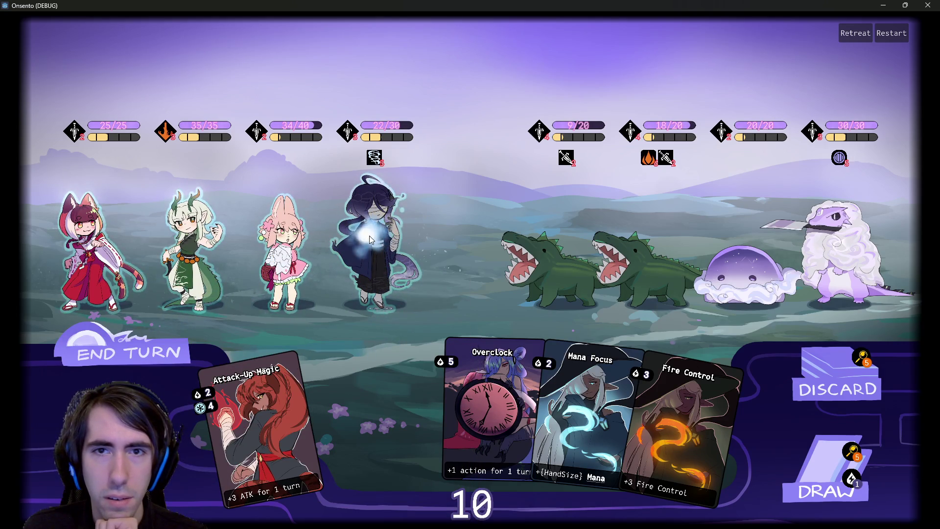
pyautogui.moveTo(388, 160)
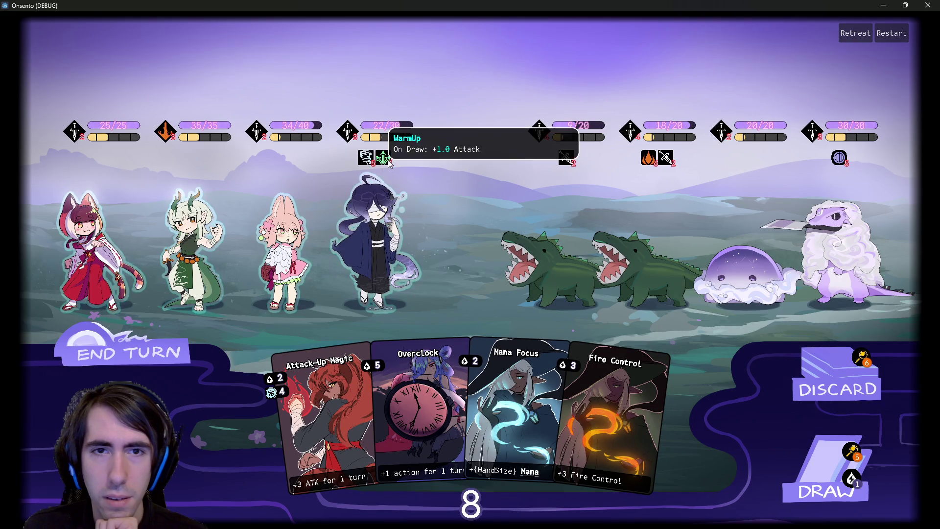
pyautogui.click(826, 473)
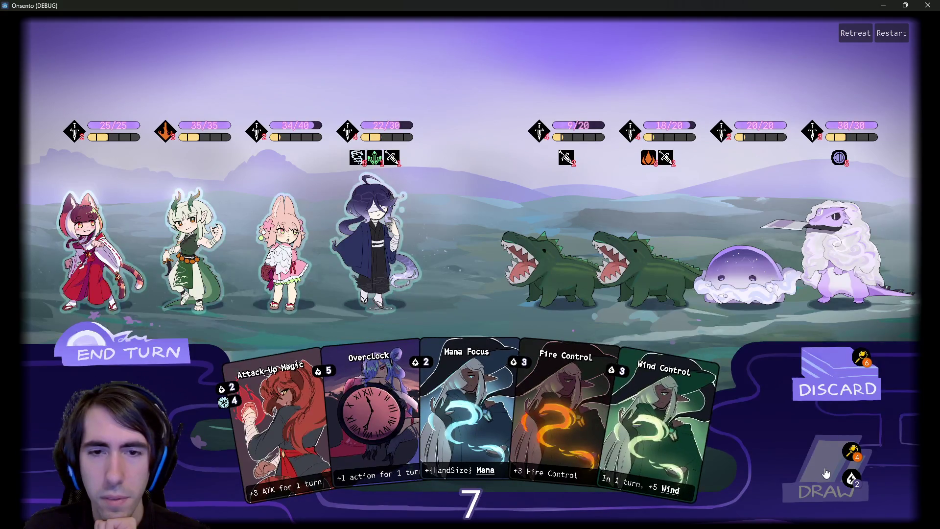
pyautogui.click(827, 472)
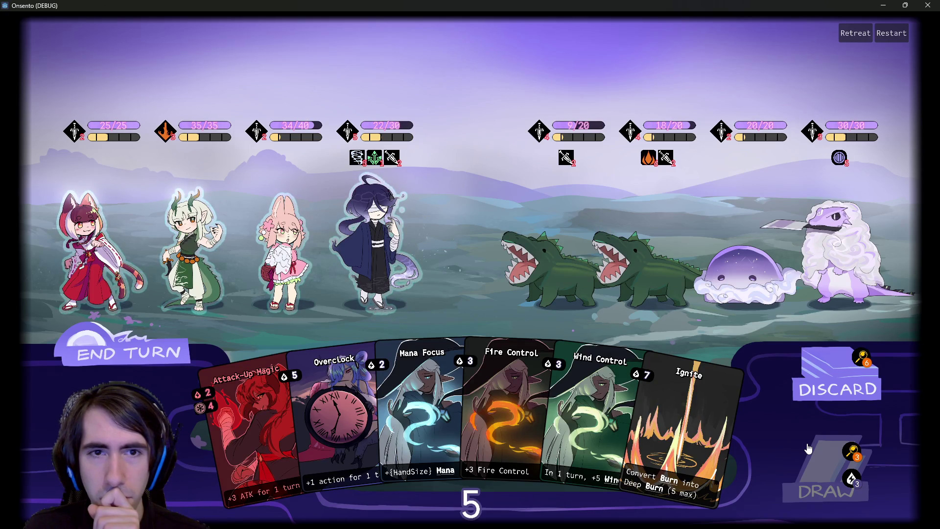
pyautogui.moveTo(421, 416); pyautogui.dragTo(372, 240)
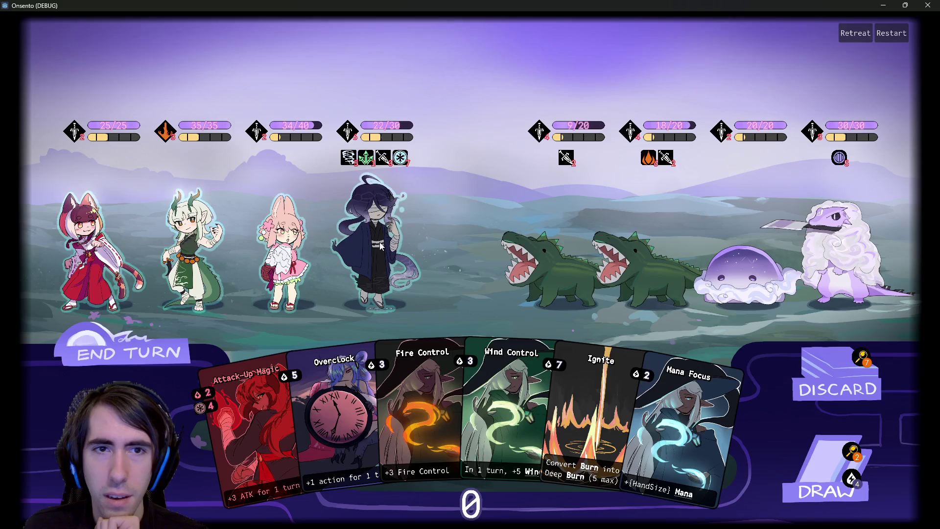
# Step: Attack the first crocodile with the fourth ally, dragon girl and cat-eared girl, leaving it at 1/20
pyautogui.click(499, 259)
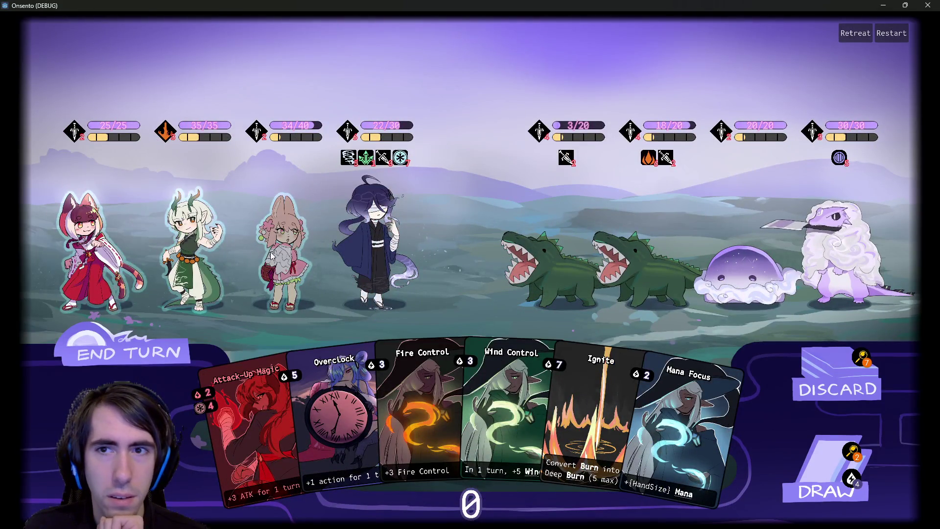
pyautogui.click(560, 246)
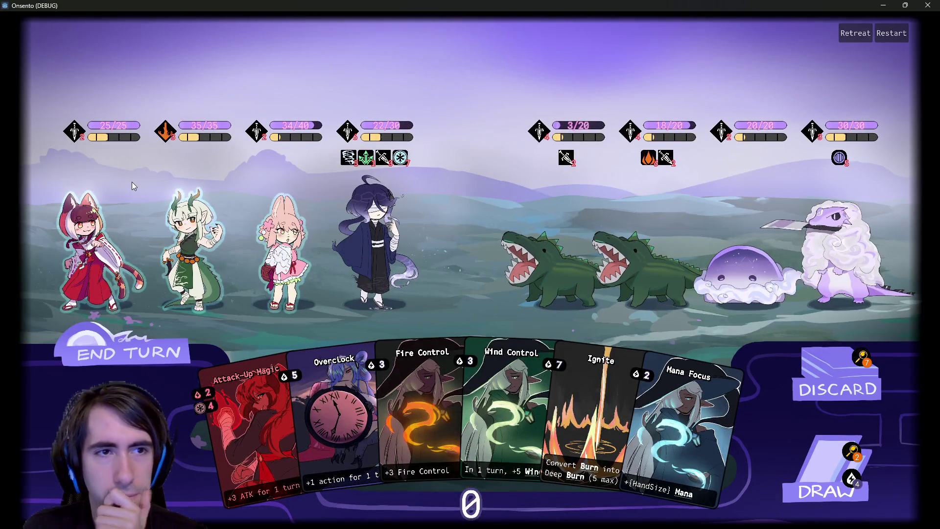
pyautogui.click(80, 243)
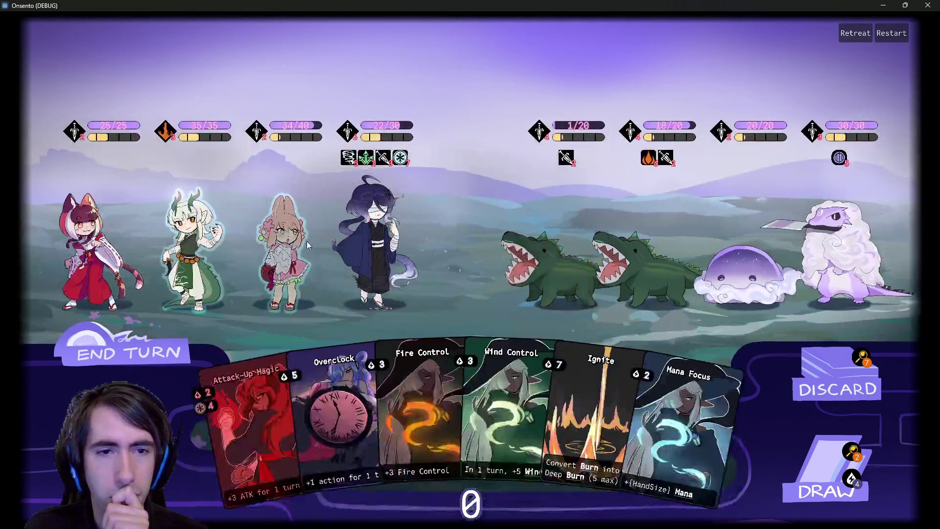
# Step: Finish off the first crocodile with the bunny girl and have the dragon girl burn the jellyfish
pyautogui.click(309, 245)
pyautogui.click(194, 245)
pyautogui.click(600, 271)
pyautogui.moveTo(659, 163)
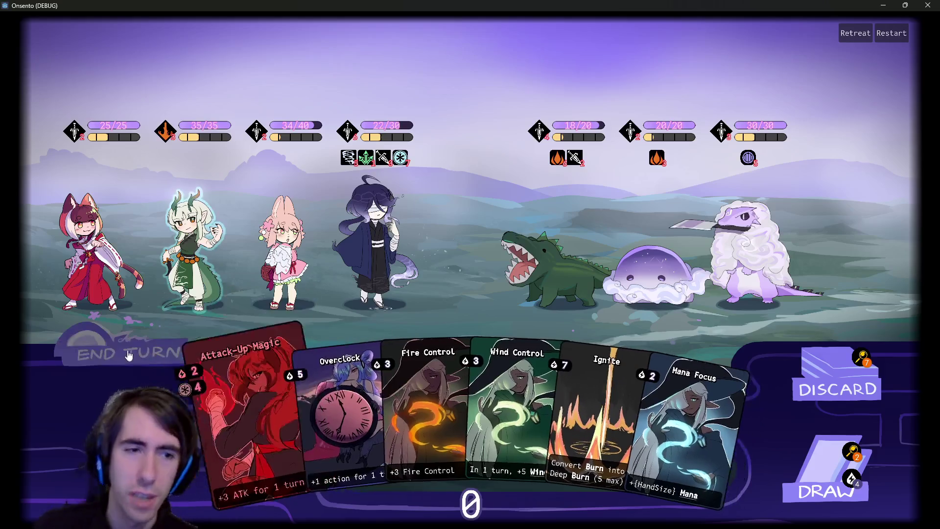
pyautogui.click(180, 283)
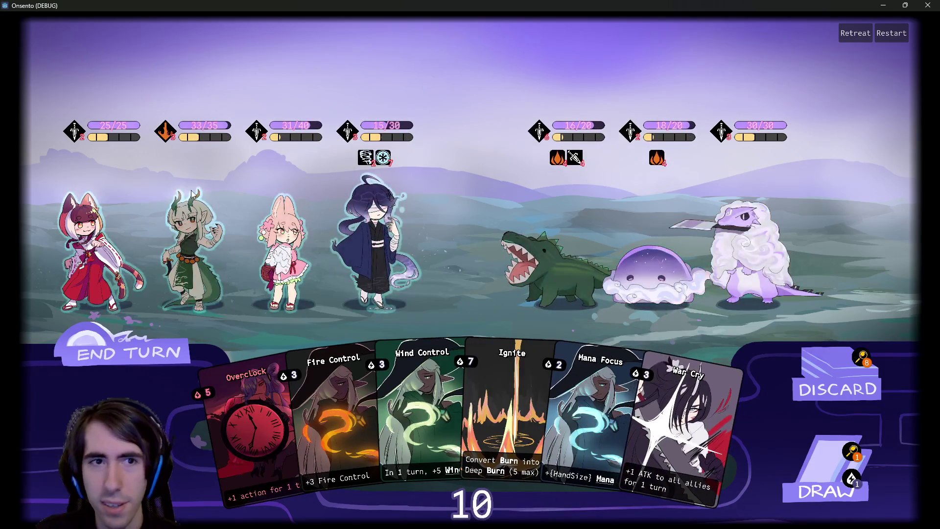
# Step: View the draw pile, which holds a single Attack-Up Magic card (+3 ATK for 1 turn)
pyautogui.moveTo(204, 130)
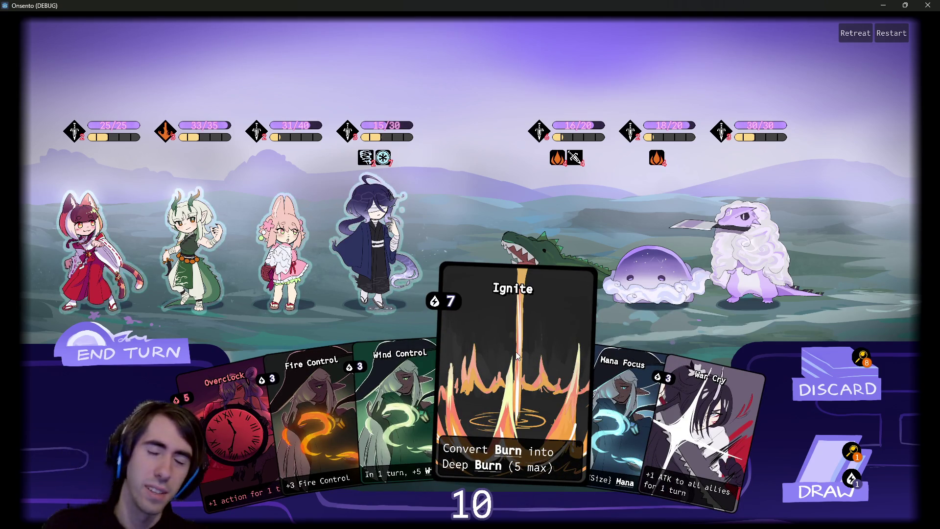
pyautogui.moveTo(166, 134)
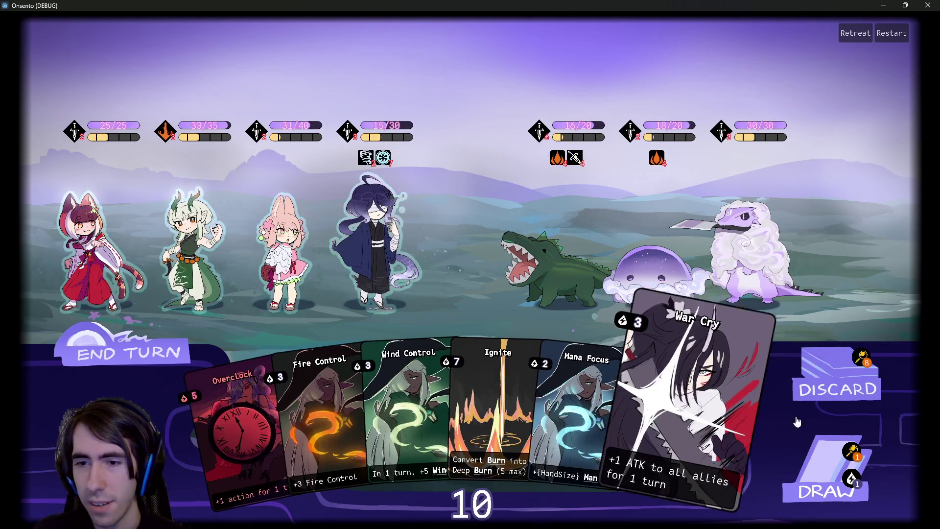
pyautogui.click(851, 451)
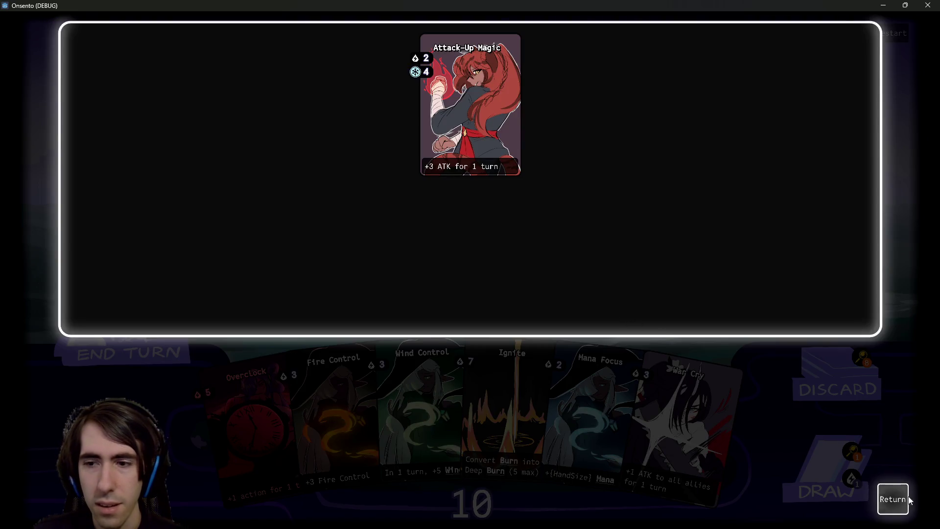
# Step: Close the pile viewer, then cast Fire Control on the dragon girl and Ignite on the jellyfish
pyautogui.click(889, 492)
pyautogui.click(887, 496)
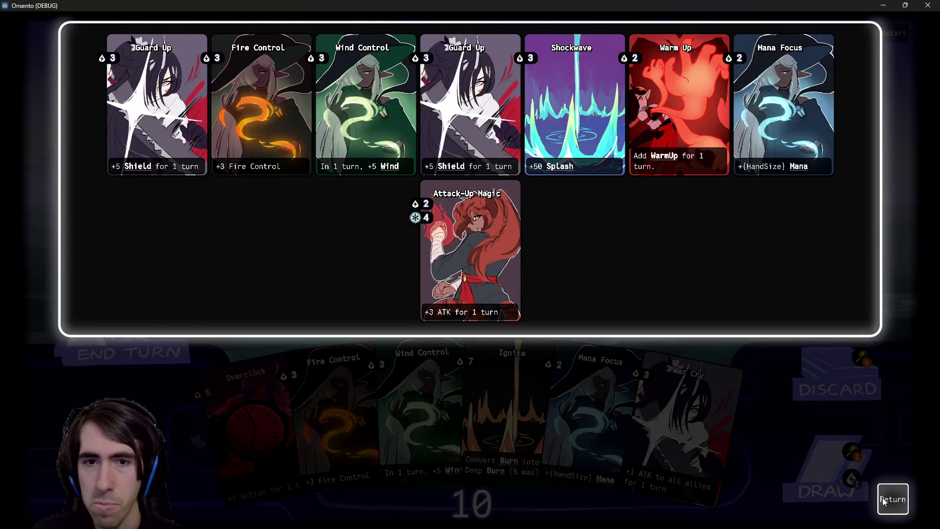
pyautogui.click(884, 500)
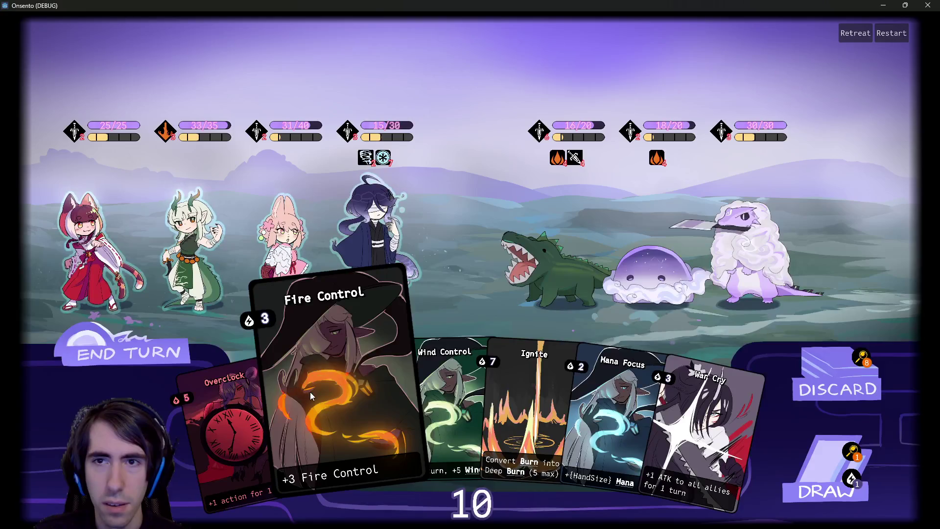
pyautogui.moveTo(310, 391)
pyautogui.mouseDown()
pyautogui.moveTo(246, 357)
pyautogui.moveTo(190, 237)
pyautogui.mouseUp()
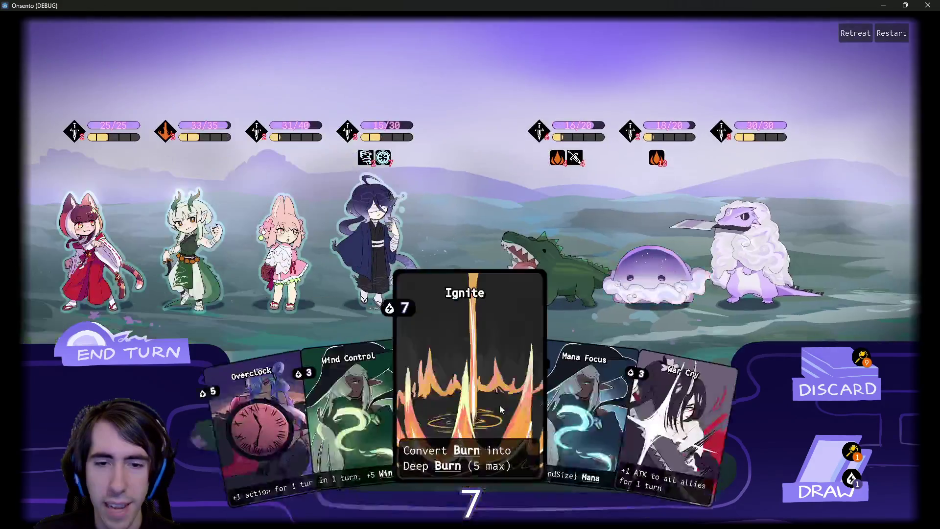
pyautogui.moveTo(473, 390)
pyautogui.mouseDown()
pyautogui.moveTo(622, 268)
pyautogui.moveTo(650, 265)
pyautogui.mouseUp()
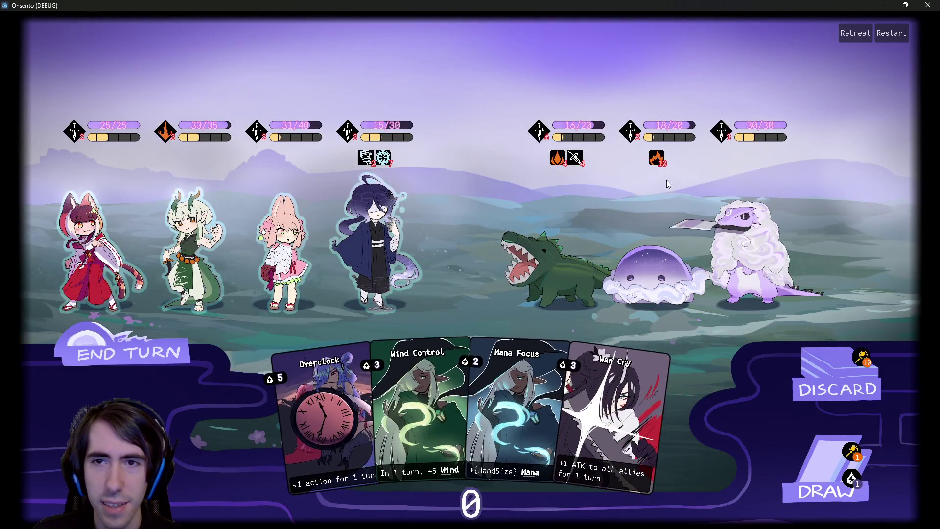
pyautogui.moveTo(665, 162)
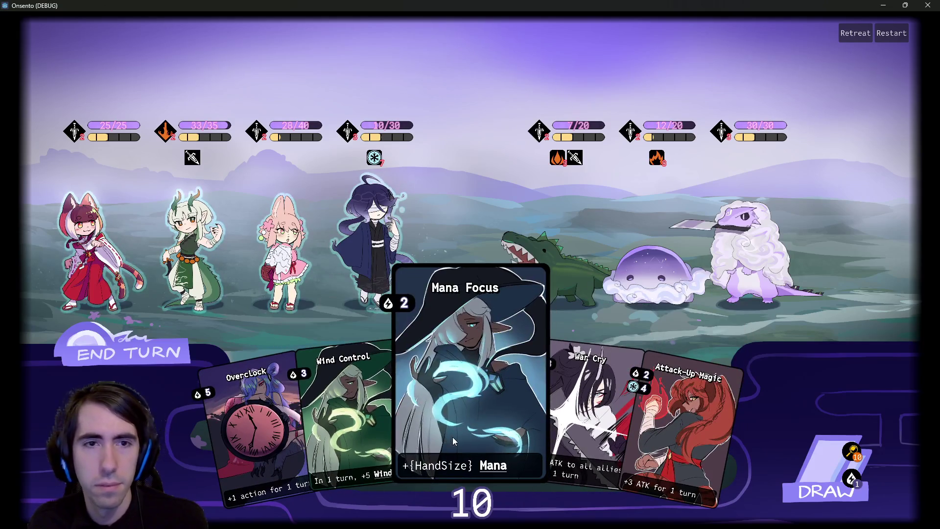
# Step: Draw a card, play Mana Focus on the dark-haired ally, and check the card piles
pyautogui.click(802, 479)
pyautogui.moveTo(437, 396)
pyautogui.mouseDown()
pyautogui.moveTo(381, 231)
pyautogui.moveTo(384, 252)
pyautogui.mouseUp()
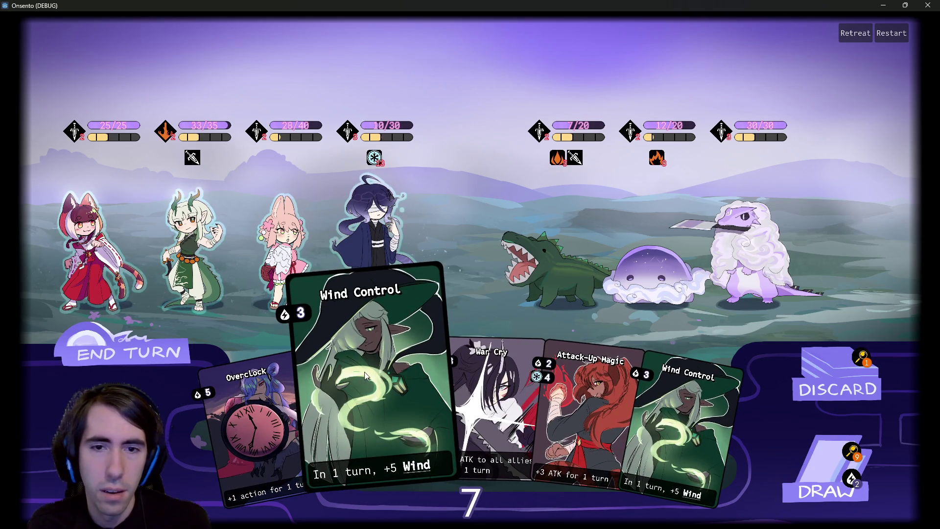
pyautogui.moveTo(338, 396); pyautogui.dragTo(377, 235)
pyautogui.click(832, 434)
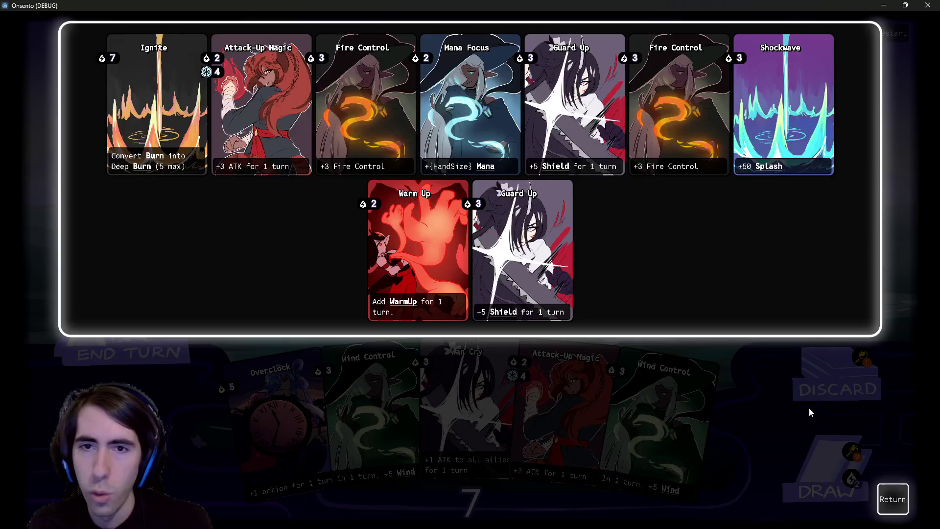
pyautogui.click(906, 485)
pyautogui.click(904, 470)
pyautogui.click(876, 484)
pyautogui.click(848, 451)
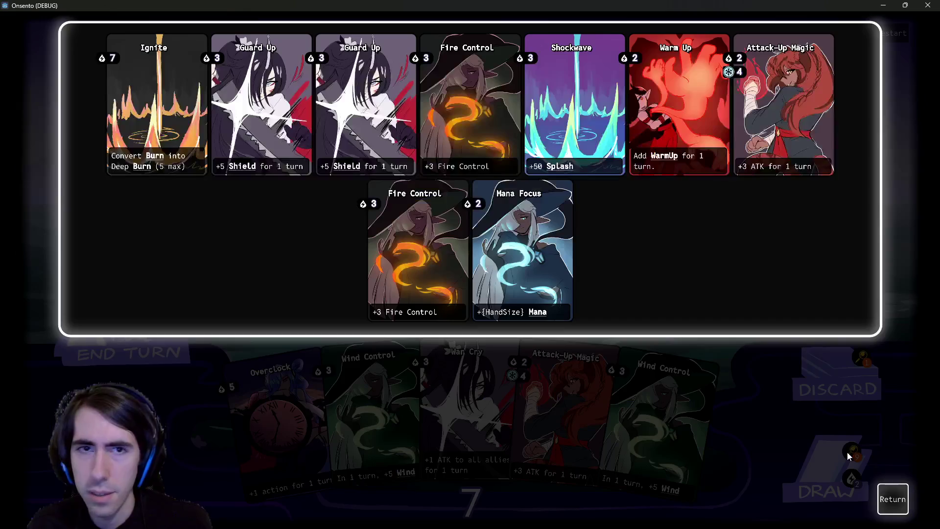
pyautogui.click(892, 498)
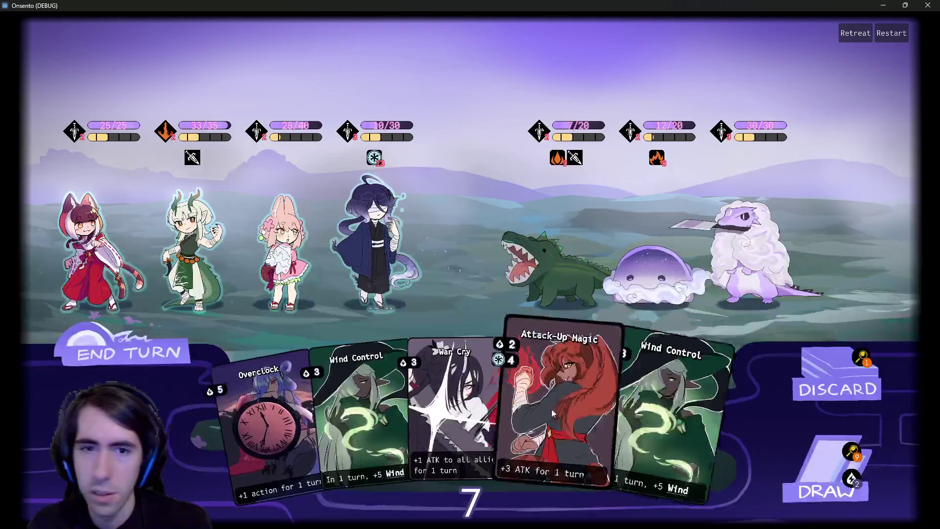
# Step: Play Wind Control on the hooded ally and advance each ally's attack until the crocodile is defeated
pyautogui.moveTo(380, 421)
pyautogui.mouseDown()
pyautogui.moveTo(377, 245)
pyautogui.moveTo(386, 235)
pyautogui.mouseUp()
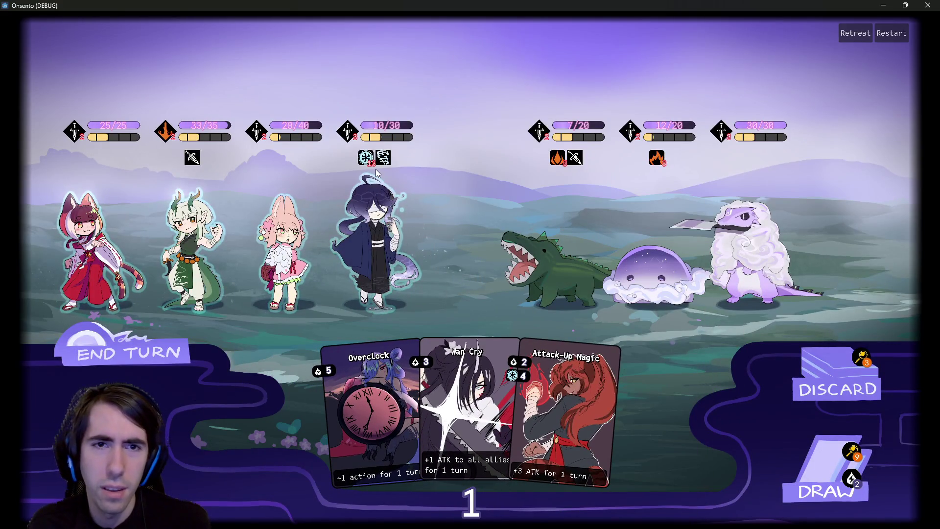
pyautogui.moveTo(380, 161)
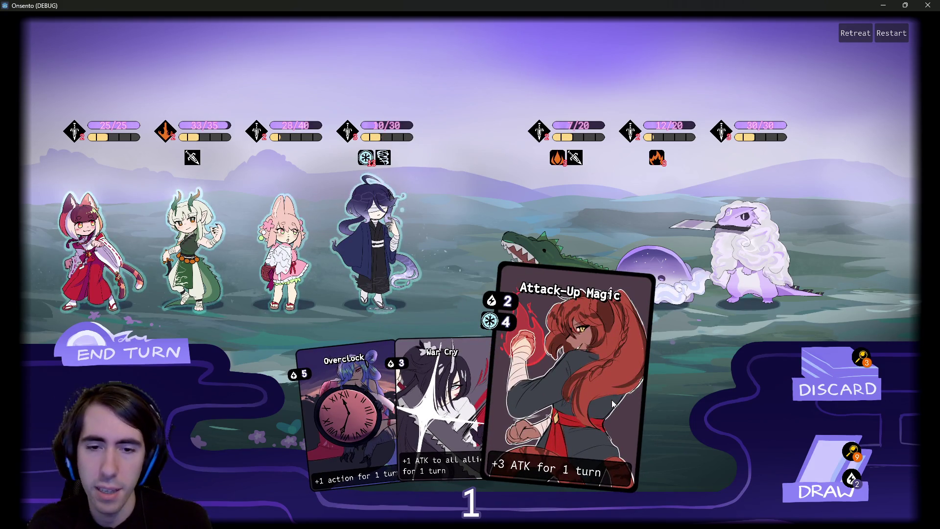
pyautogui.click(375, 244)
pyautogui.click(656, 274)
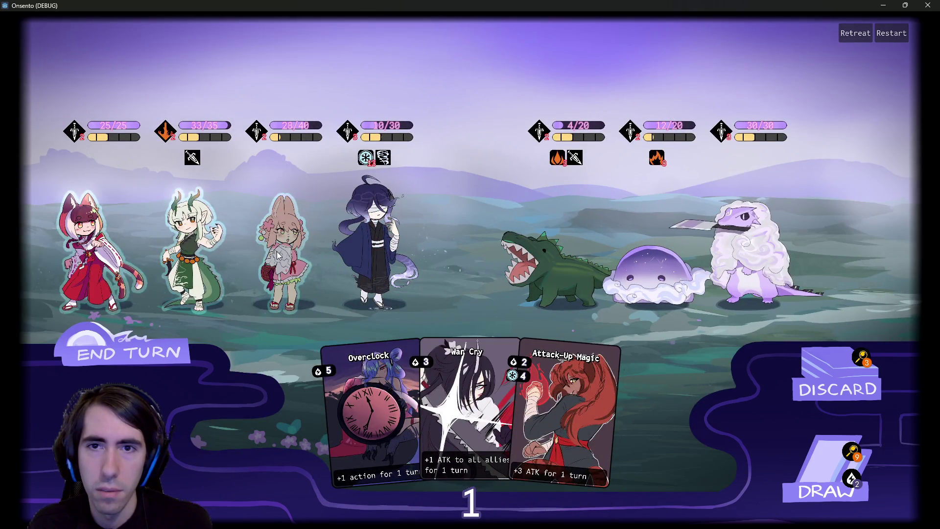
pyautogui.click(278, 256)
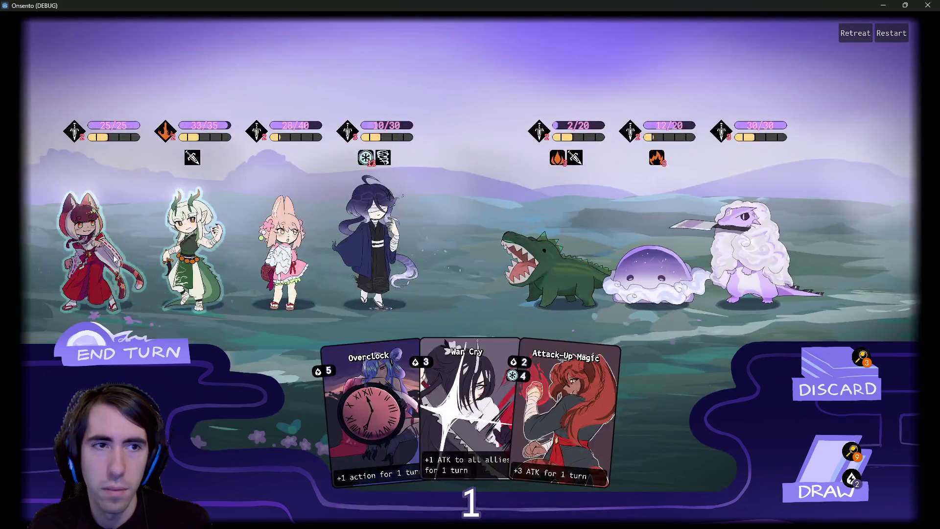
pyautogui.click(155, 240)
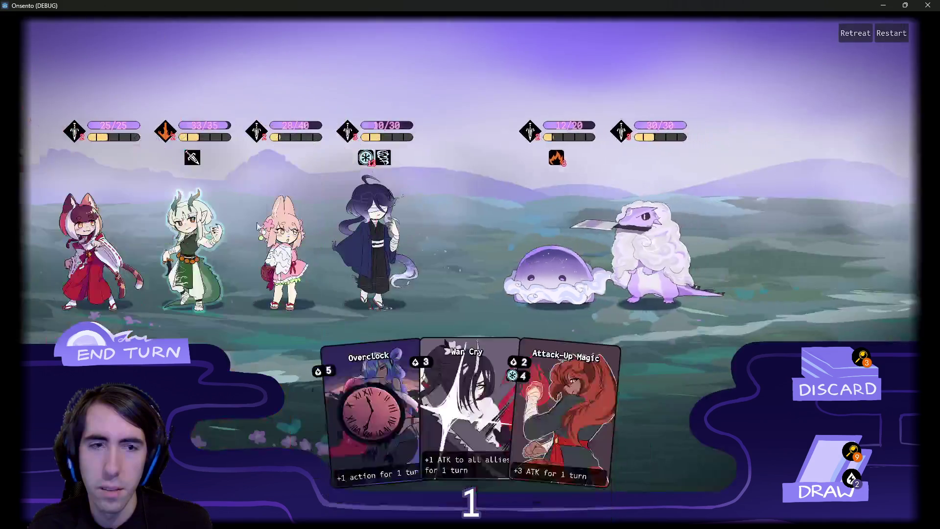
pyautogui.click(194, 228)
pyautogui.click(600, 228)
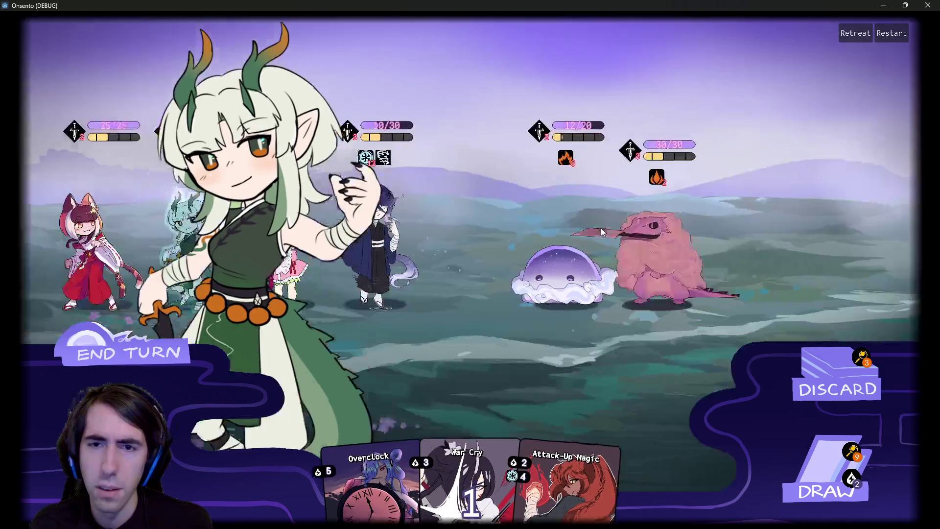
pyautogui.click(600, 228)
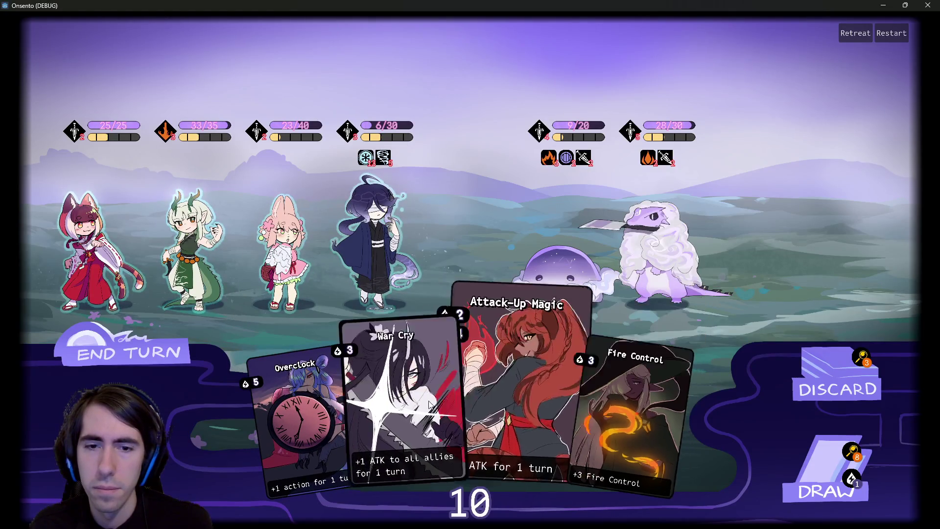
# Step: Check the draw pile, then play Attack-Up Magic and Fire Control on the blue-robed ally
pyautogui.moveTo(384, 129)
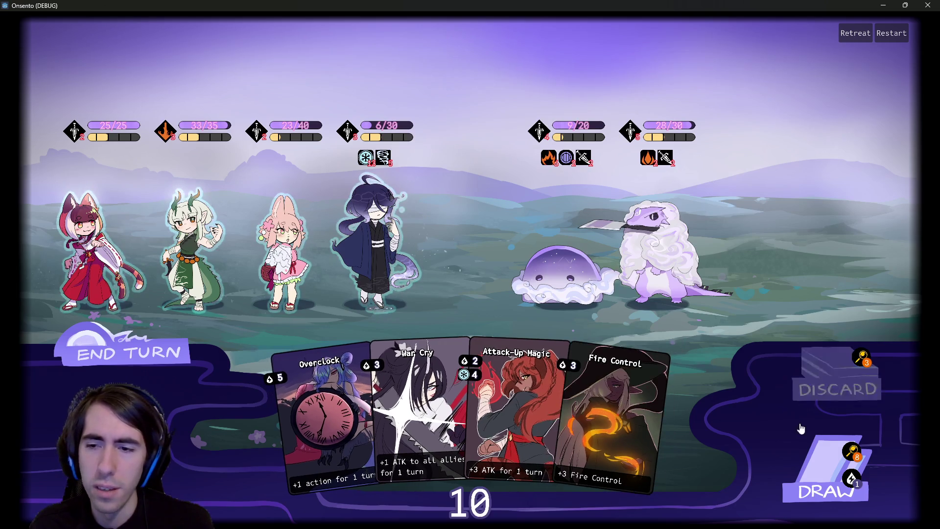
pyautogui.click(851, 450)
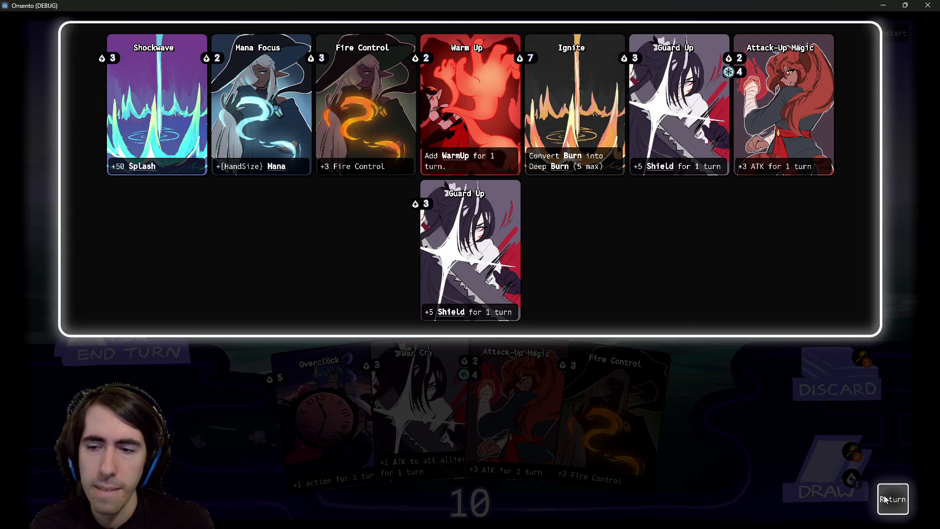
pyautogui.click(892, 498)
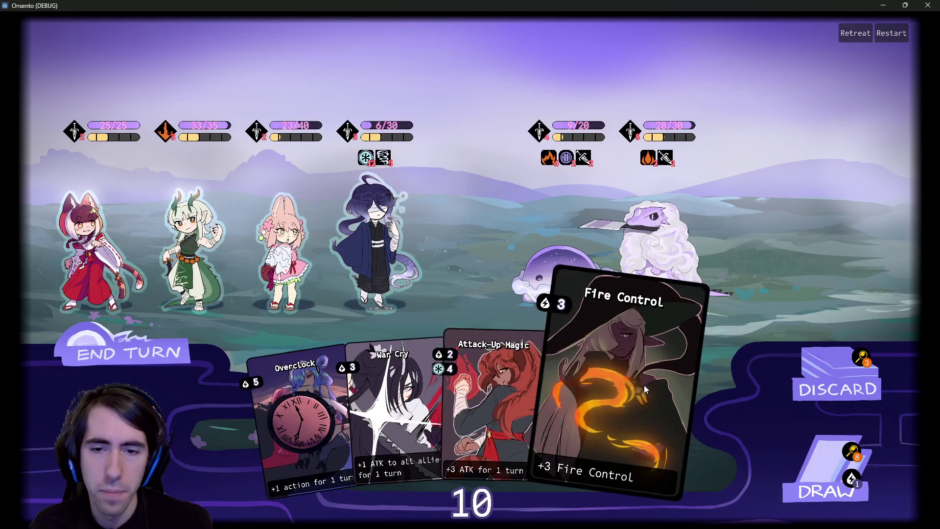
pyautogui.click(493, 380)
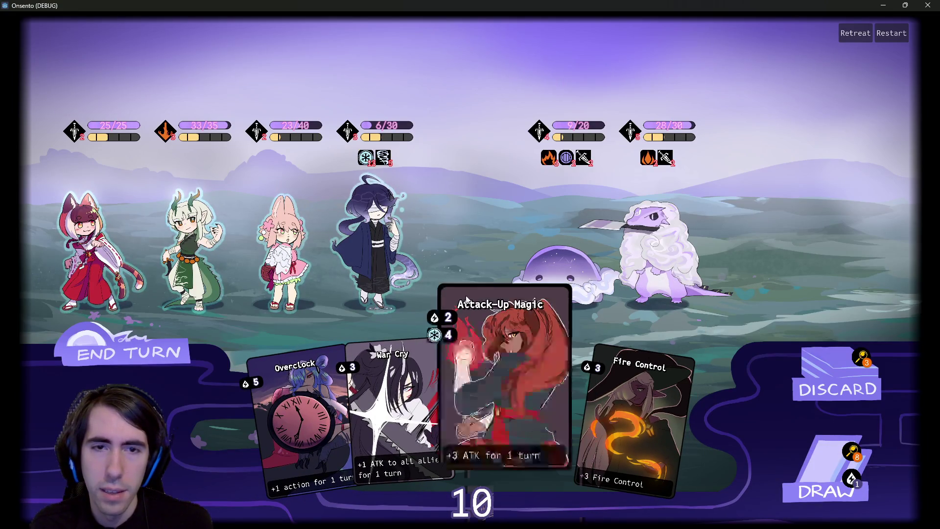
pyautogui.click(375, 244)
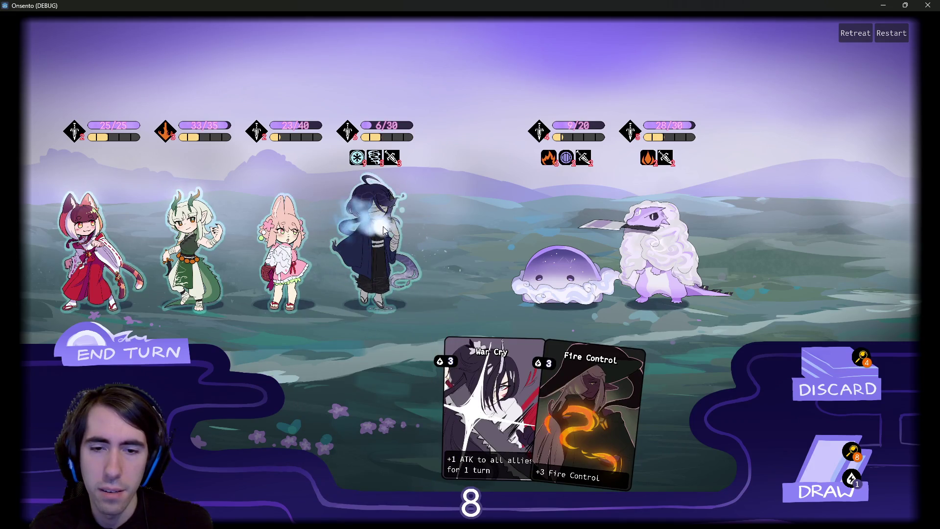
pyautogui.click(501, 406)
pyautogui.click(406, 252)
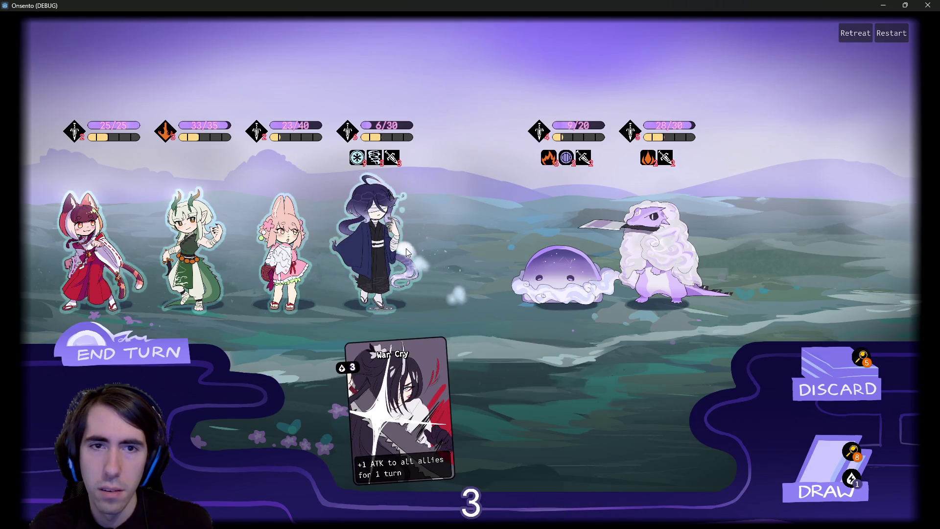
# Step: End the turn and advance through the green dragon and pink bunny allies' attacks
pyautogui.click(382, 241)
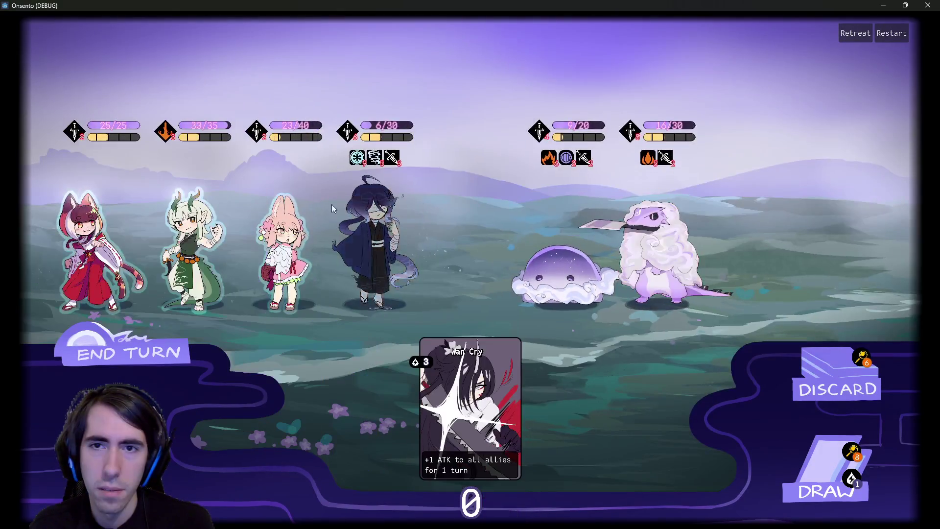
pyautogui.click(247, 231)
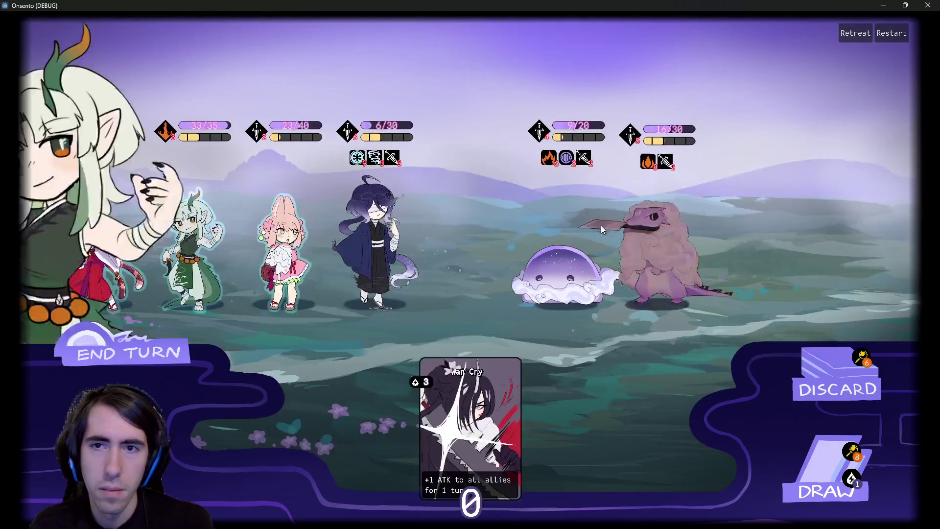
pyautogui.click(289, 240)
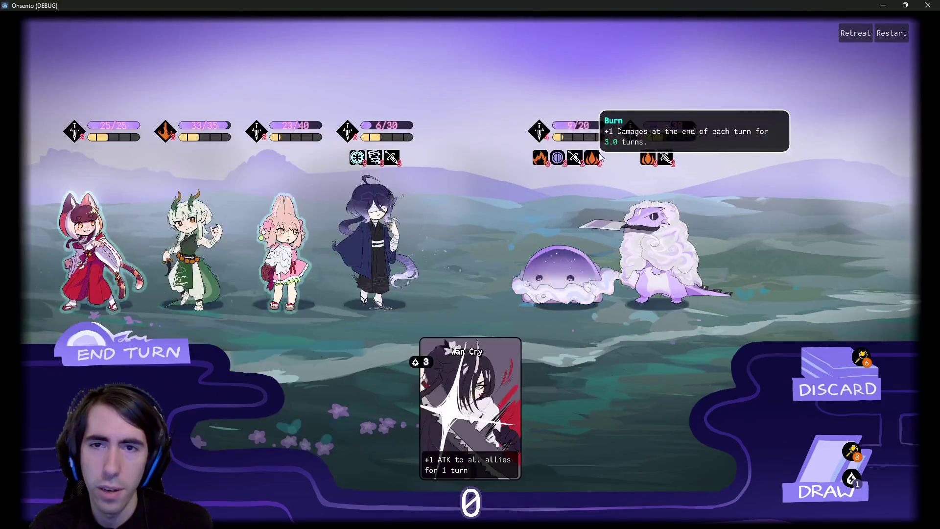
pyautogui.click(284, 227)
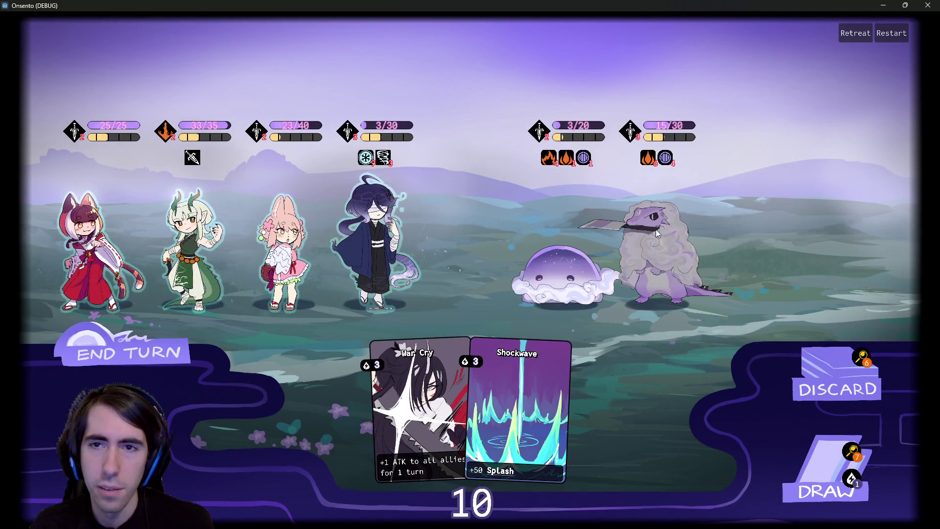
# Step: Draw two cards, playing War Cry for all allies and Guard Up on the fourth ally
pyautogui.moveTo(381, 128)
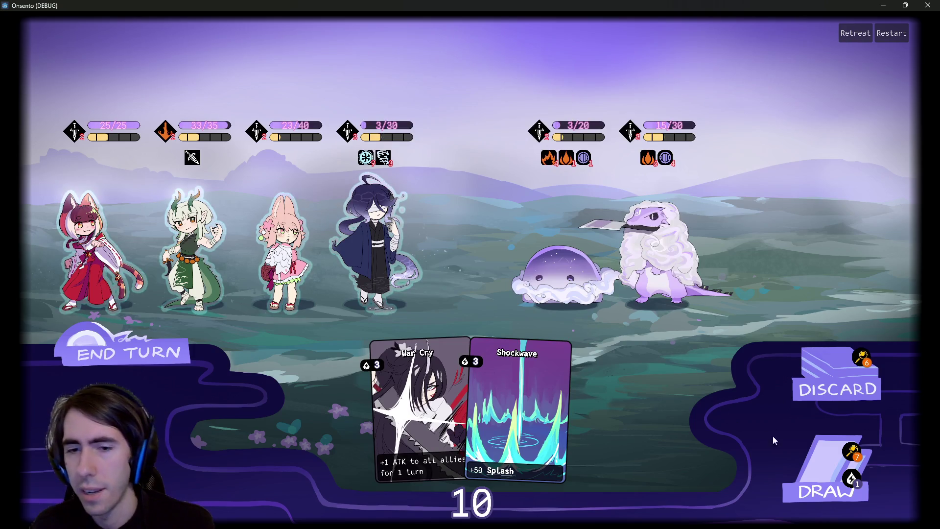
pyautogui.click(796, 462)
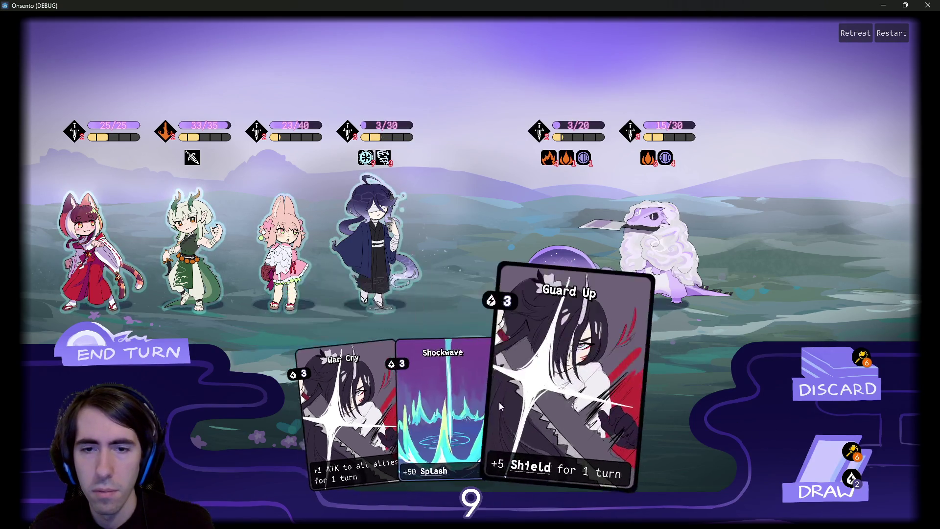
pyautogui.moveTo(352, 391); pyautogui.dragTo(415, 274)
pyautogui.moveTo(514, 391)
pyautogui.mouseDown()
pyautogui.moveTo(449, 297)
pyautogui.moveTo(395, 260)
pyautogui.mouseUp()
pyautogui.click(797, 451)
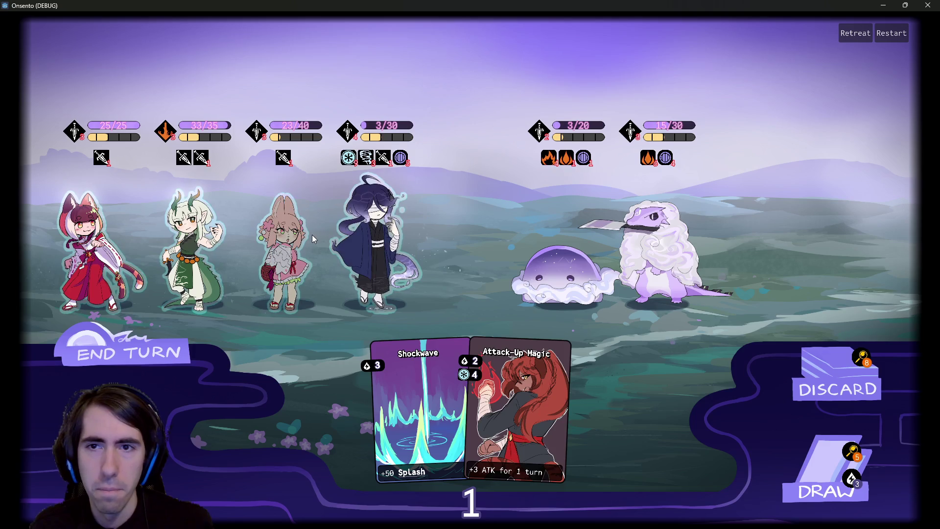
# Step: End the turn and advance every ally's attack until the freed-instance error breaks at line 111
pyautogui.click(288, 221)
pyautogui.click(501, 268)
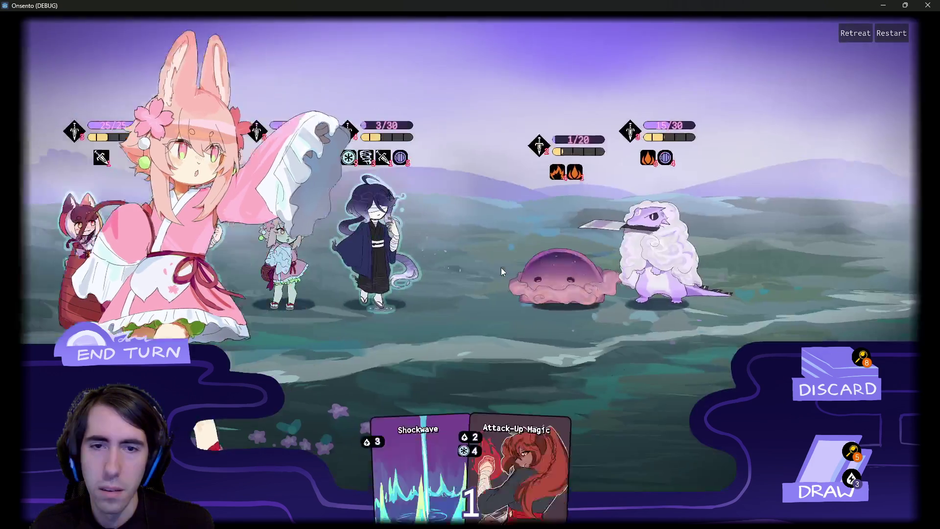
pyautogui.click(365, 251)
pyautogui.click(607, 244)
pyautogui.click(191, 235)
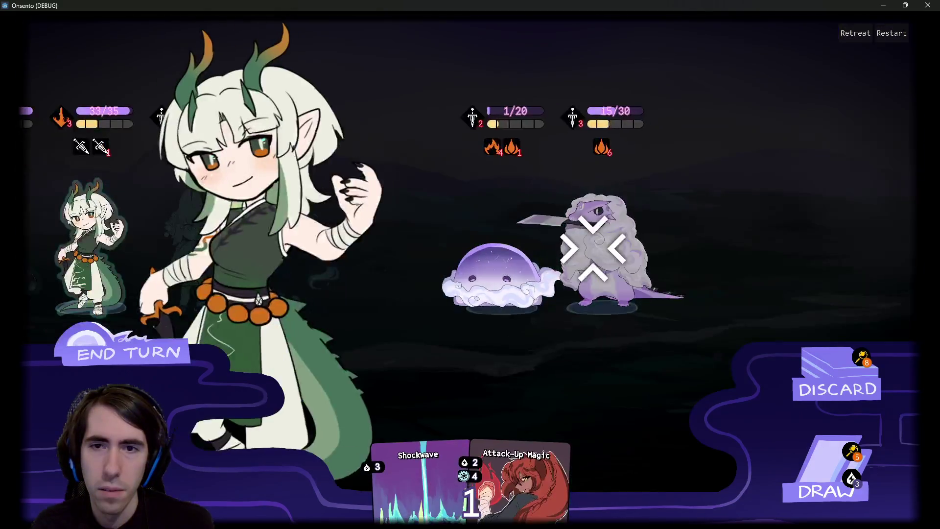
pyautogui.click(589, 240)
pyautogui.click(199, 255)
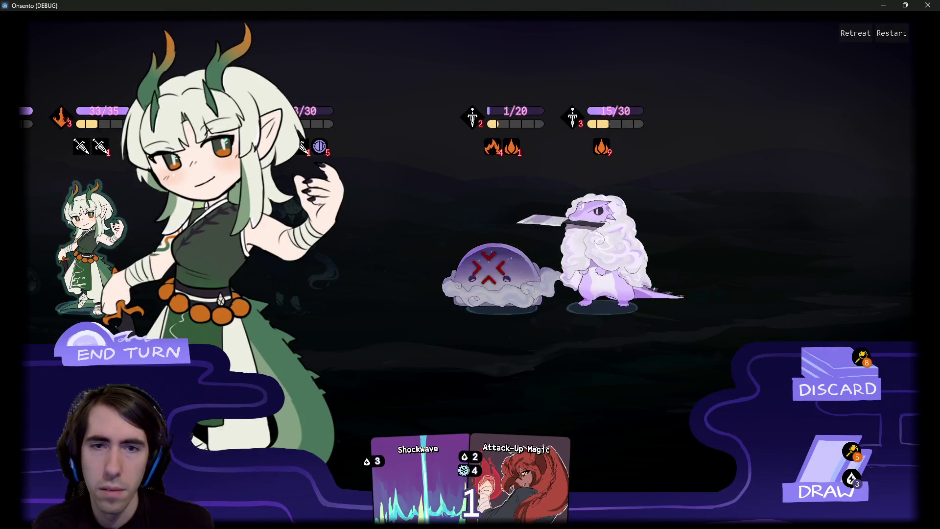
pyautogui.click(656, 245)
pyautogui.click(157, 260)
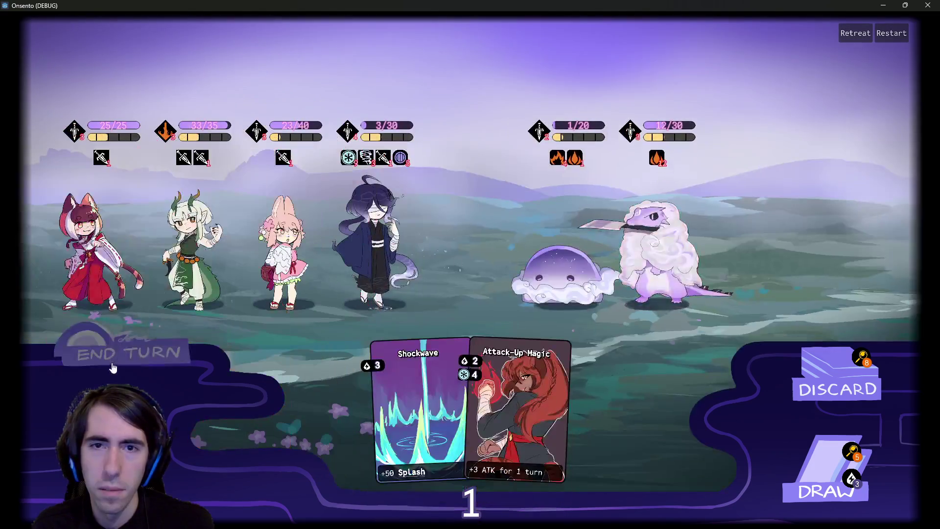
pyautogui.click(113, 367)
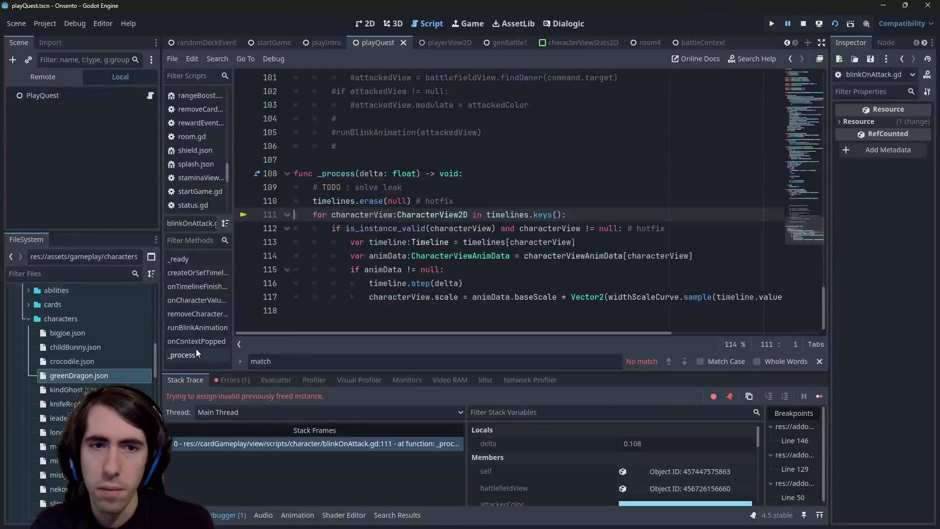
pyautogui.click(519, 184)
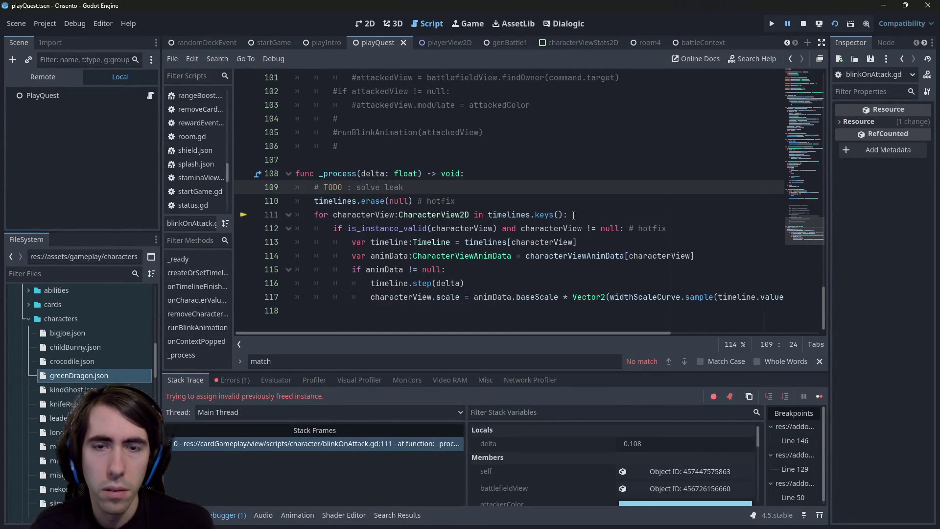
pyautogui.moveTo(502, 221)
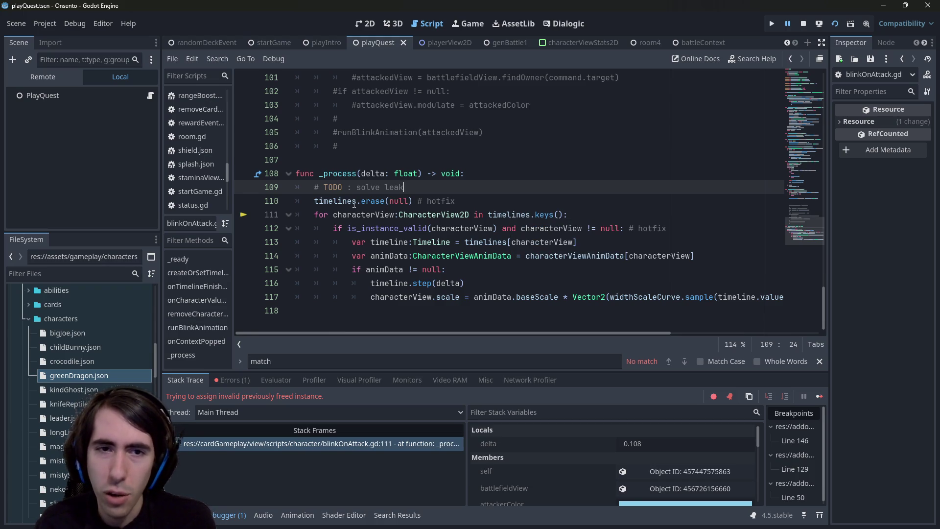
pyautogui.moveTo(336, 199)
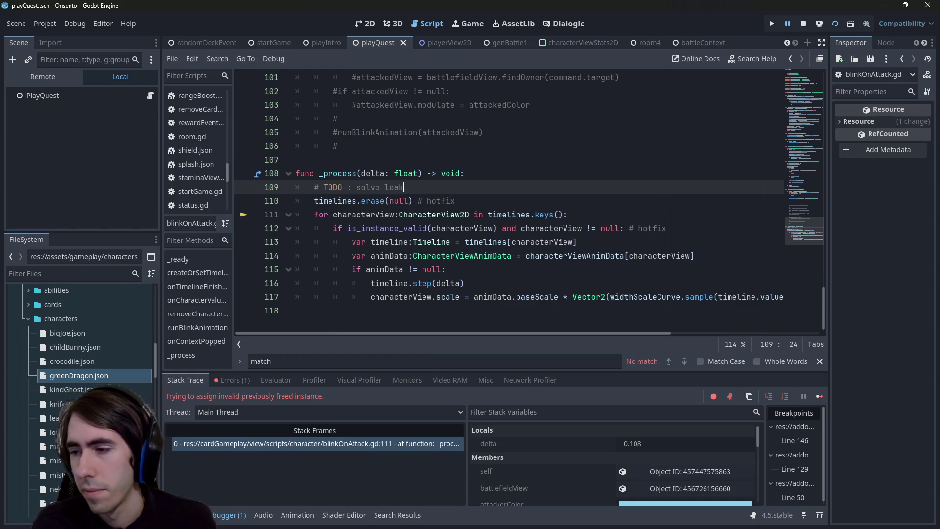
pyautogui.press('F12')
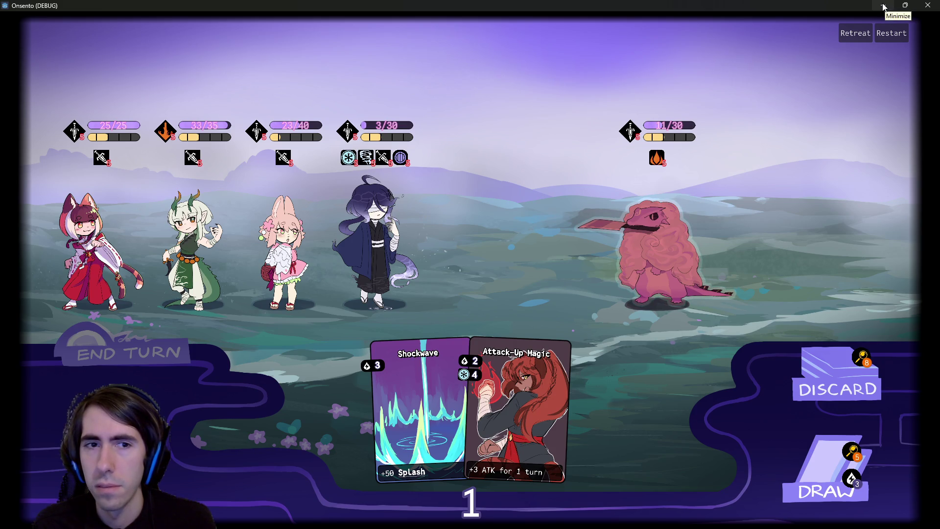
pyautogui.click(884, 7)
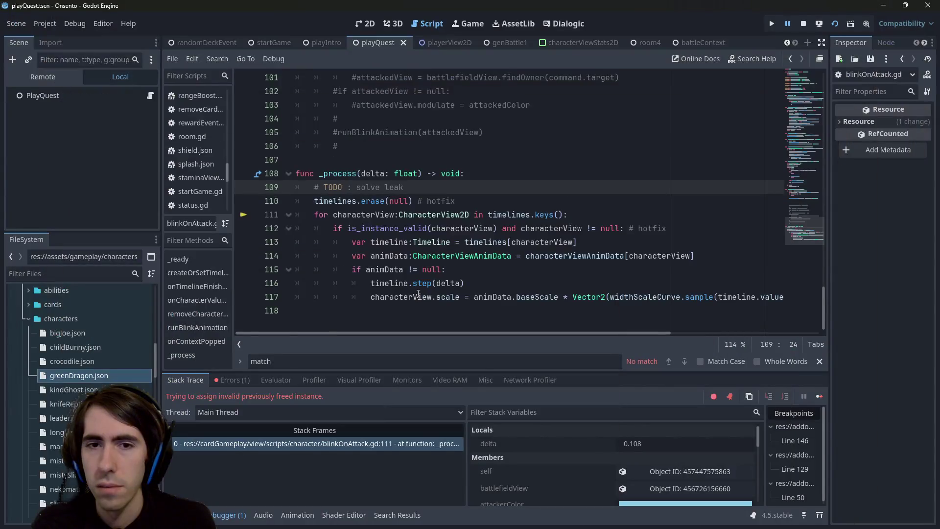
# Step: Read through createOrSetTimeline, selecting the removeCharacterView and onTimelineFinished function names
pyautogui.scroll(8, 456, 230)
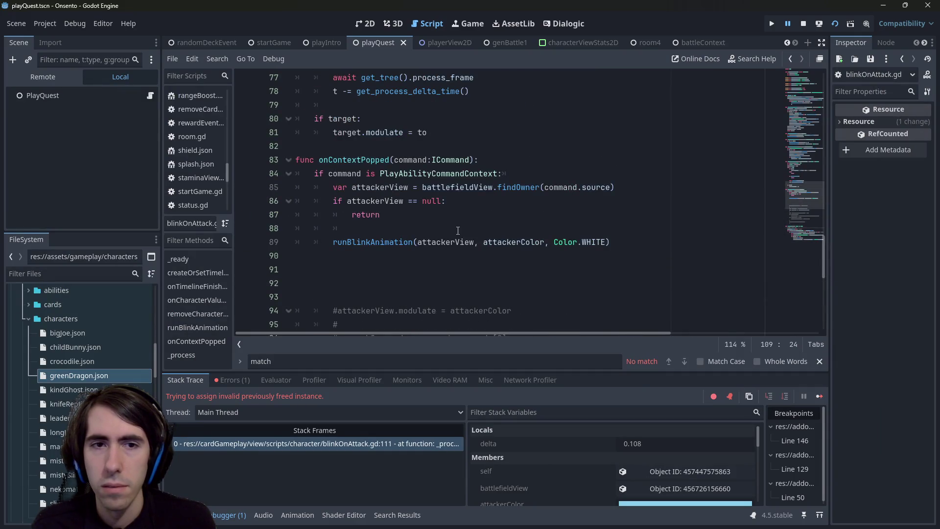
pyautogui.scroll(12, 458, 230)
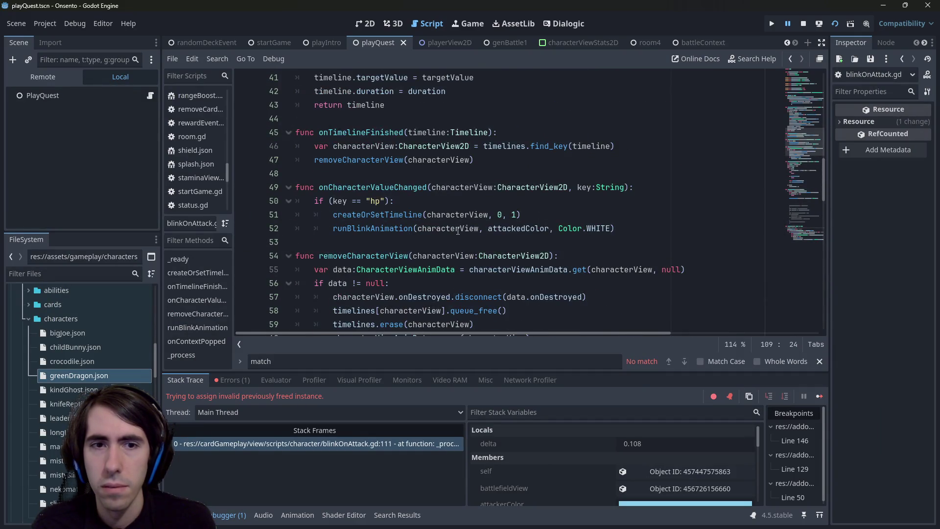
pyautogui.doubleClick(339, 260)
pyautogui.scroll(-2, 392, 230)
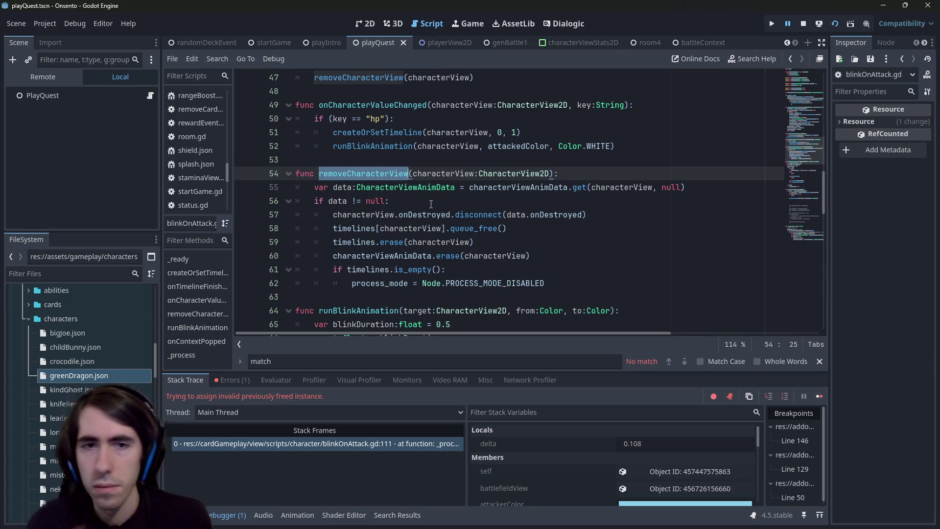
pyautogui.scroll(2, 431, 204)
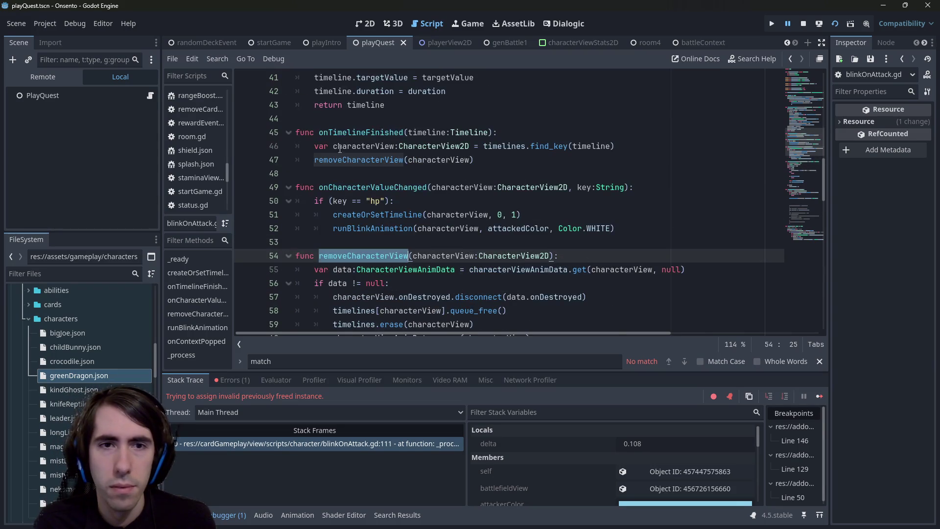
pyautogui.doubleClick(345, 133)
pyautogui.press('Down')
pyautogui.press('Down')
pyautogui.scroll(8, 348, 162)
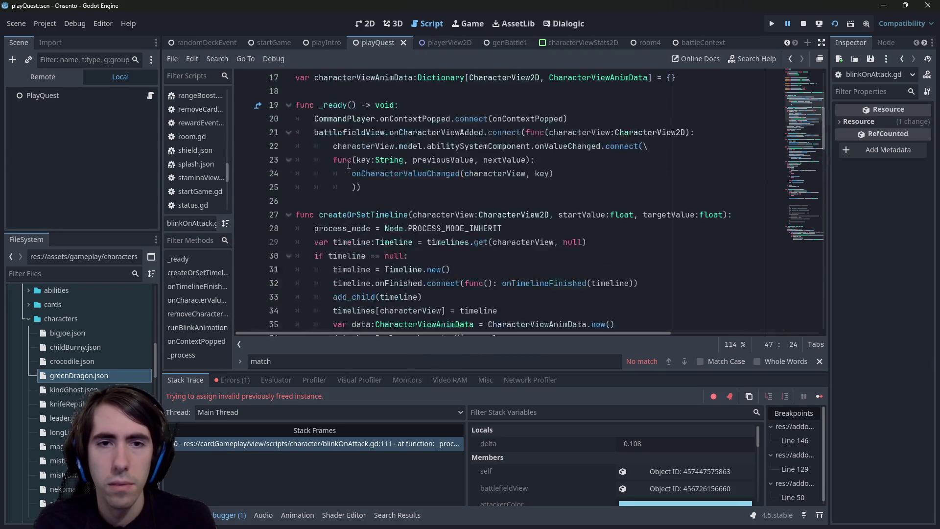
pyautogui.scroll(-3, 351, 155)
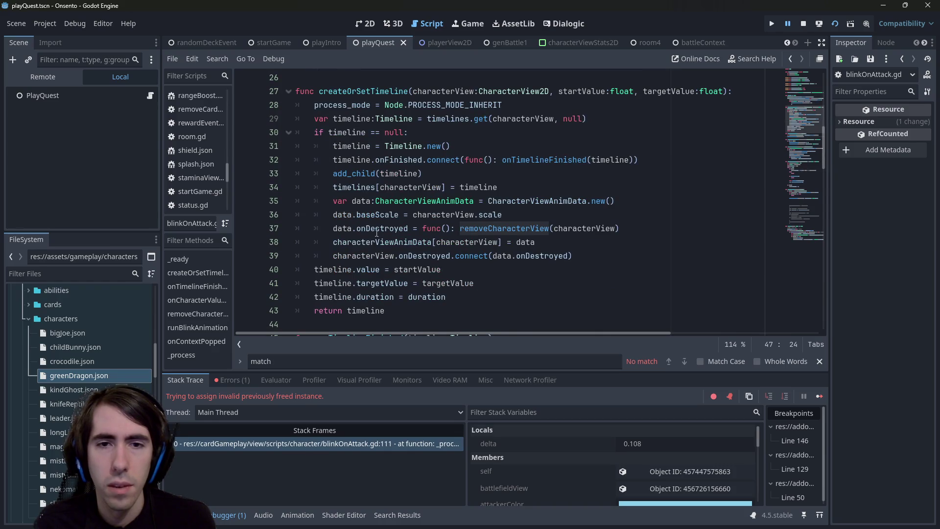
# Step: Highlight data and select the removeCharacterView call on line 37 to read its documentation
pyautogui.moveTo(367, 232)
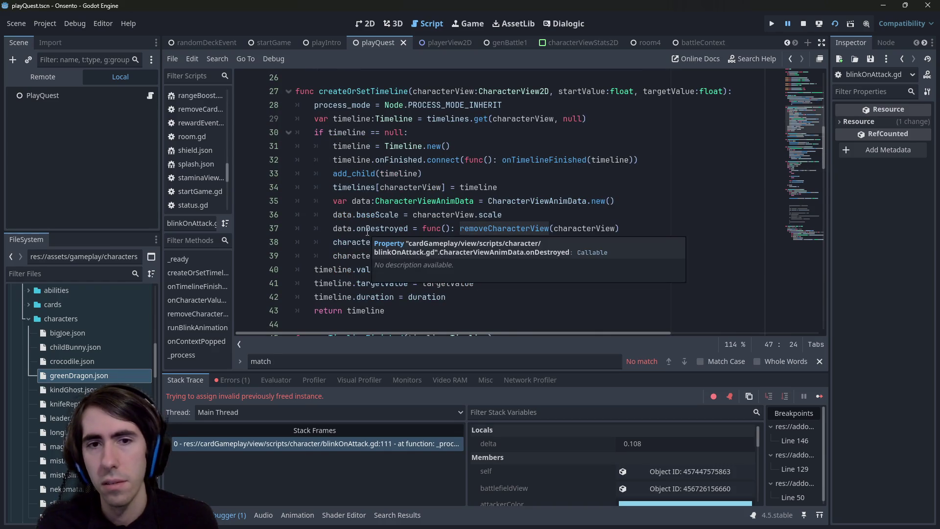
pyautogui.click(340, 231)
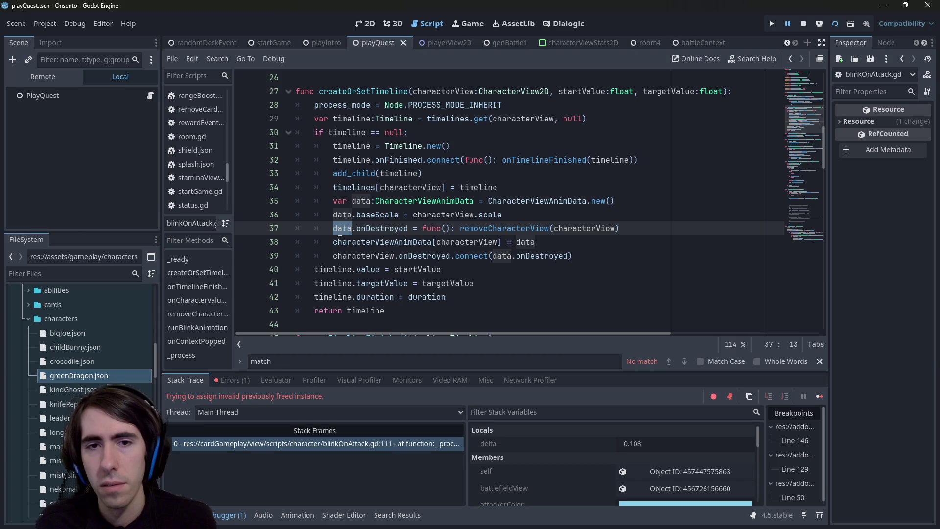
pyautogui.click(393, 231)
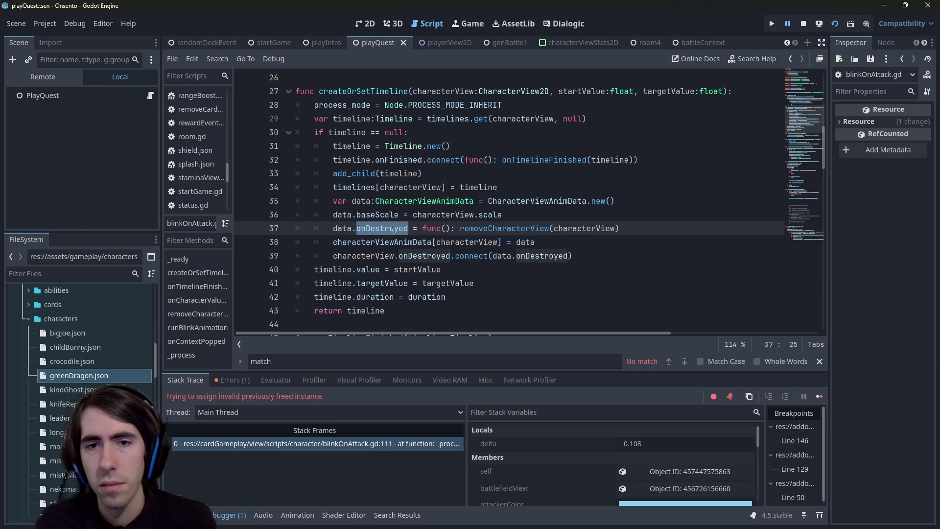
pyautogui.doubleClick(500, 228)
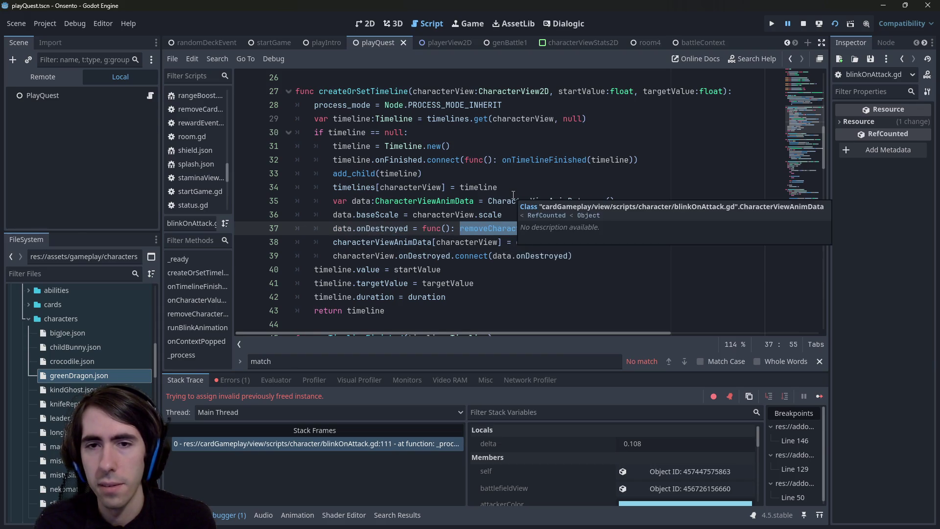
pyautogui.scroll(1, 482, 203)
pyautogui.scroll(4, 481, 204)
pyautogui.scroll(-4, 478, 208)
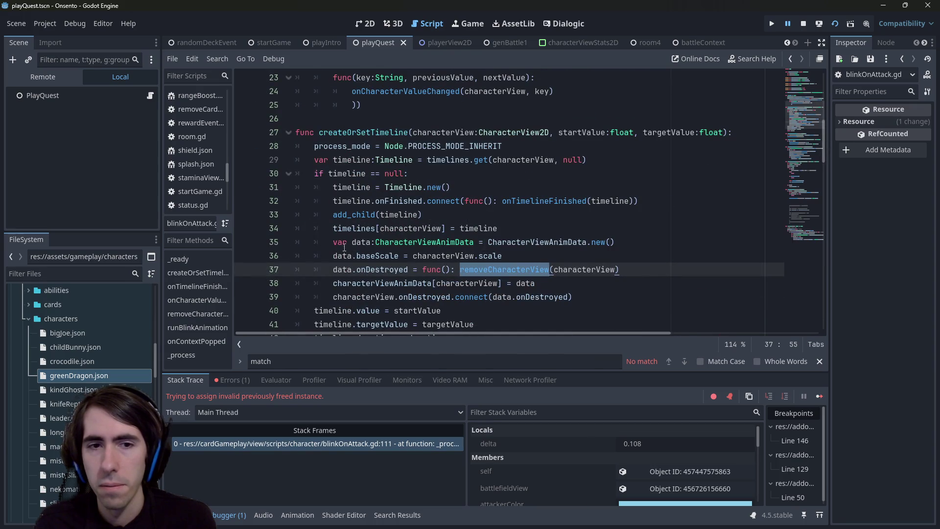
# Step: Highlight onDestroyed on line 39, jump to its declaration in characterView2D, and search for it
pyautogui.doubleClick(368, 269)
pyautogui.doubleClick(419, 243)
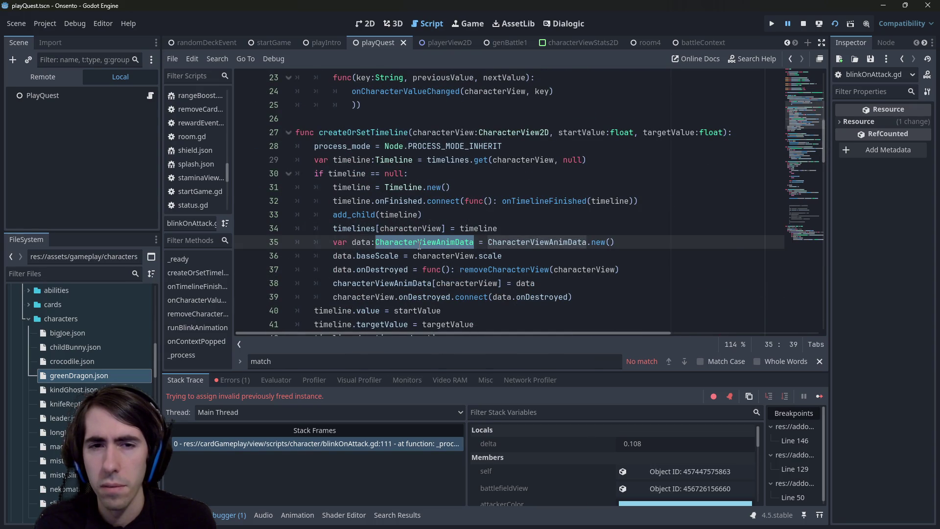
pyautogui.doubleClick(385, 269)
pyautogui.scroll(-4, 387, 267)
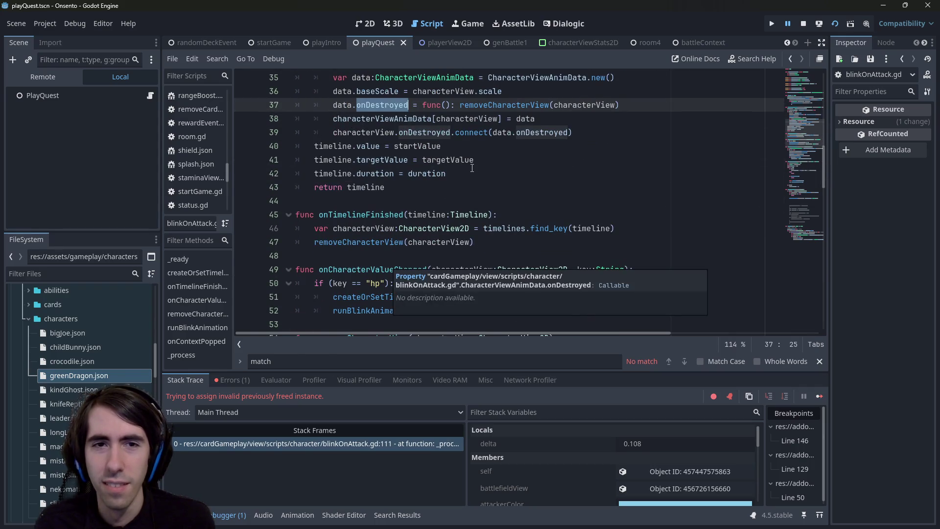
pyautogui.scroll(-1, 472, 168)
pyautogui.scroll(2, 441, 186)
pyautogui.moveTo(333, 173); pyautogui.dragTo(379, 174)
pyautogui.scroll(2, 424, 194)
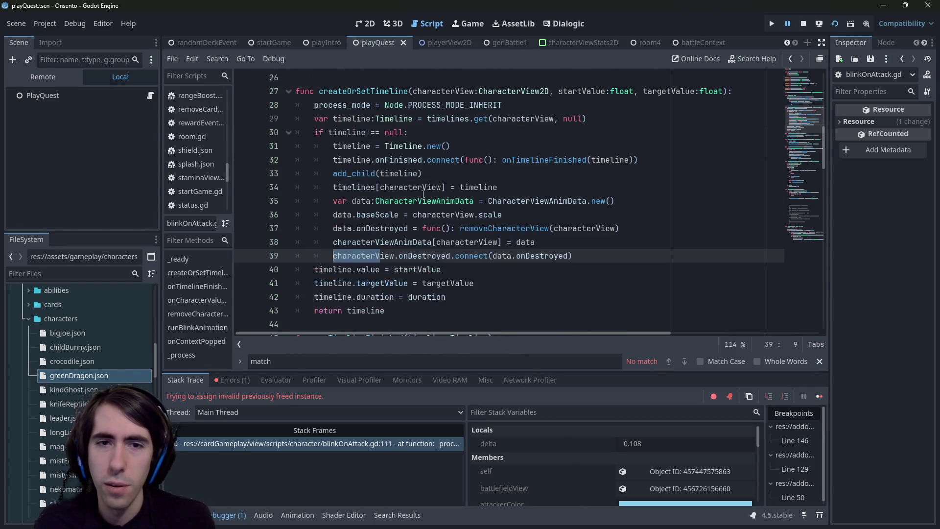
pyautogui.doubleClick(424, 256)
pyautogui.click(474, 256)
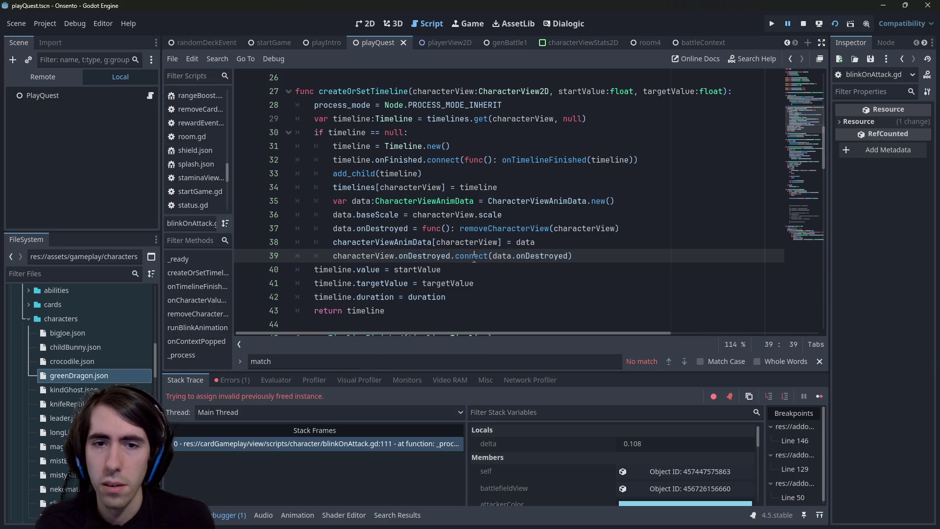
pyautogui.keyDown('ctrl'); pyautogui.click(424, 256); pyautogui.keyUp('ctrl')
pyautogui.doubleClick(350, 77)
pyautogui.hotkey('ctrl', 'f')
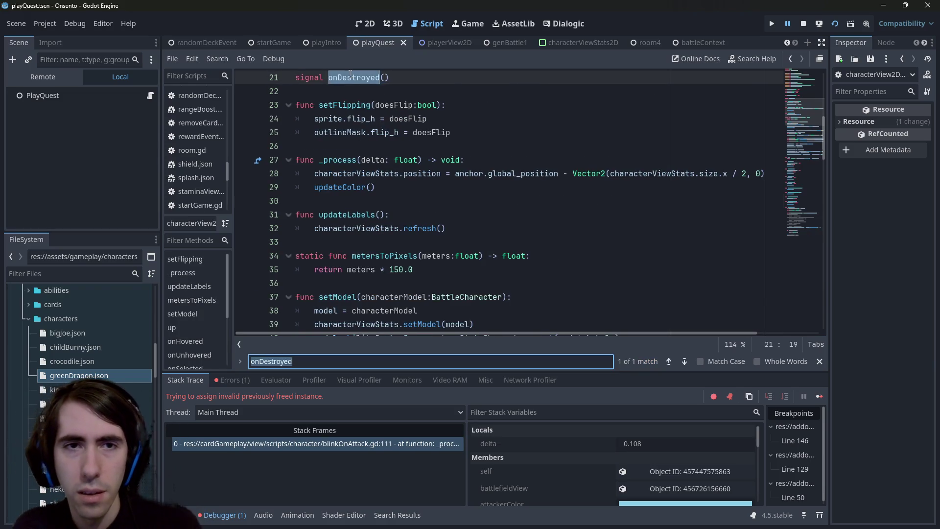
# Step: Search the whole project for 'onDestroyed.emit' and open the playerFieldView2D.gd result
pyautogui.hotkey('ctrl', 'shift', 'f')
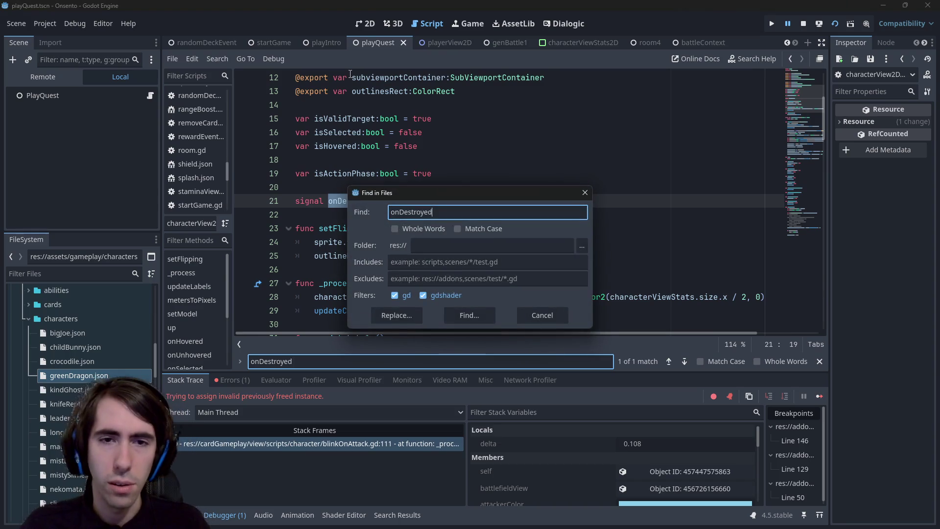
pyautogui.press('Return')
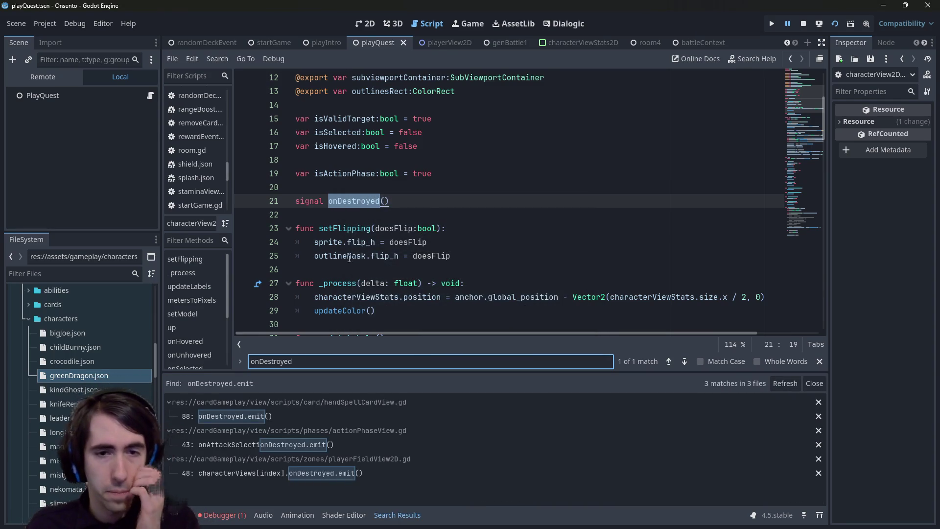
pyautogui.click(360, 473)
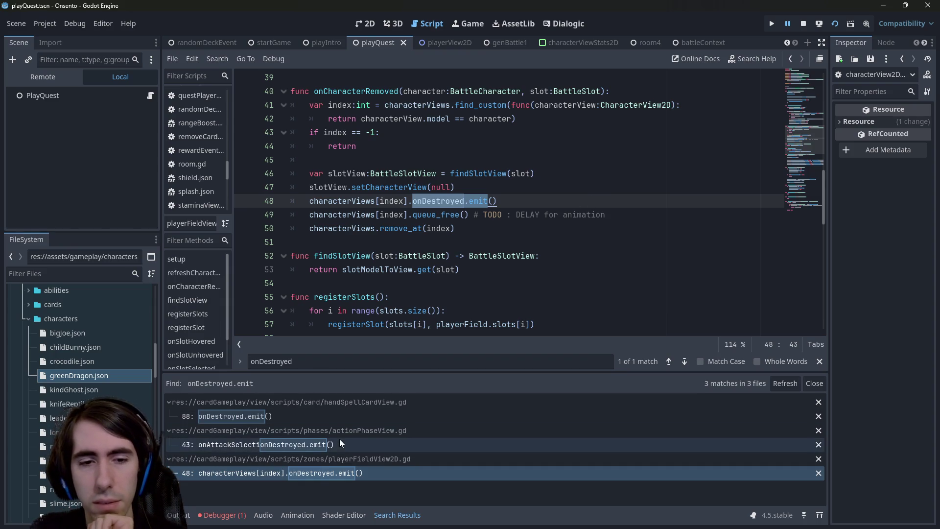
# Step: Check the Debugger Errors list, then follow the stack trace to line 111 of blinkOnAttack.gd
pyautogui.click(222, 516)
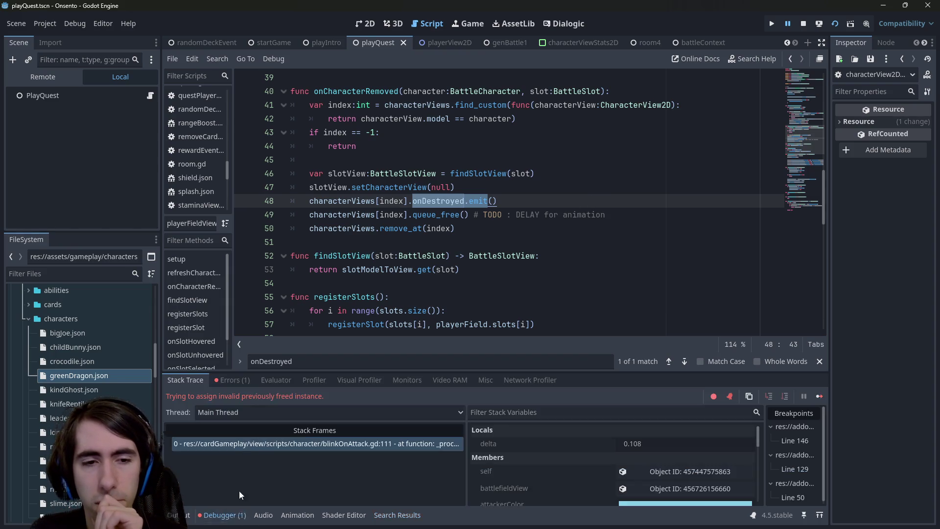
pyautogui.click(237, 381)
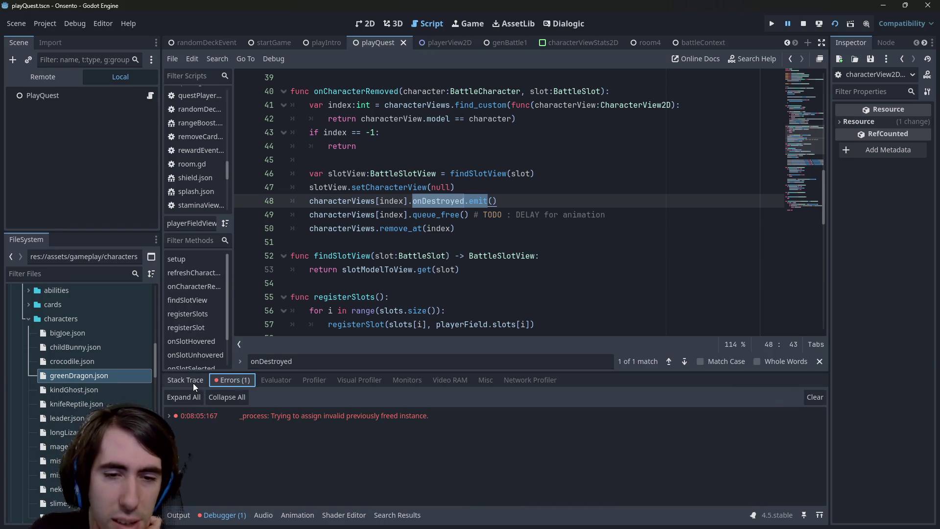
pyautogui.click(193, 383)
pyautogui.click(255, 443)
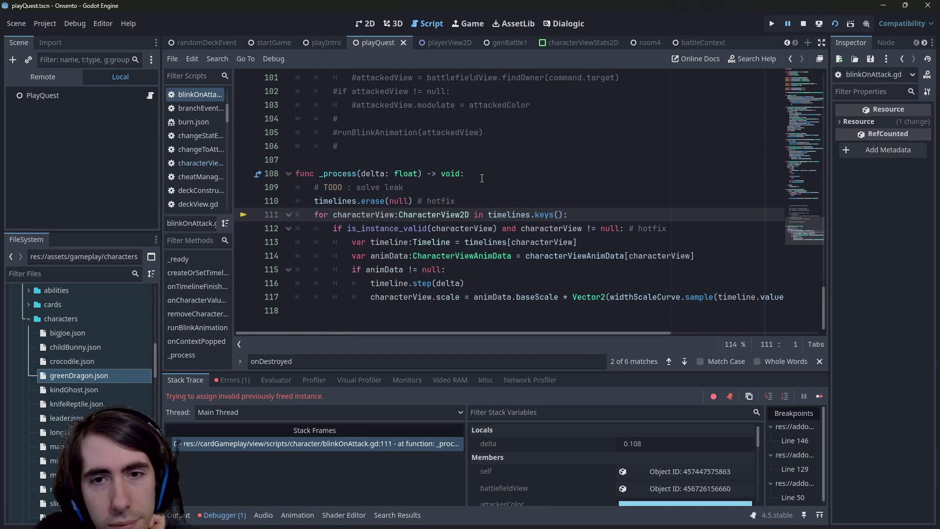
# Step: Revisit the onDestroyed emit and queue_free lines in playerFieldView2D.gd, then return to blinkOnAttack.gd
pyautogui.click(399, 200)
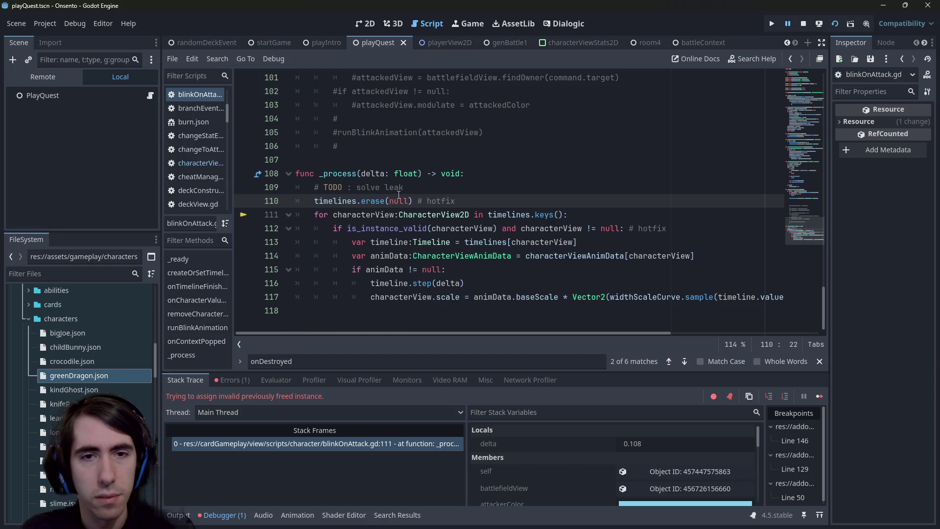
pyautogui.hotkey('alt', 'Left')
pyautogui.hotkey('alt', 'Left')
pyautogui.hotkey('alt', 'Left')
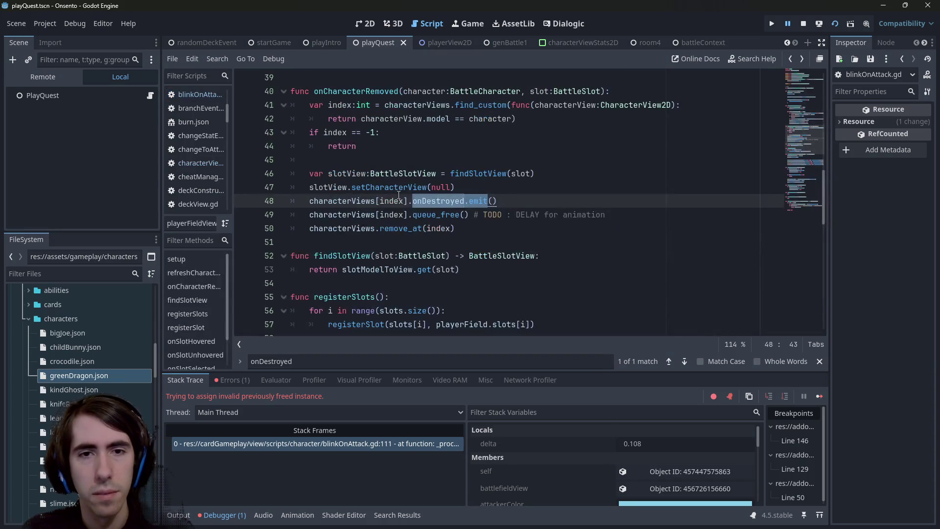
pyautogui.click(438, 192)
pyautogui.doubleClick(438, 201)
pyautogui.click(421, 214)
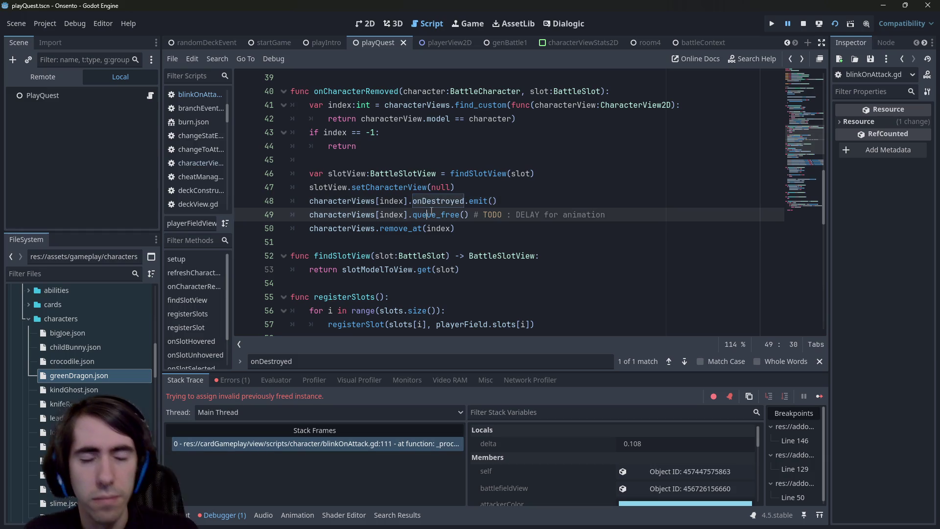
pyautogui.hotkey('alt', 'Right')
pyautogui.hotkey('alt', 'Right')
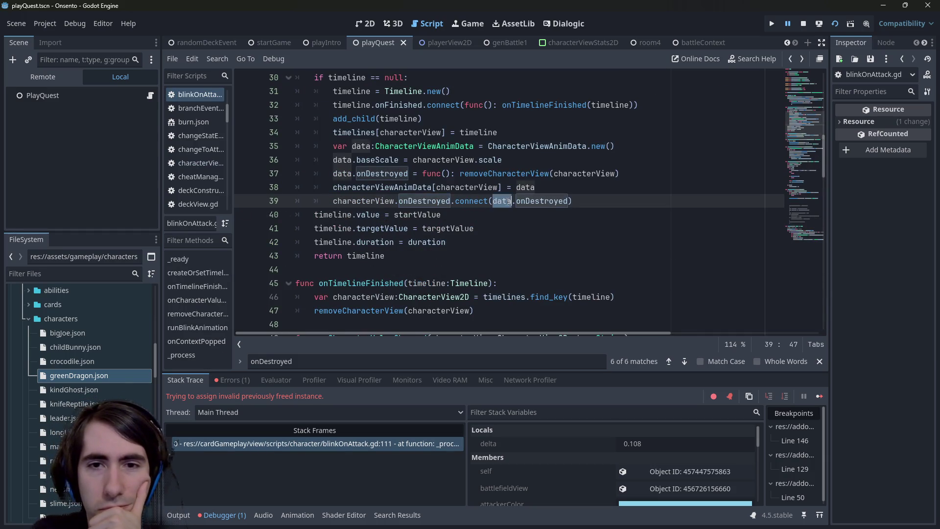
# Step: Inspect the data.onDestroyed connect call on line 39 and its signal declaration
pyautogui.doubleClick(502, 200)
pyautogui.scroll(2, 503, 215)
pyautogui.doubleClick(551, 283)
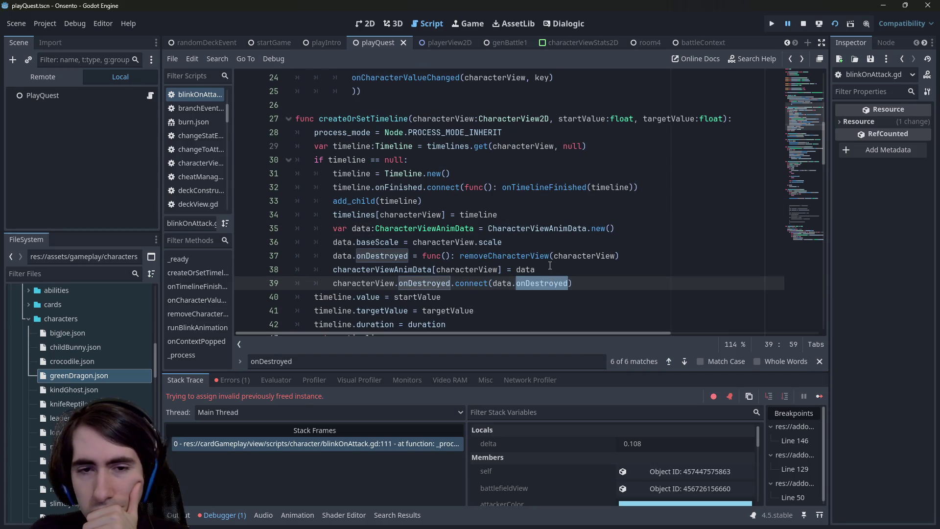
pyautogui.moveTo(551, 251)
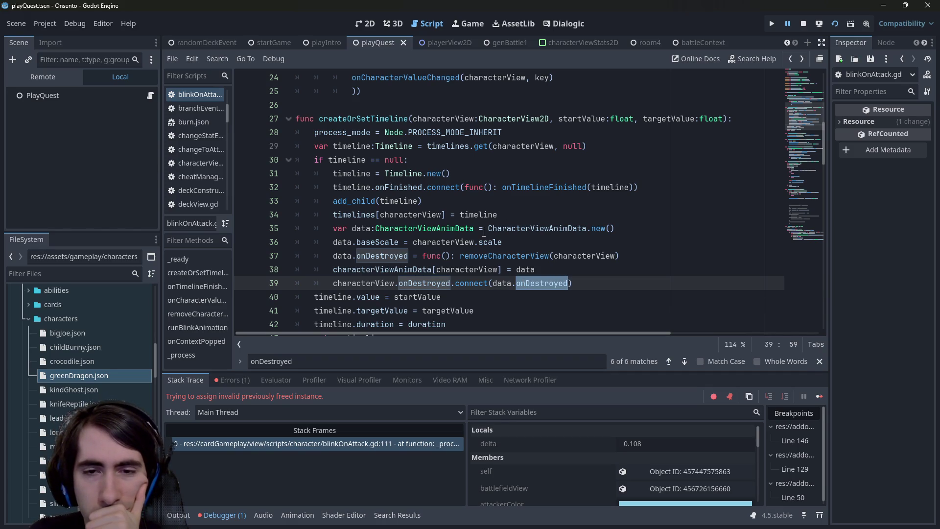
pyautogui.keyDown('ctrl'); pyautogui.click(426, 283); pyautogui.keyUp('ctrl')
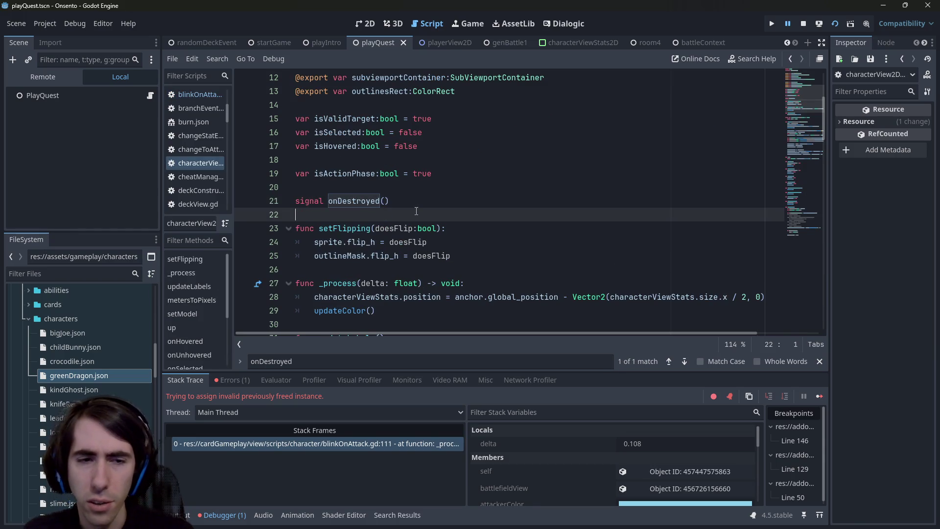
pyautogui.hotkey('alt', 'Left')
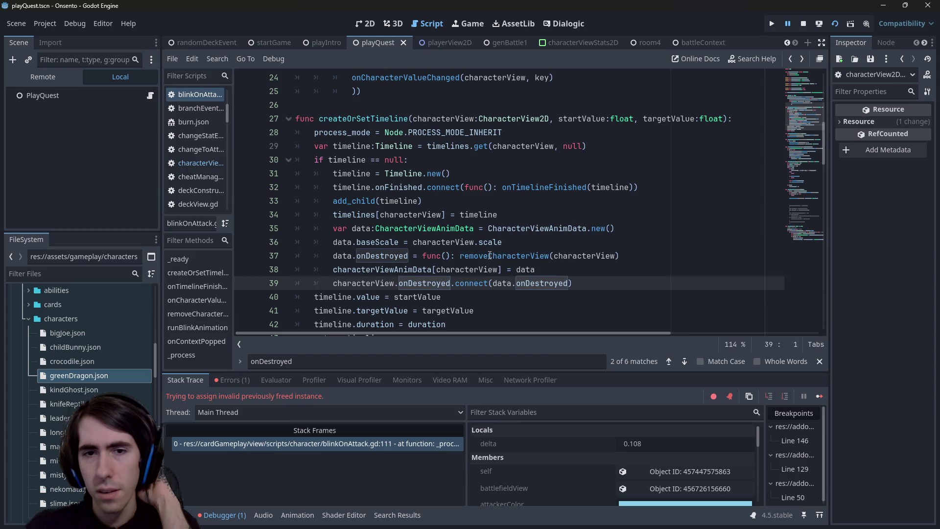
# Step: Follow removeCharacterView to its definition and inspect characterView and the characterViewAnimData dictionary
pyautogui.doubleClick(490, 256)
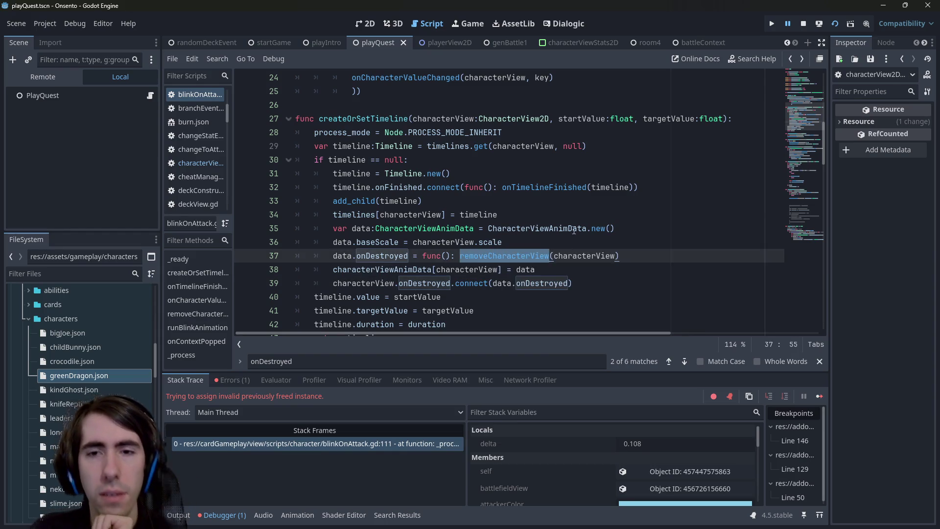
pyautogui.doubleClick(584, 255)
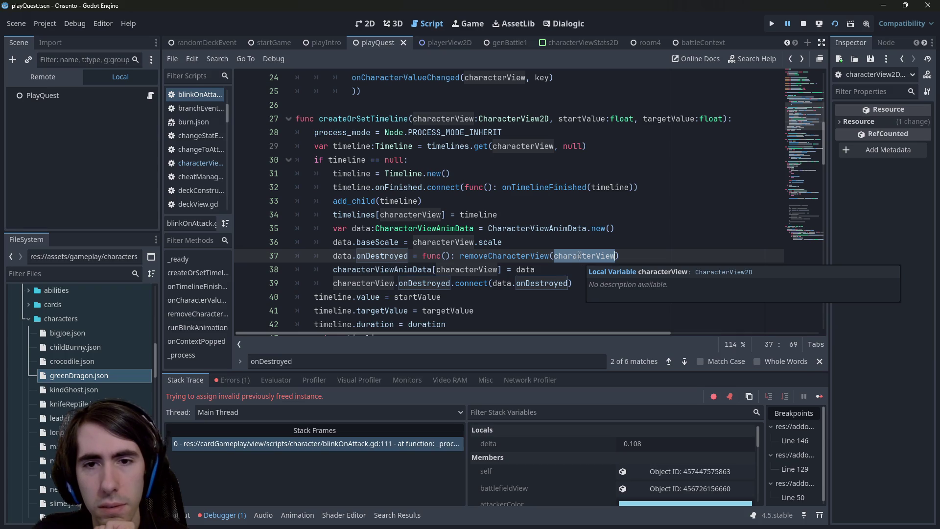
pyautogui.keyDown('ctrl'); pyautogui.click(517, 257); pyautogui.keyUp('ctrl')
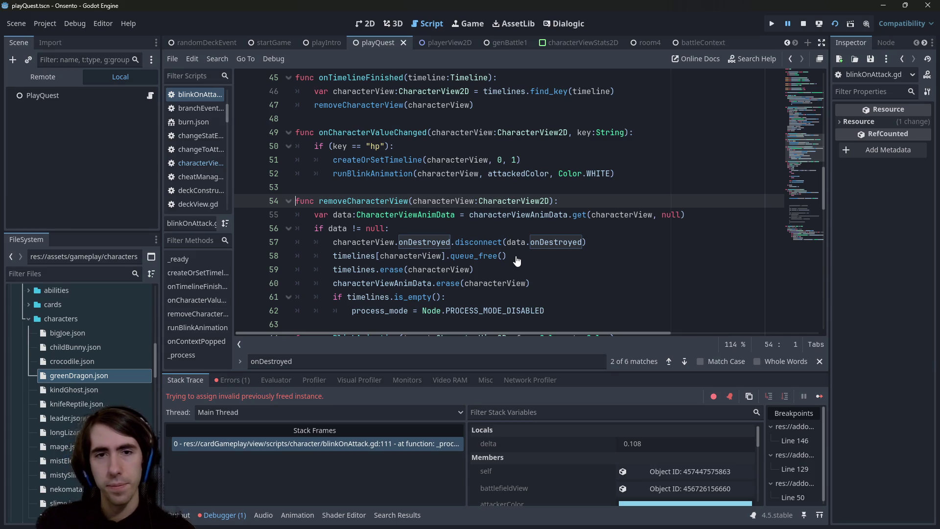
pyautogui.doubleClick(444, 201)
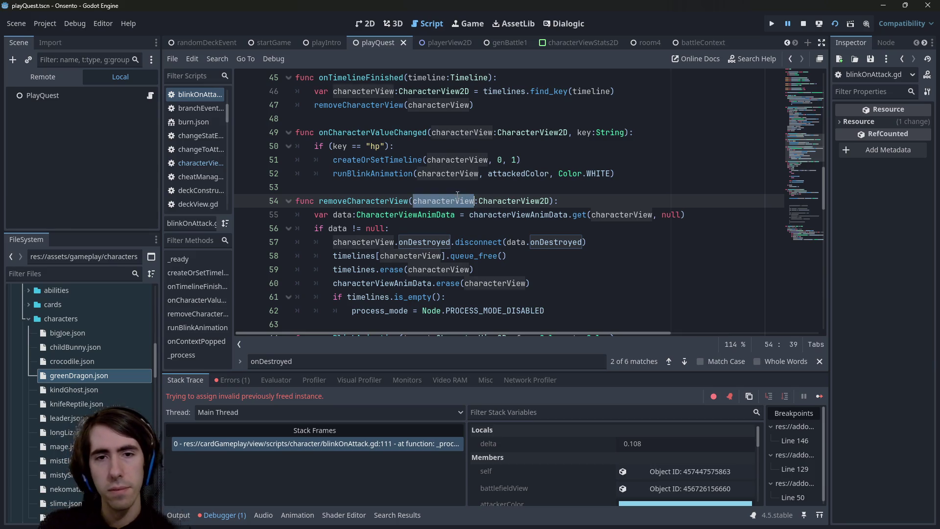
pyautogui.scroll(-1, 436, 222)
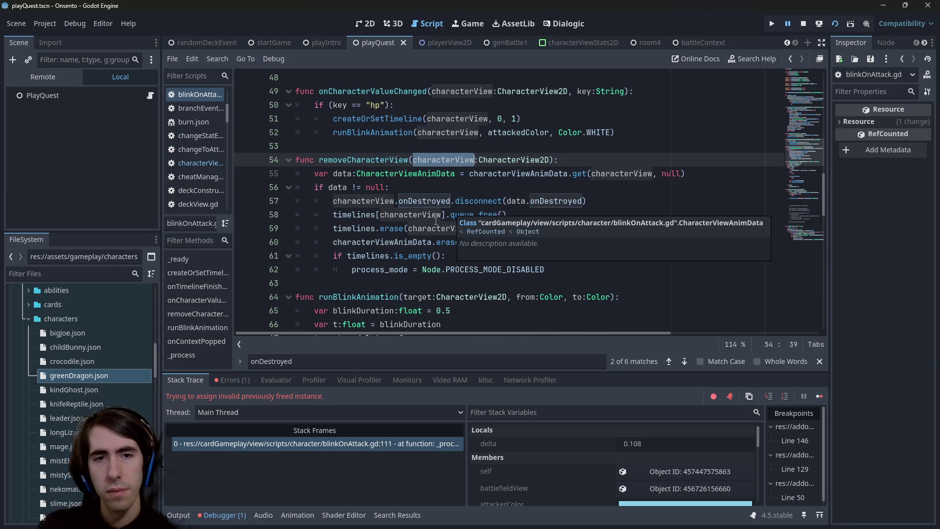
pyautogui.doubleClick(338, 187)
pyautogui.click(532, 169)
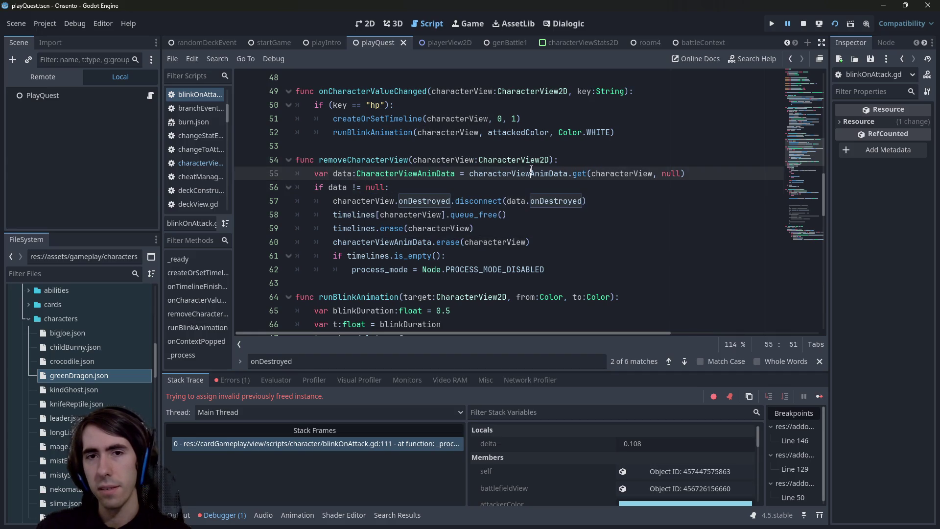
pyautogui.doubleClick(530, 173)
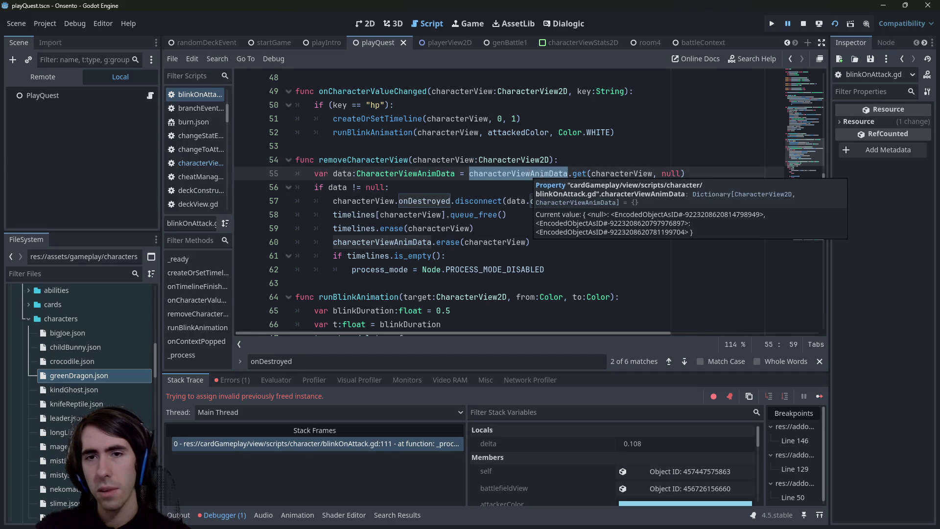
pyautogui.doubleClick(616, 173)
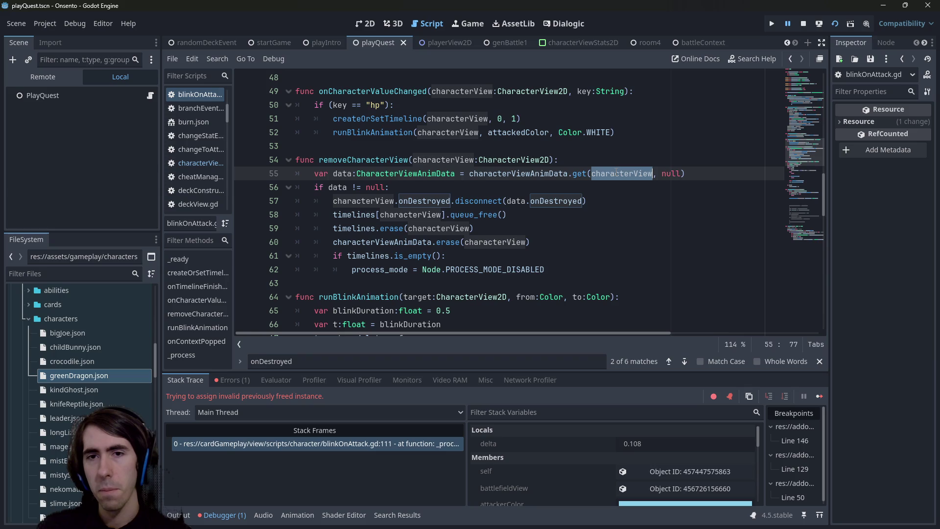
pyautogui.doubleClick(490, 174)
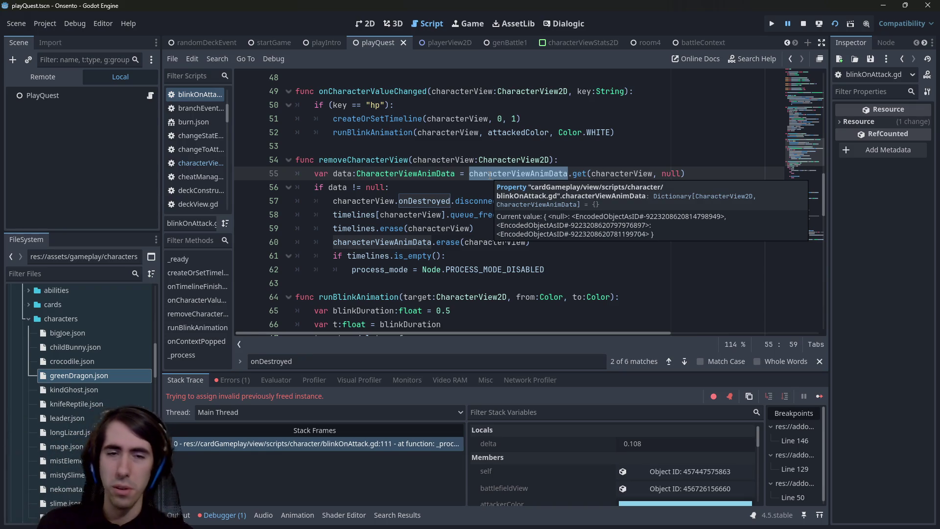
# Step: Scroll down to the _process timeline-key loop, then switch to Google results for the freed-instance error
pyautogui.scroll(-9, 390, 228)
pyautogui.scroll(4, 389, 228)
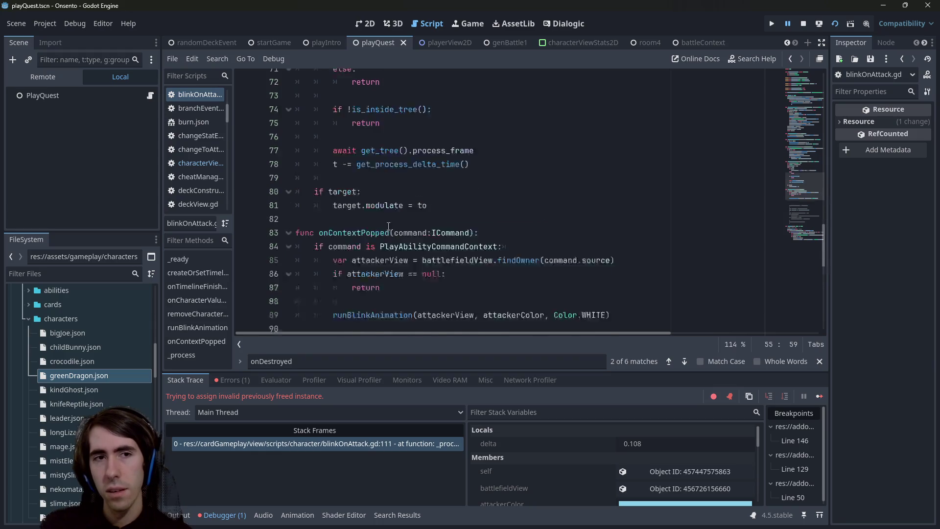
pyautogui.scroll(-3, 387, 222)
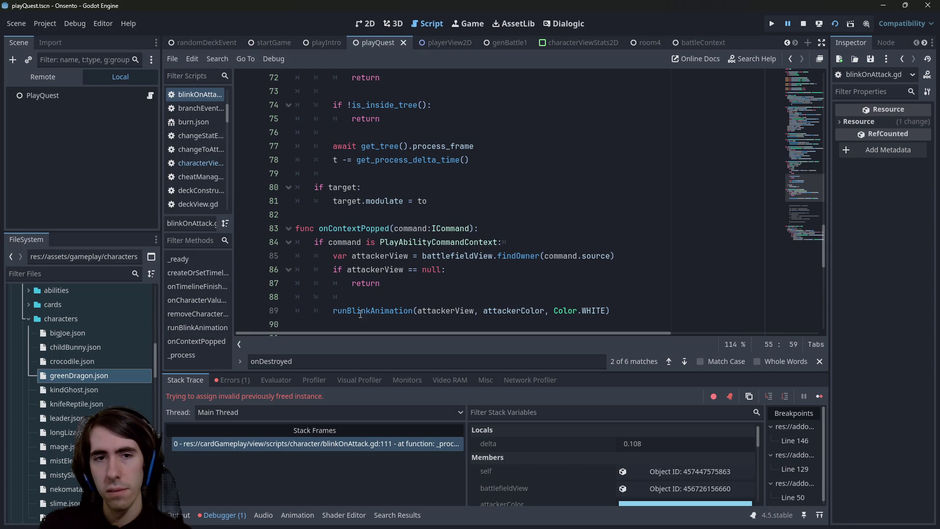
pyautogui.scroll(-1, 361, 314)
pyautogui.scroll(-2, 357, 298)
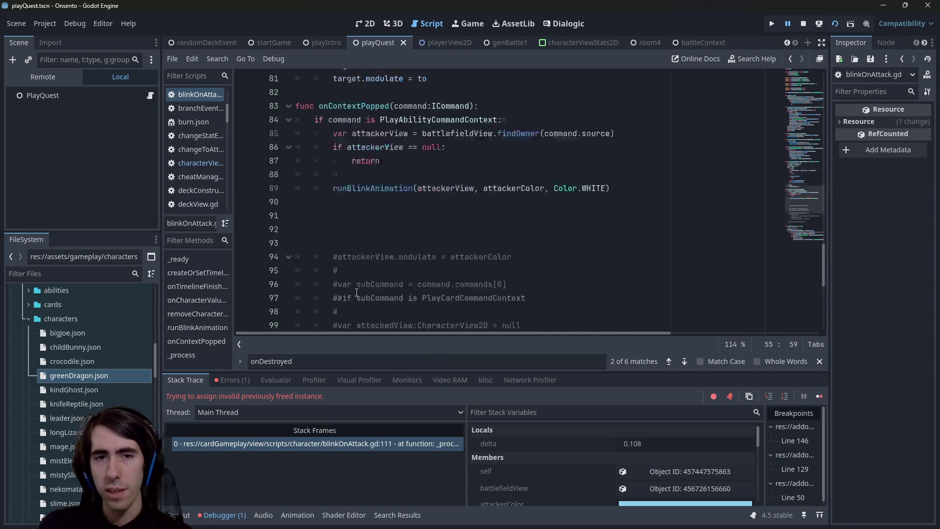
pyautogui.scroll(-6, 355, 298)
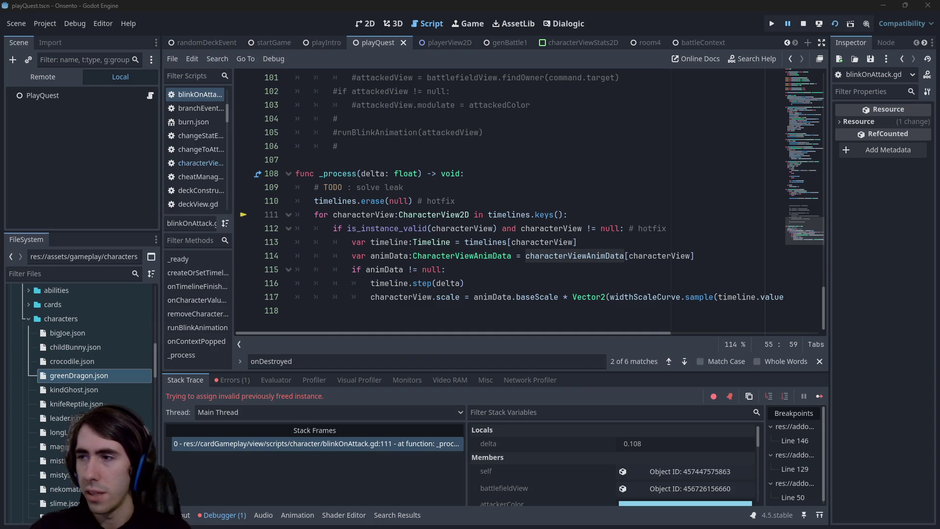
pyautogui.hotkey('alt', 'Tab')
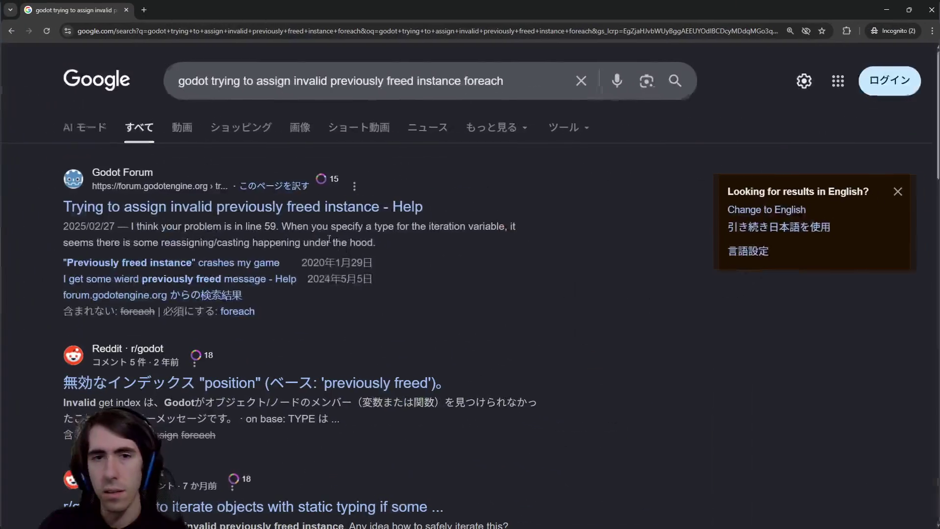
# Step: Open the Godot Forum help result and the Reddit static-typing thread in background tabs
pyautogui.middleClick(301, 149)
pyautogui.scroll(-2, 192, 366)
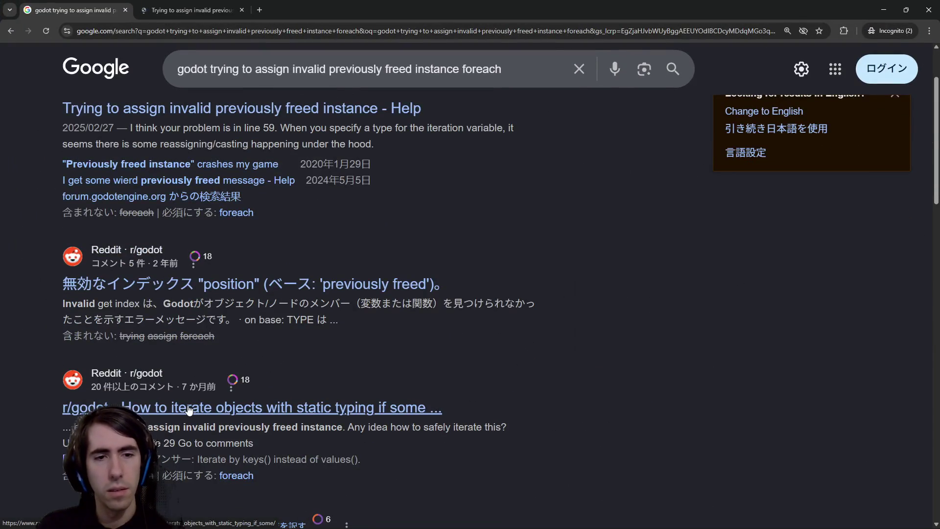
pyautogui.middleClick(213, 407)
pyautogui.scroll(-3, 213, 348)
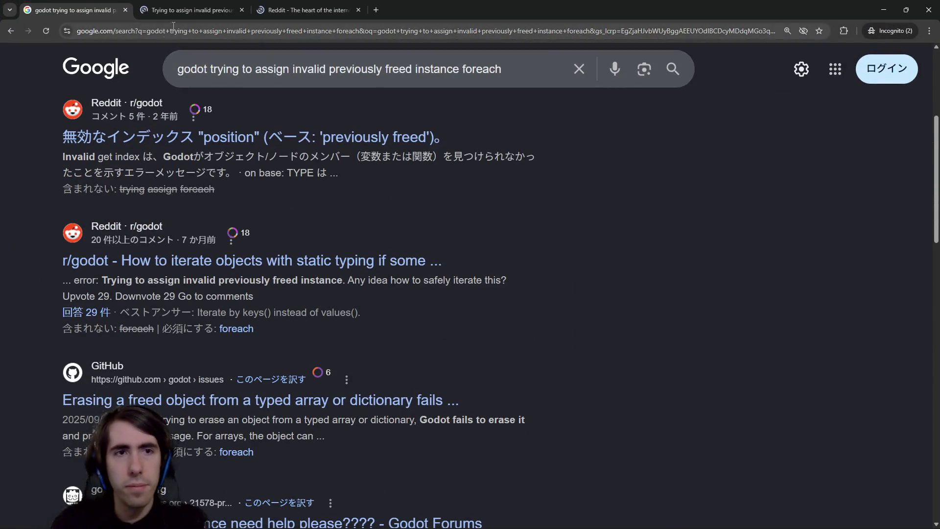
pyautogui.click(177, 11)
pyautogui.click(68, 4)
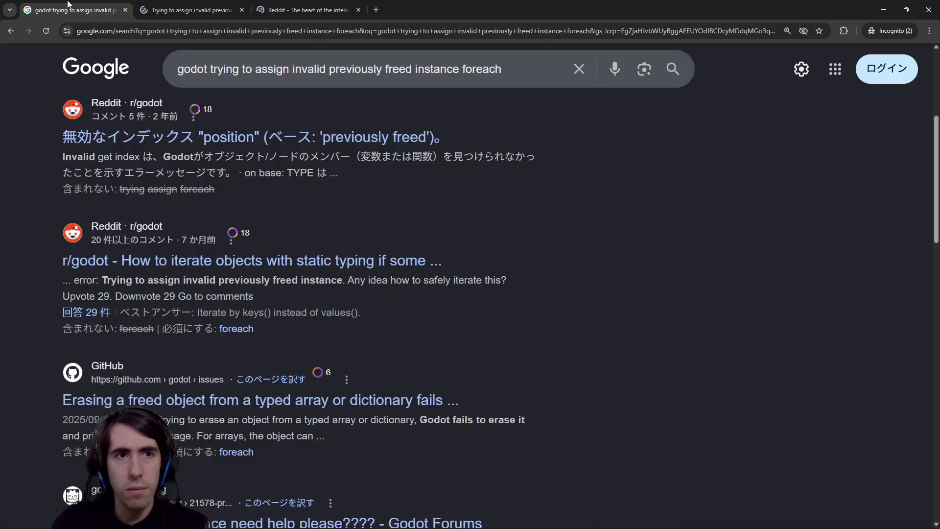
# Step: Open the GitHub issue on erasing freed objects in a new tab and view it
pyautogui.middleClick(225, 408)
pyautogui.click(418, 10)
pyautogui.scroll(-1, 397, 204)
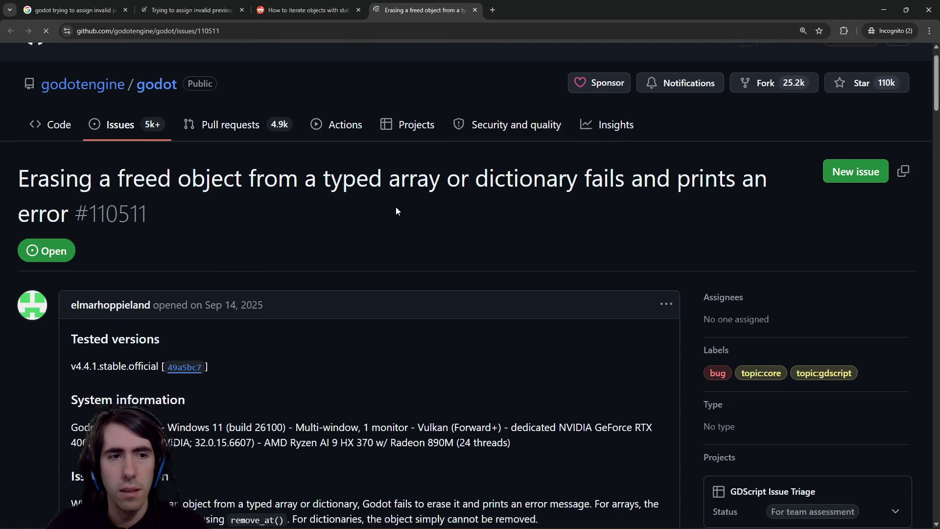
# Step: Read the issue #110511 description about erasing freed objects from typed arrays
pyautogui.scroll(-4, 397, 208)
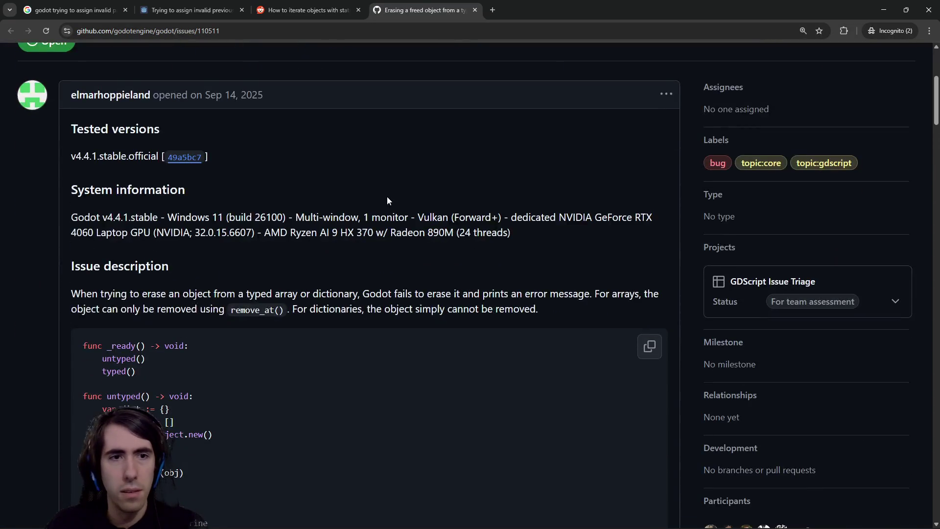
pyautogui.moveTo(197, 294); pyautogui.dragTo(301, 294)
pyautogui.click(303, 292)
pyautogui.moveTo(362, 292); pyautogui.dragTo(539, 310)
pyautogui.click(183, 311)
pyautogui.scroll(-1, 184, 312)
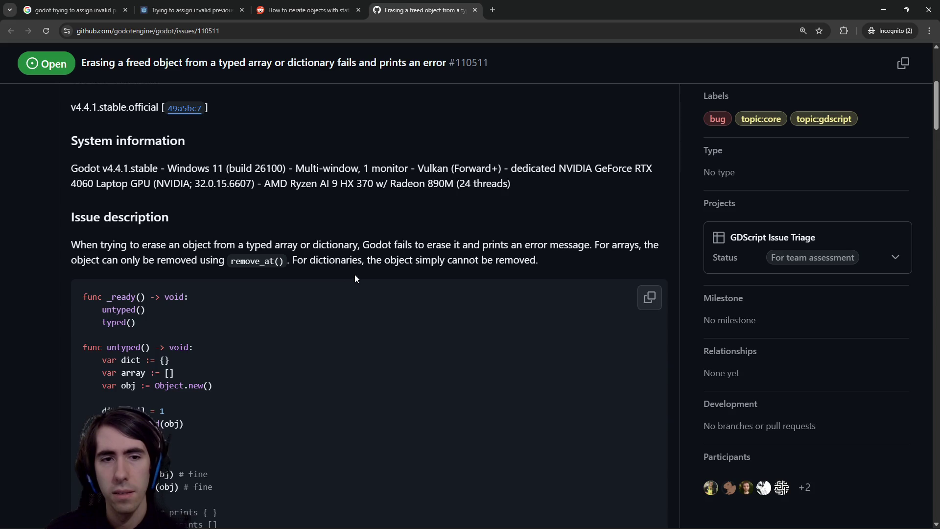
pyautogui.scroll(-3, 354, 275)
pyautogui.scroll(1, 355, 274)
pyautogui.scroll(1, 354, 275)
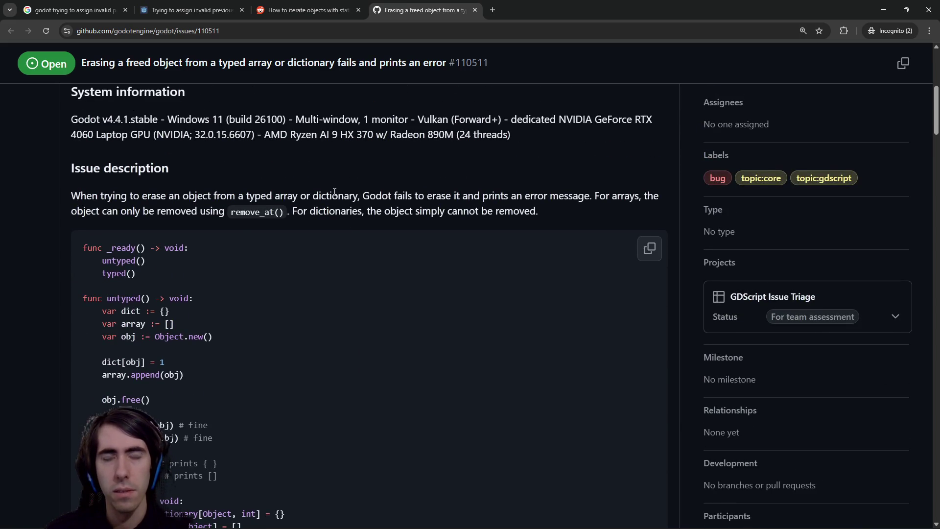
pyautogui.scroll(-4, 329, 365)
pyautogui.scroll(-5, 328, 364)
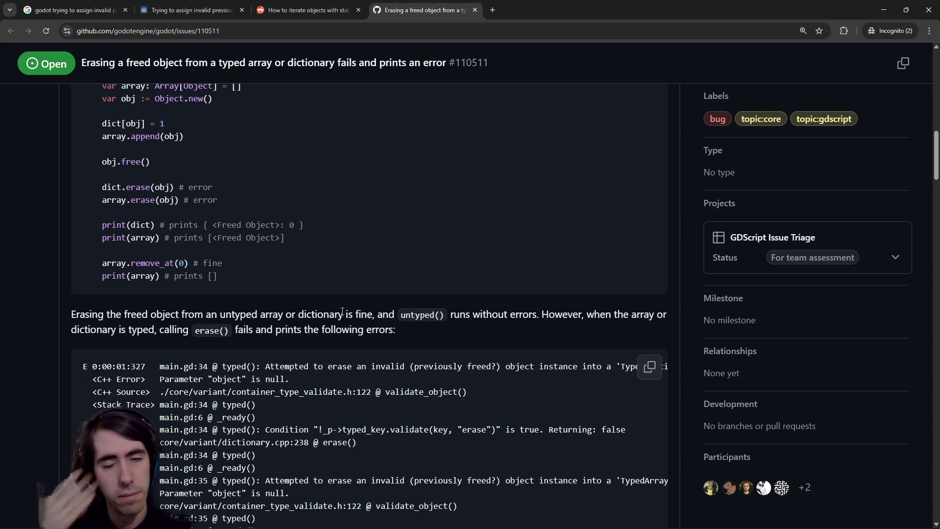
pyautogui.scroll(-12, 389, 319)
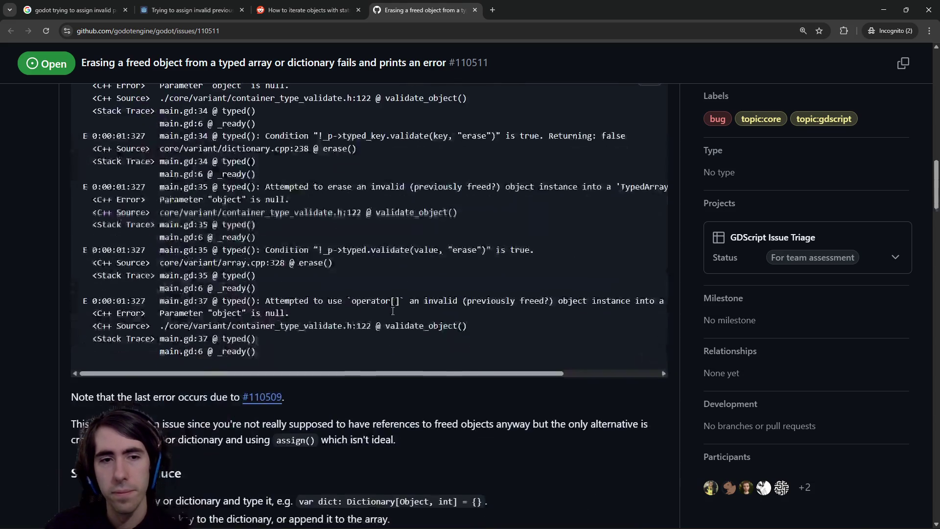
pyautogui.scroll(-5, 389, 319)
# Step: Read the comments on freed-object validation, untyped arrays and debug-build-only checks, then go to the Reddit thread
pyautogui.moveTo(196, 310); pyautogui.dragTo(365, 314)
pyautogui.click(364, 316)
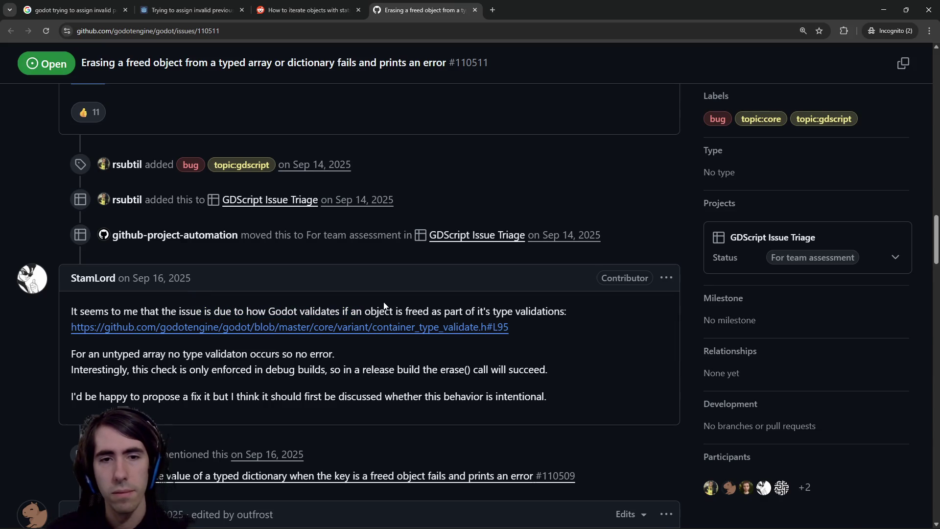
pyautogui.moveTo(104, 356); pyautogui.dragTo(189, 353)
pyautogui.click(189, 351)
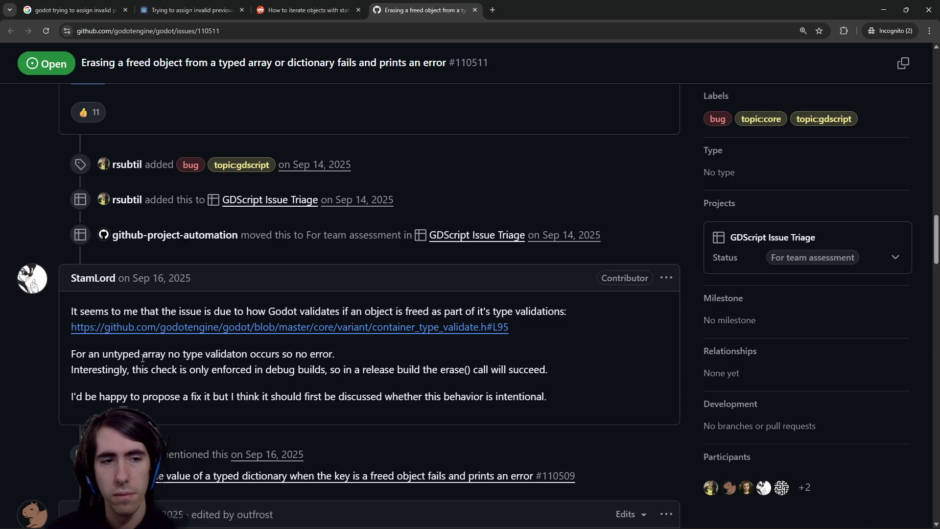
pyautogui.moveTo(107, 375); pyautogui.dragTo(446, 376)
pyautogui.click(436, 367)
pyautogui.click(446, 375)
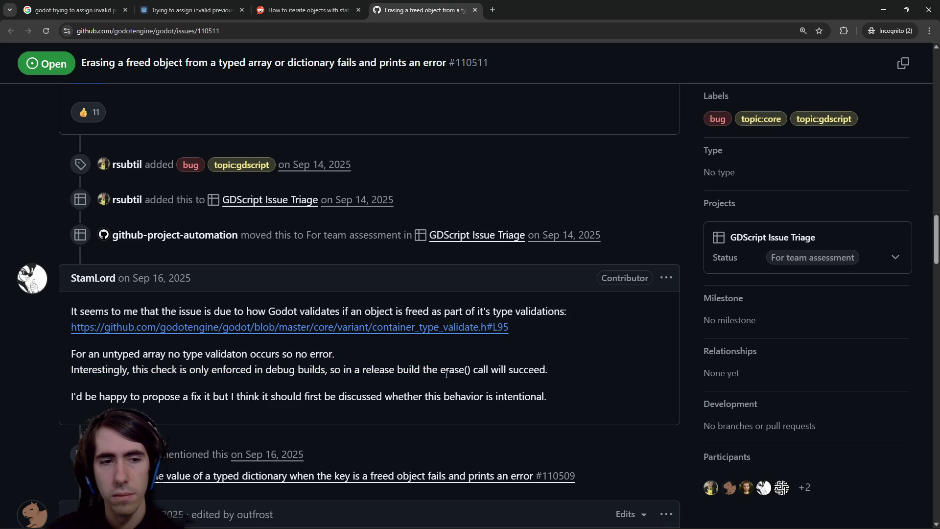
pyautogui.scroll(-3, 441, 375)
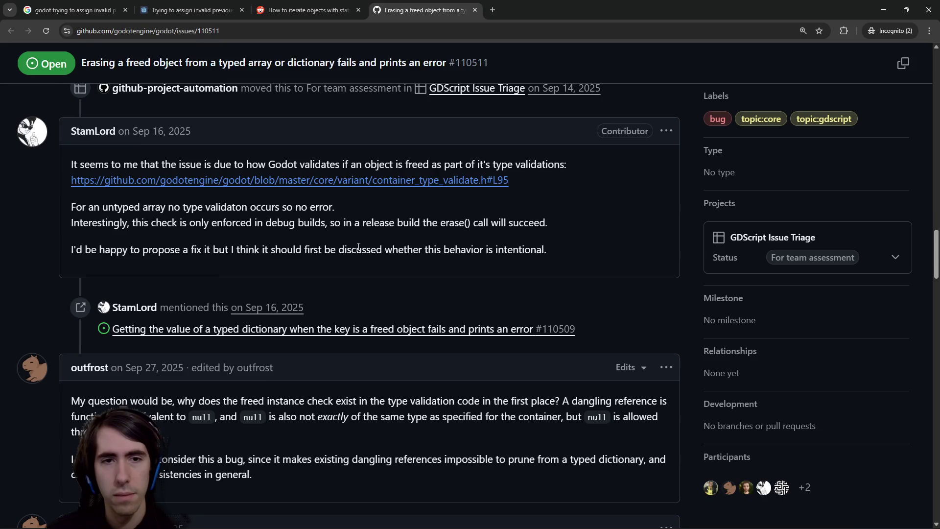
pyautogui.scroll(-10, 305, 279)
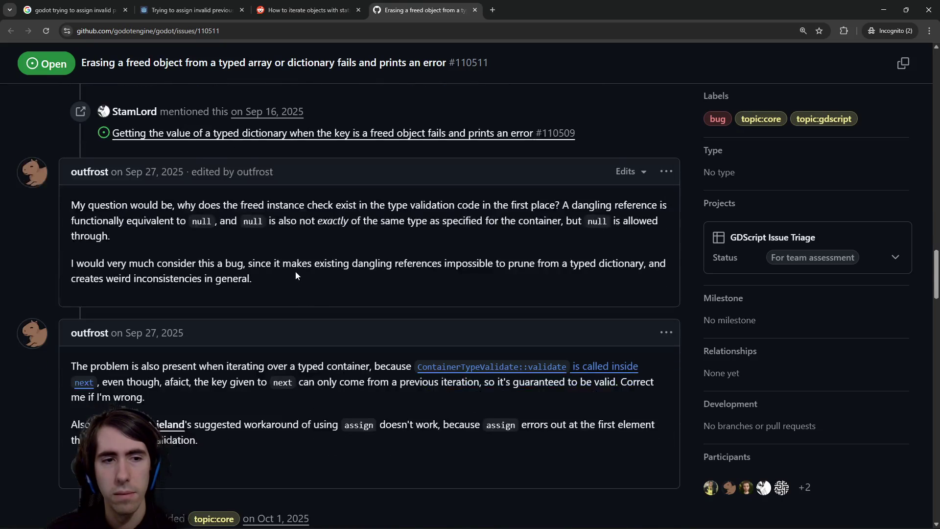
pyautogui.scroll(-5, 300, 275)
pyautogui.click(299, 11)
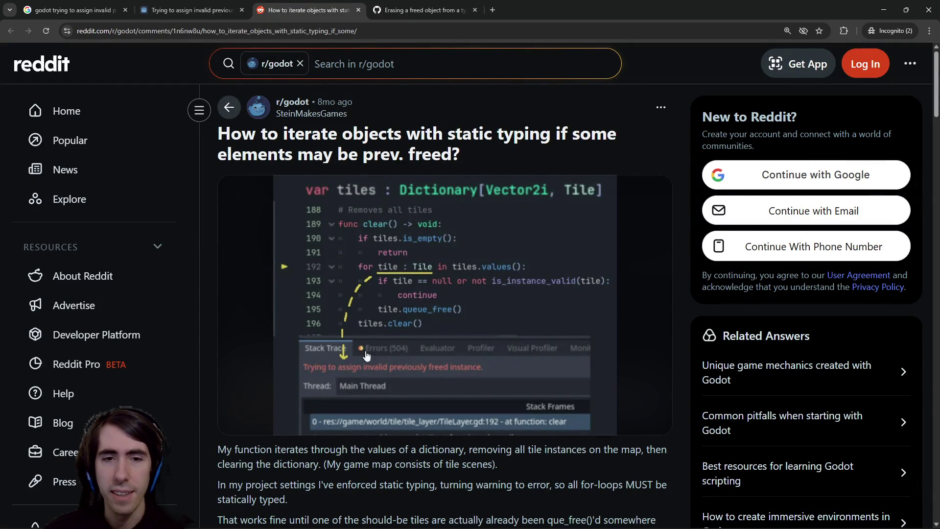
# Step: Check the keys() call in the line 111 loop, then keep reading the Reddit thread
pyautogui.hotkey('alt', 'Tab')
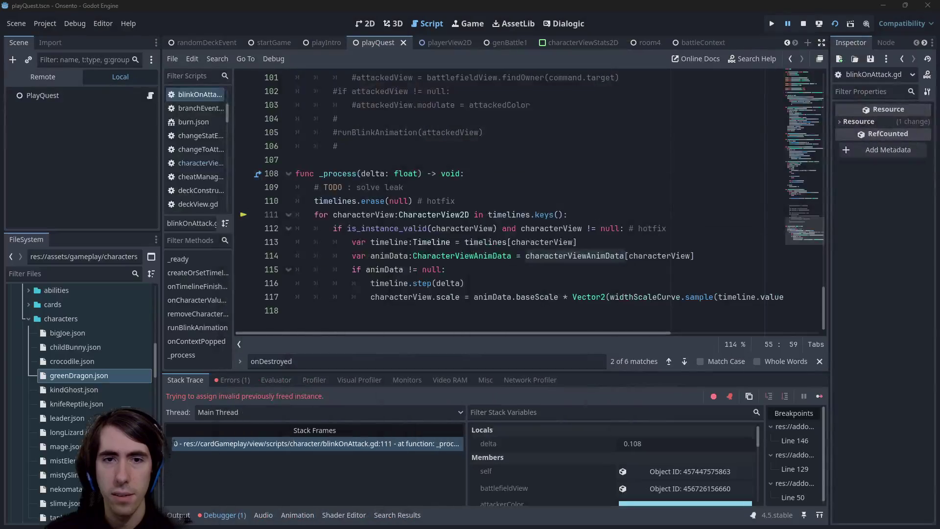
pyautogui.doubleClick(538, 213)
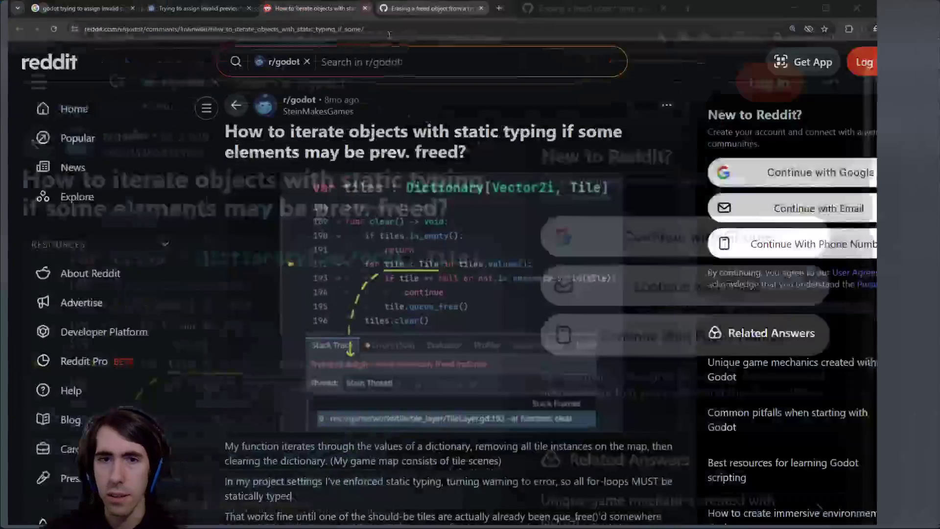
pyautogui.scroll(-3, 380, 209)
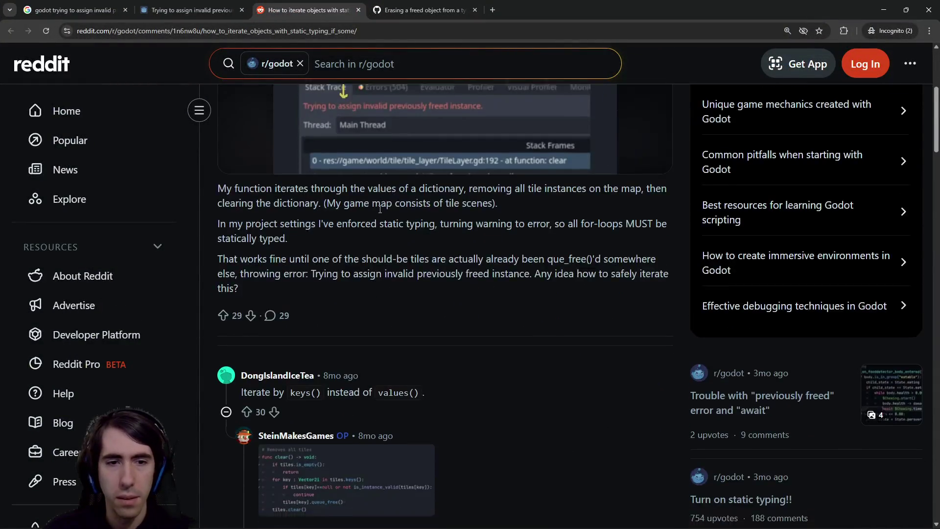
pyautogui.scroll(-2, 380, 210)
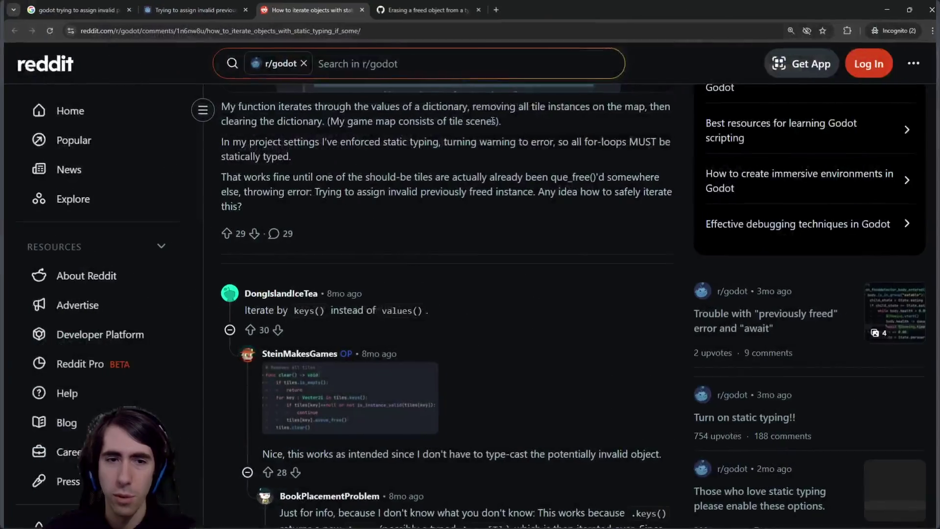
pyautogui.scroll(-3, 380, 308)
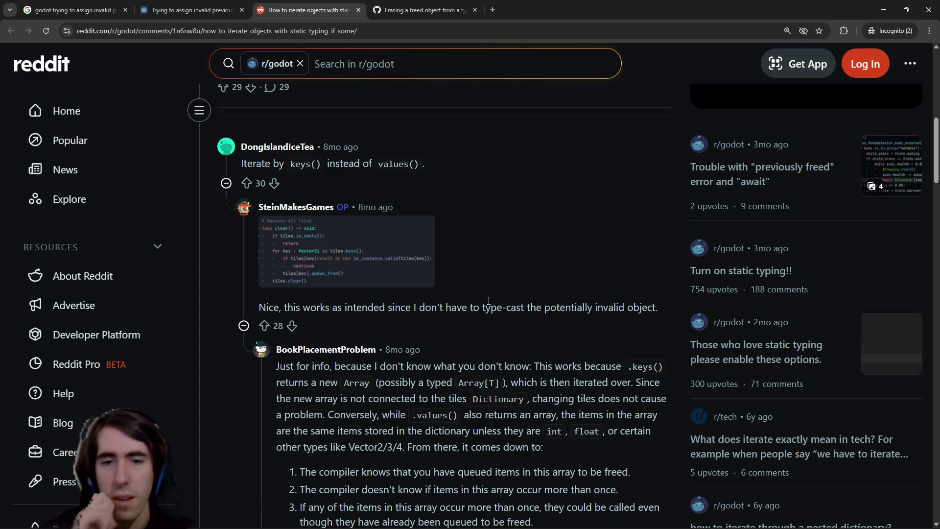
pyautogui.scroll(-1, 488, 301)
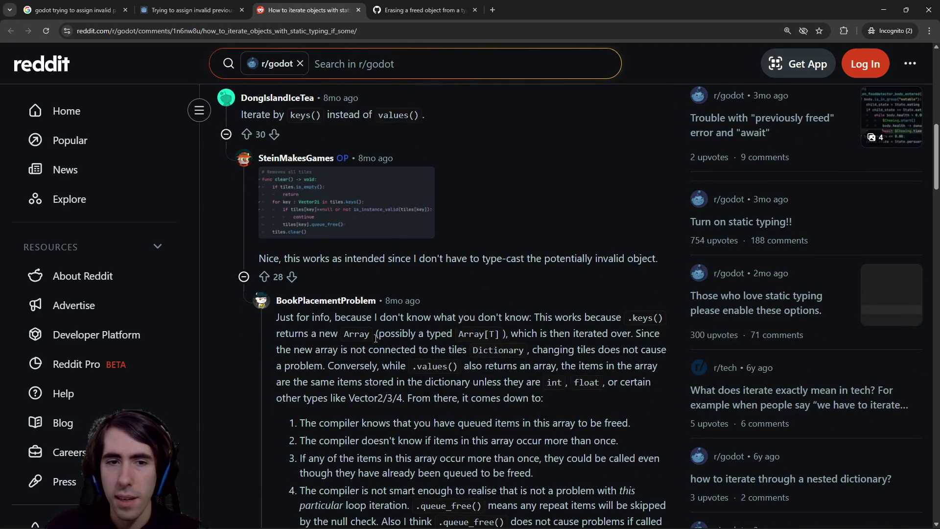
# Step: Read the replies on typed Arrays, the tiles Dictionary and why values() returns stored items
pyautogui.moveTo(397, 331); pyautogui.dragTo(534, 345)
pyautogui.click(534, 344)
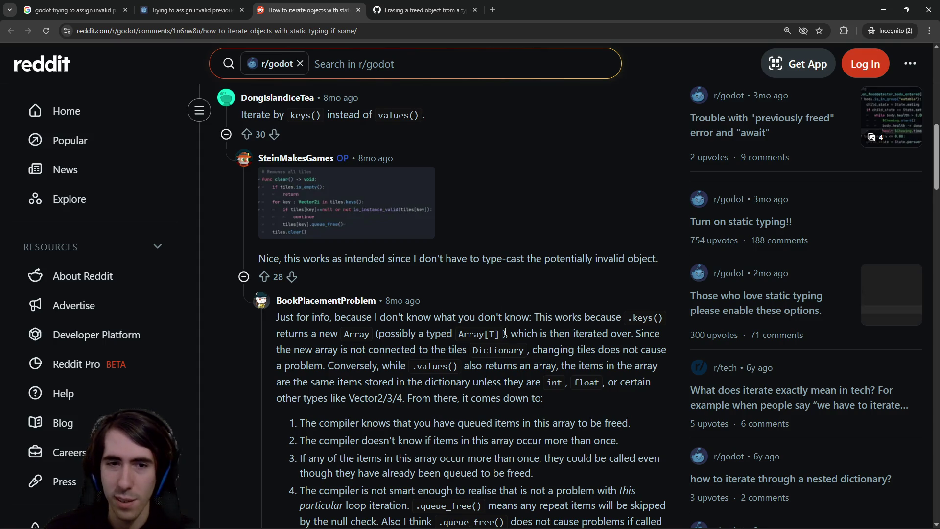
pyautogui.moveTo(357, 350); pyautogui.dragTo(520, 350)
pyautogui.click(520, 350)
pyautogui.scroll(-2, 537, 308)
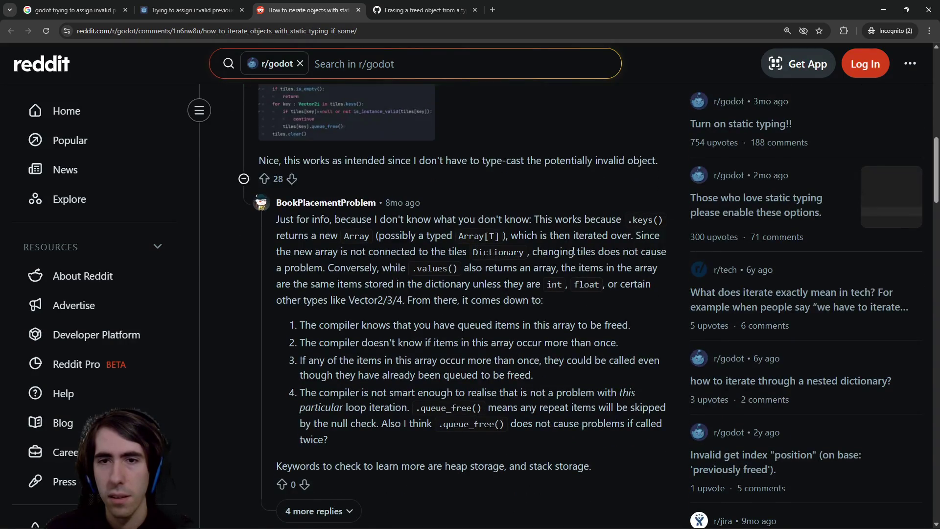
pyautogui.moveTo(405, 269); pyautogui.dragTo(449, 281)
pyautogui.click(449, 279)
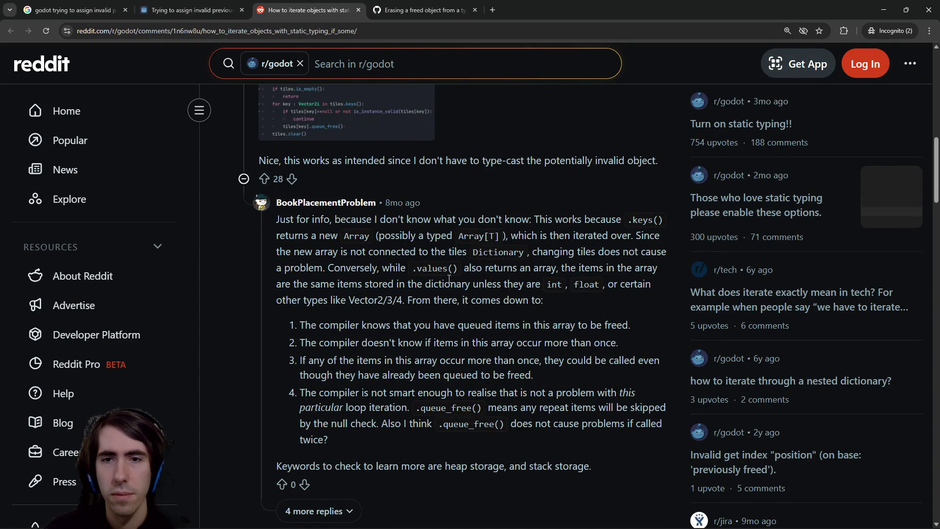
pyautogui.moveTo(347, 329); pyautogui.dragTo(466, 326)
pyautogui.click(466, 326)
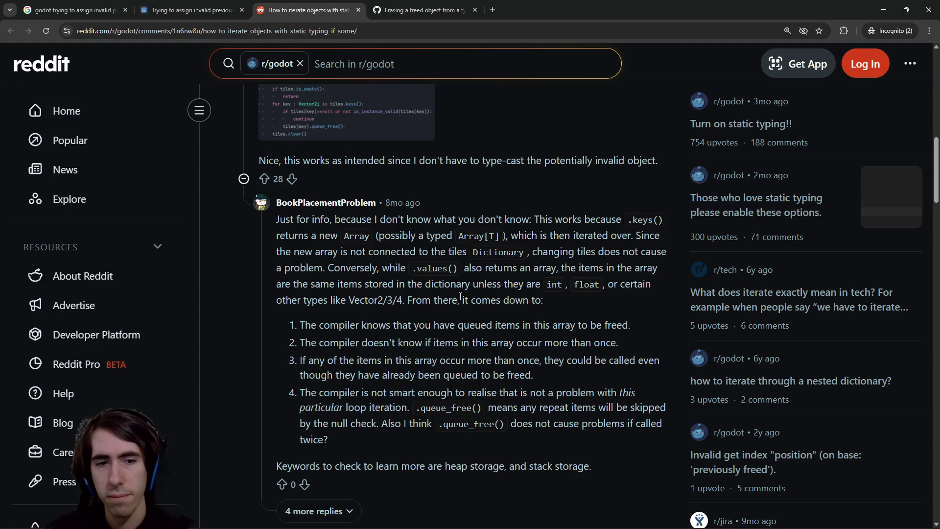
# Step: Read the argument that the validity check is redundant, then return to the Godot editor
pyautogui.scroll(-7, 460, 296)
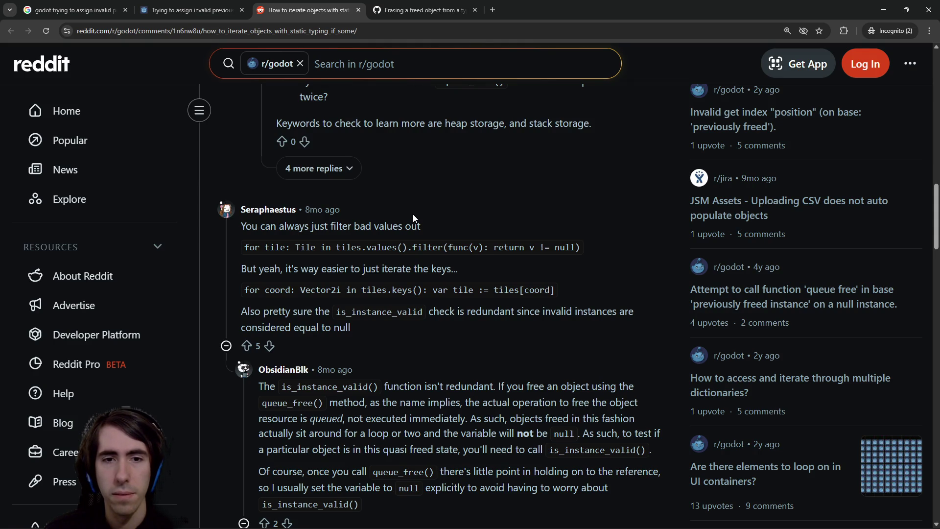
pyautogui.moveTo(427, 311); pyautogui.dragTo(516, 321)
pyautogui.click(517, 322)
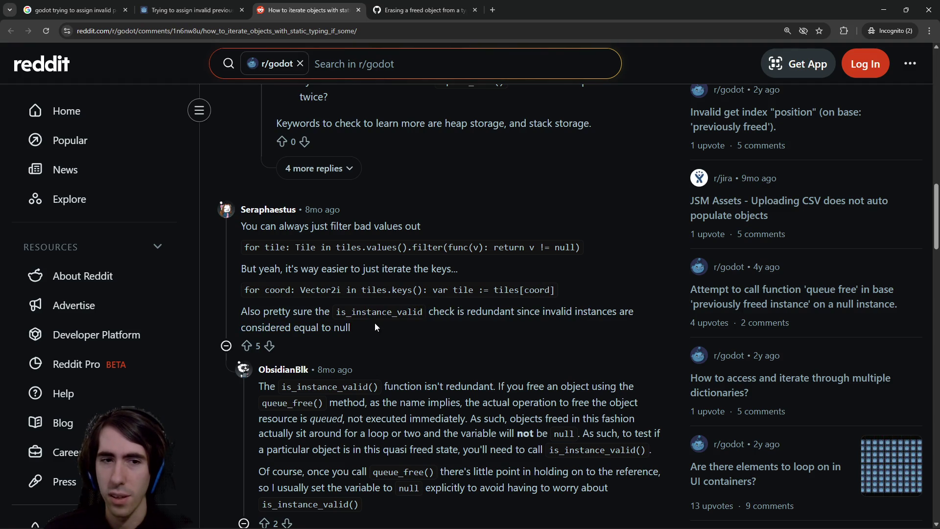
pyautogui.scroll(-2, 375, 322)
pyautogui.moveTo(408, 289)
pyautogui.mouseDown()
pyautogui.moveTo(517, 290)
pyautogui.moveTo(338, 304)
pyautogui.moveTo(517, 308)
pyautogui.mouseUp()
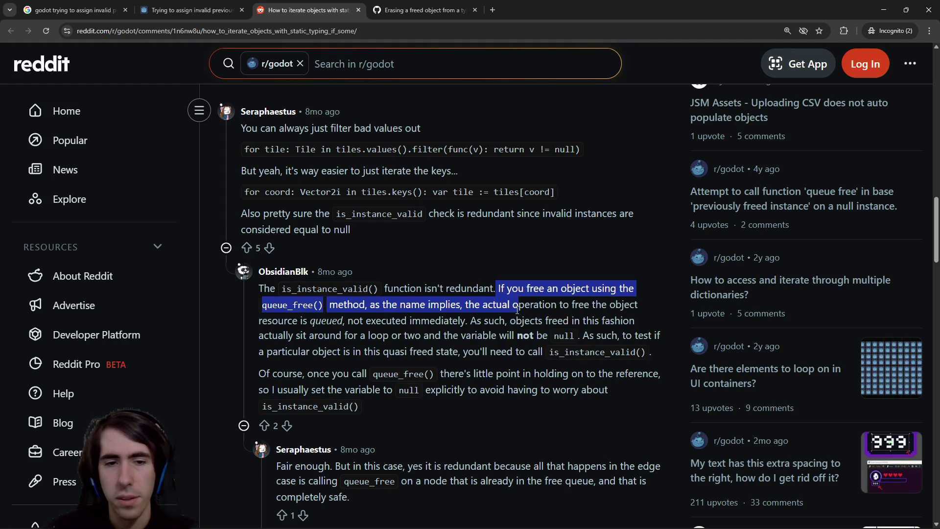
pyautogui.scroll(-8, 528, 318)
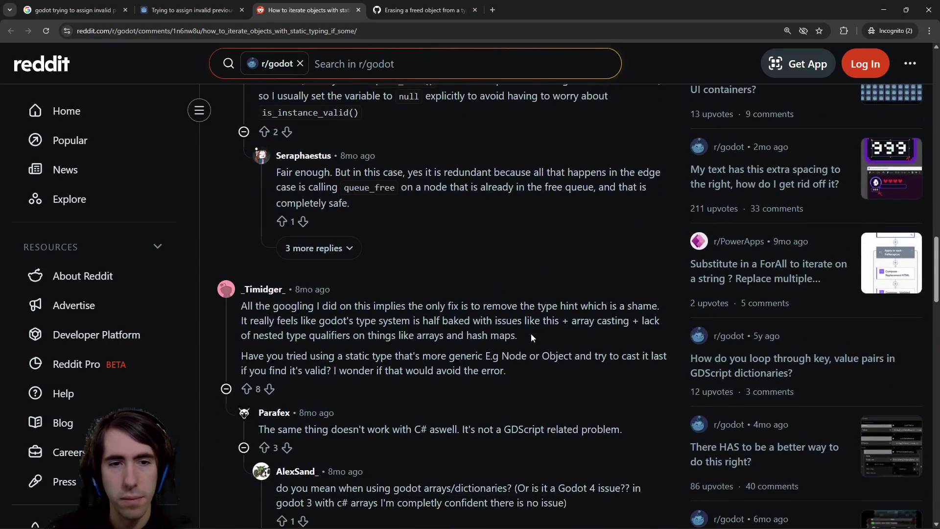
pyautogui.hotkey('alt', 'Tab')
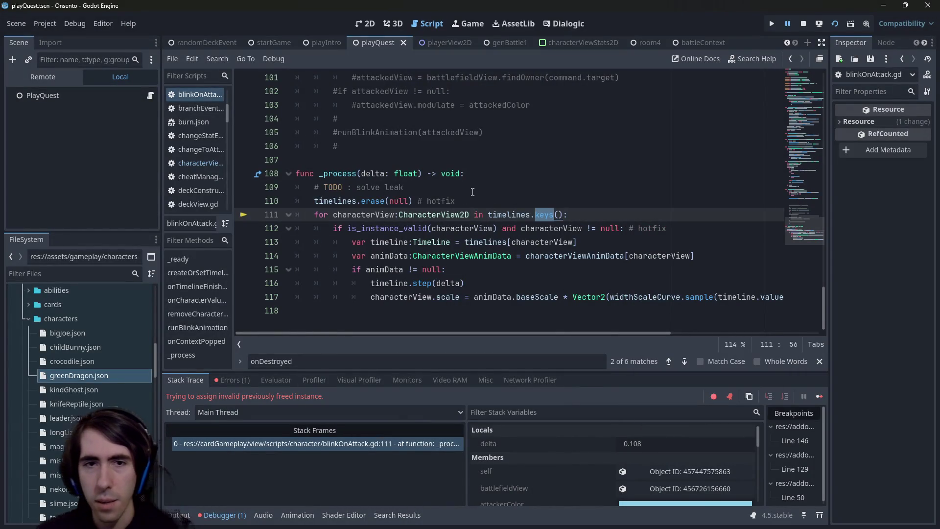
# Step: Add a timelineKeys assignment from timelines.keys() on a new line above the _process loop
pyautogui.click(494, 199)
pyautogui.press('Return')
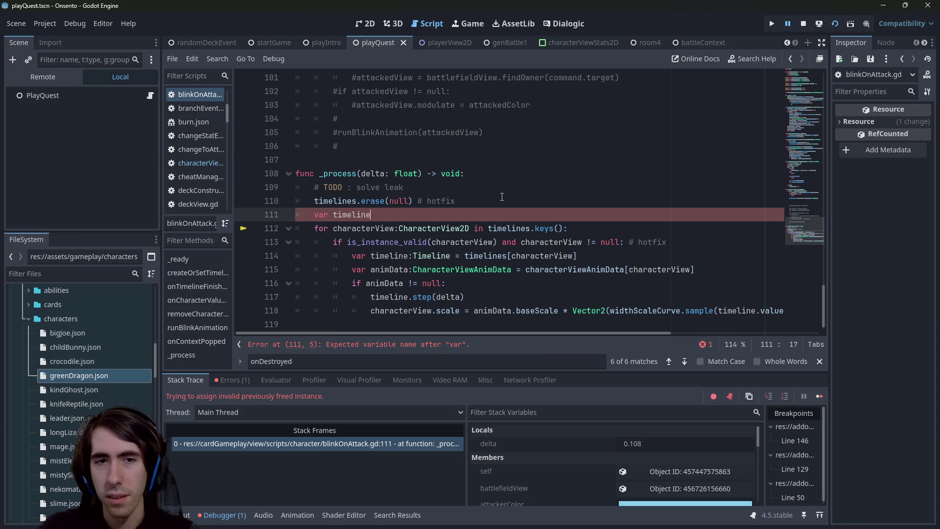
pyautogui.write('=')
pyautogui.press('Down')
pyautogui.hotkey('ctrl', 'Right')
pyautogui.hotkey('ctrl', 'Right')
pyautogui.hotkey('ctrl', 'Right')
pyautogui.hotkey('ctrl', 'shift', 'Right')
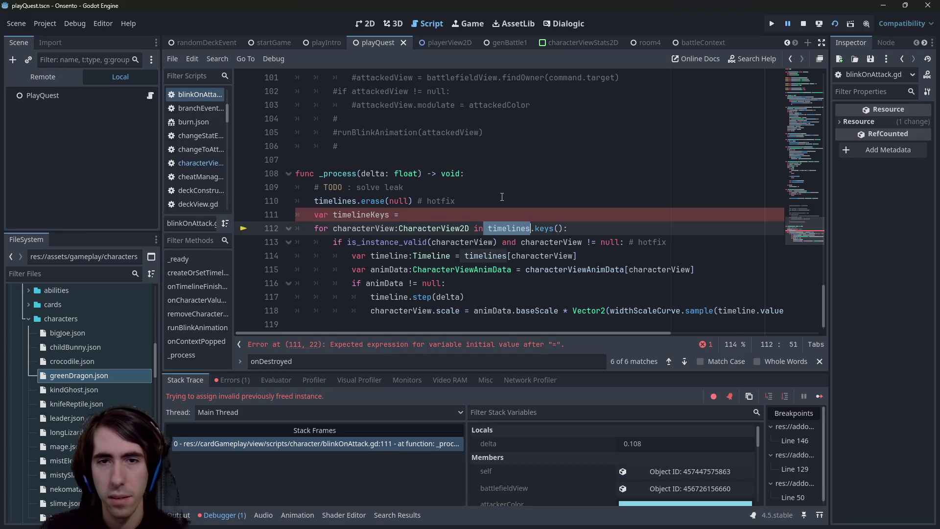
pyautogui.hotkey('shift', 'End')
pyautogui.hotkey('ctrl', 'c')
pyautogui.press('Up')
pyautogui.press('End')
pyautogui.hotkey('ctrl', 'v')
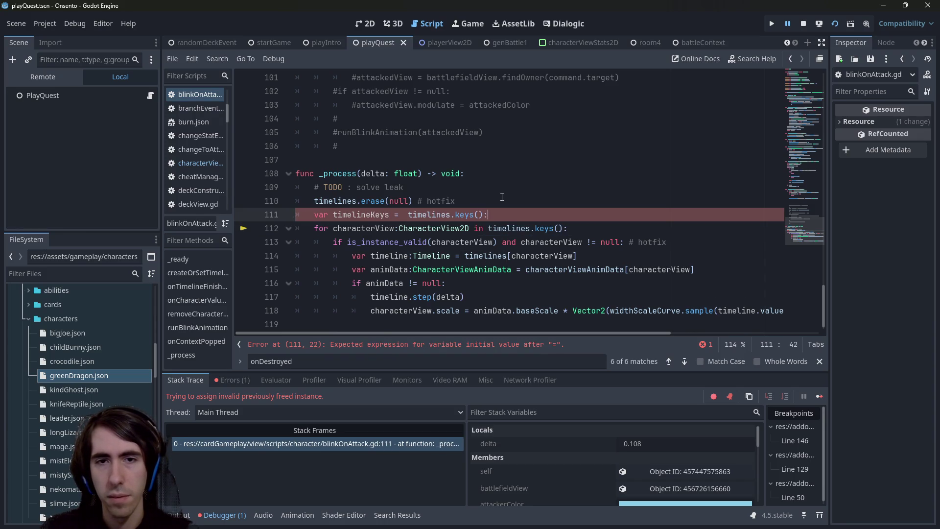
pyautogui.hotkey('ctrl', 'Left')
pyautogui.hotkey('ctrl', 'Left')
pyautogui.press('BackSpace')
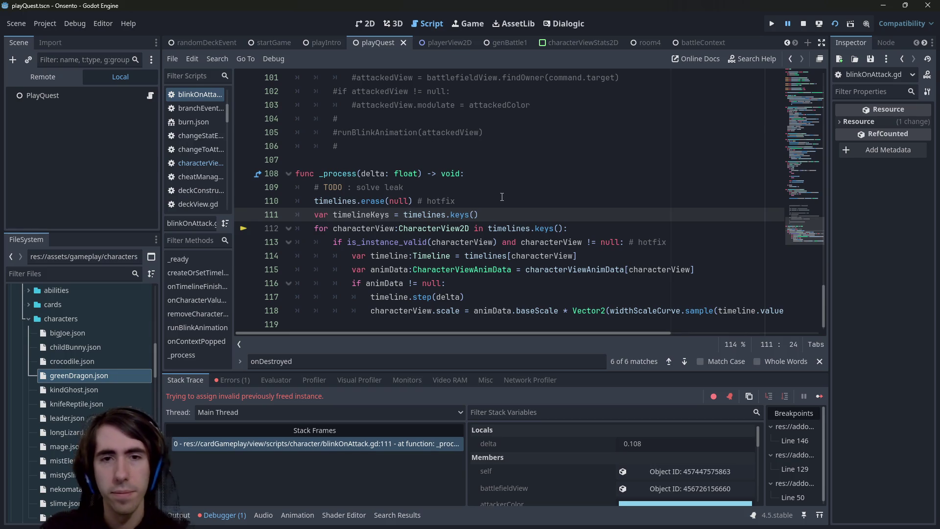
# Step: Type timelineKeys as Array[CharacterView2D] after checking where timelines is declared
pyautogui.keyDown('ctrl'); pyautogui.click(411, 215); pyautogui.keyUp('ctrl')
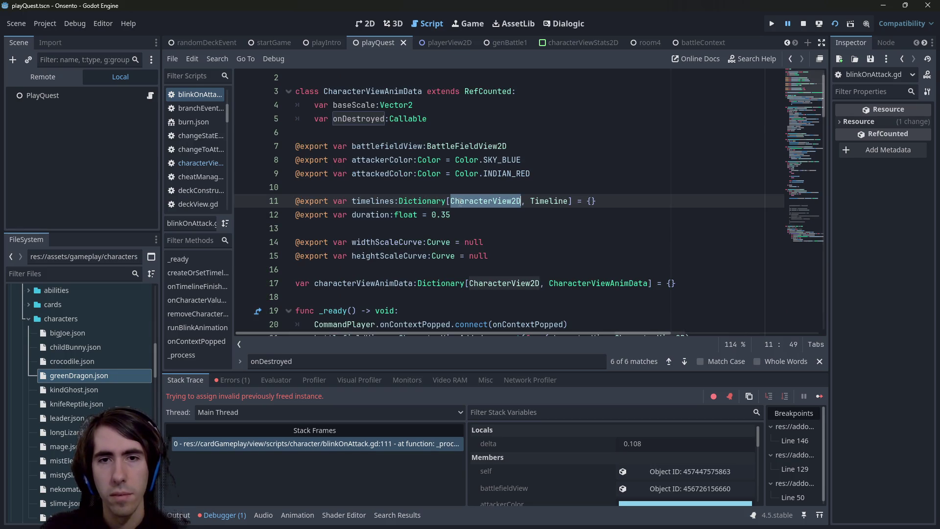
pyautogui.hotkey('alt', 'Left')
pyautogui.write(':Array[')
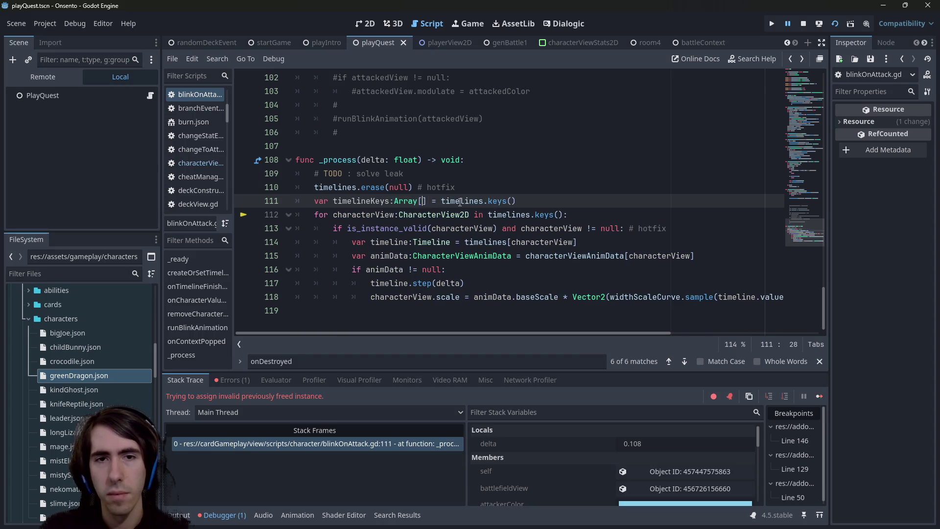
pyautogui.write('CharacterView2D')
# Step: Make the for loop iterate timelineKeys instead of timelines.keys()
pyautogui.doubleClick(372, 201)
pyautogui.hotkey('ctrl', 'c')
pyautogui.moveTo(488, 214); pyautogui.dragTo(564, 214)
pyautogui.hotkey('ctrl', 'v')
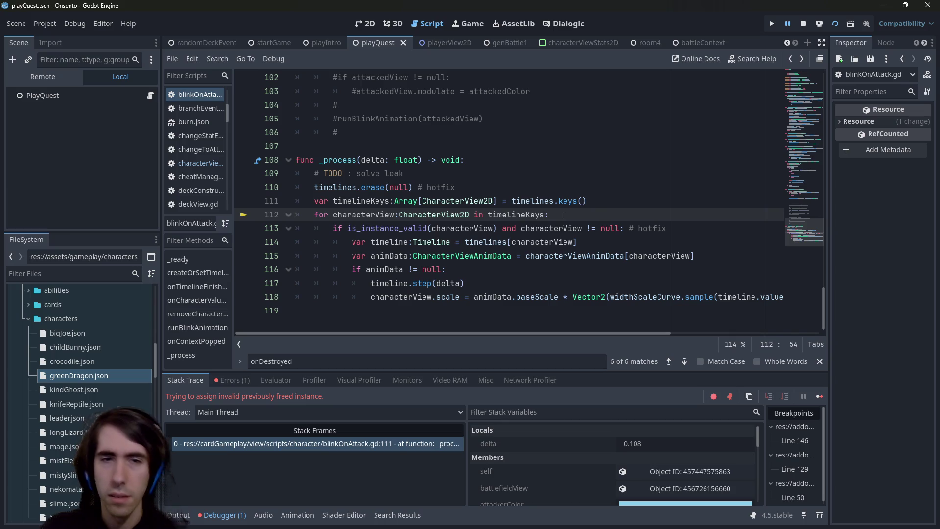
# Step: Start a new line below the declaration beginning with timelineKeys
pyautogui.moveTo(555, 206)
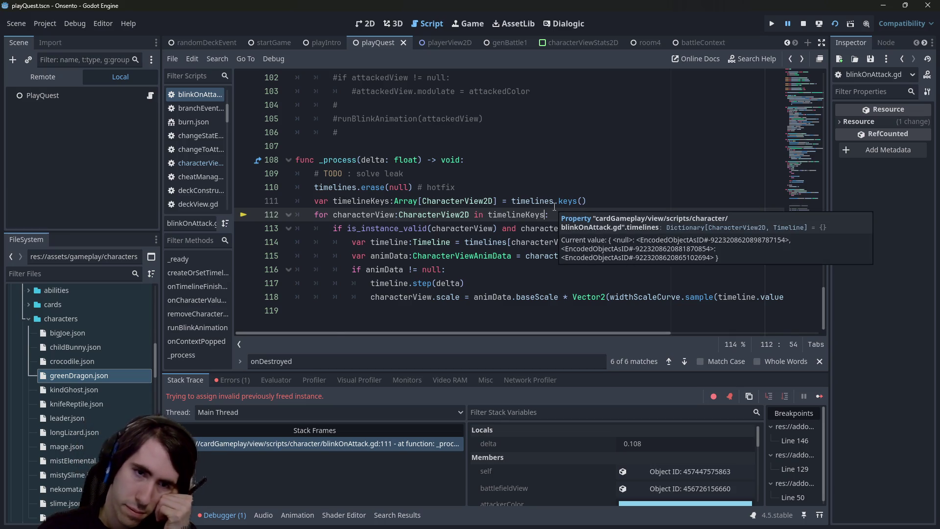
pyautogui.click(587, 201)
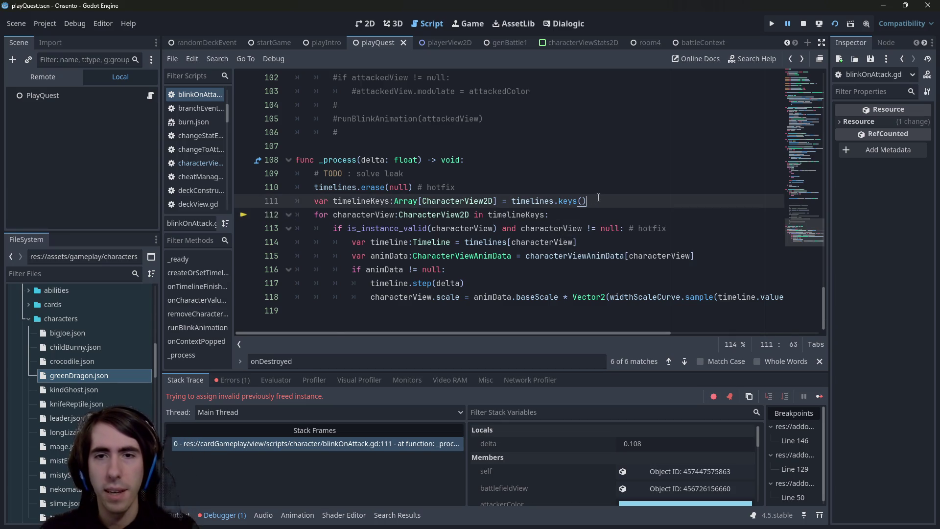
pyautogui.press('Return')
pyautogui.press('Up')
pyautogui.hotkey('ctrl', 'shift', 'Right')
pyautogui.hotkey('ctrl', 'c')
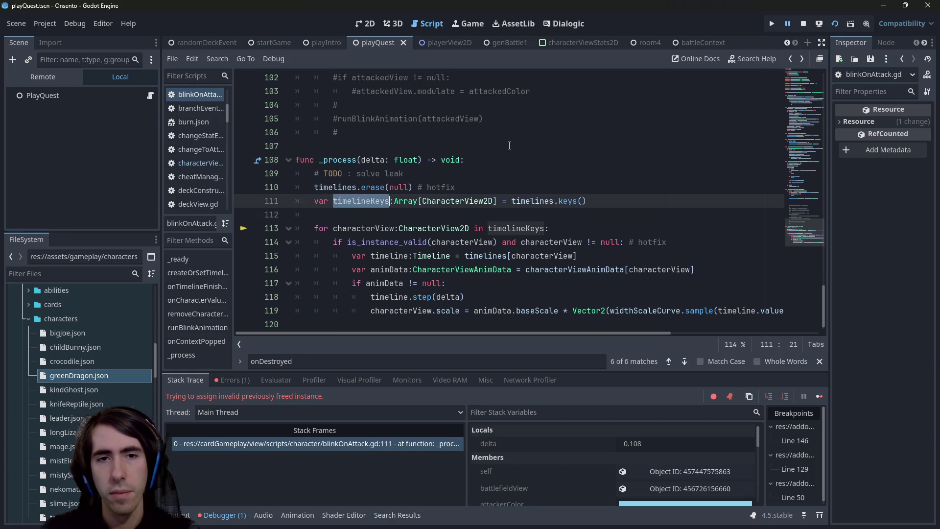
pyautogui.press('Down')
pyautogui.hotkey('ctrl', 'v')
# Step: Write timelineKeys.filter with a lambda taking characterView:CharacterView2D that returns characterView
pyautogui.write('timelineKeys.filt')
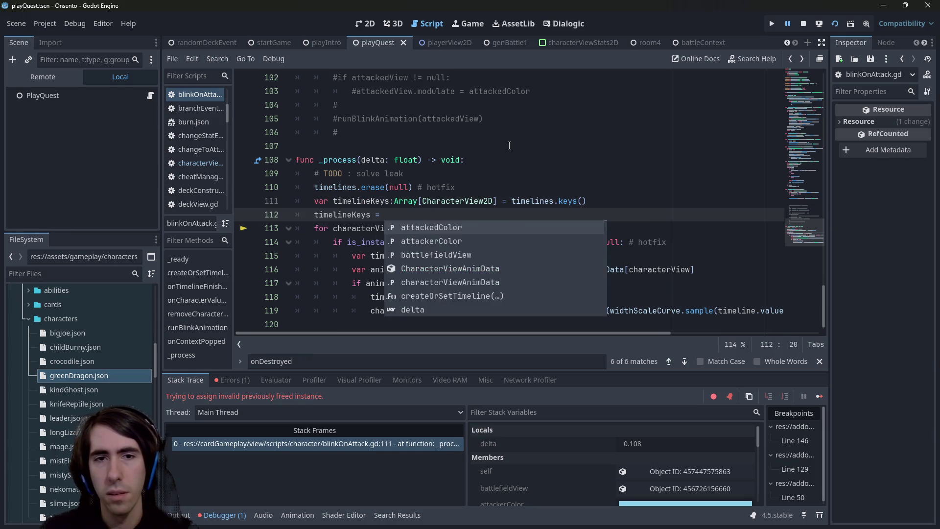
pyautogui.press('Return')
pyautogui.write('func()')
pyautogui.write('characterView')
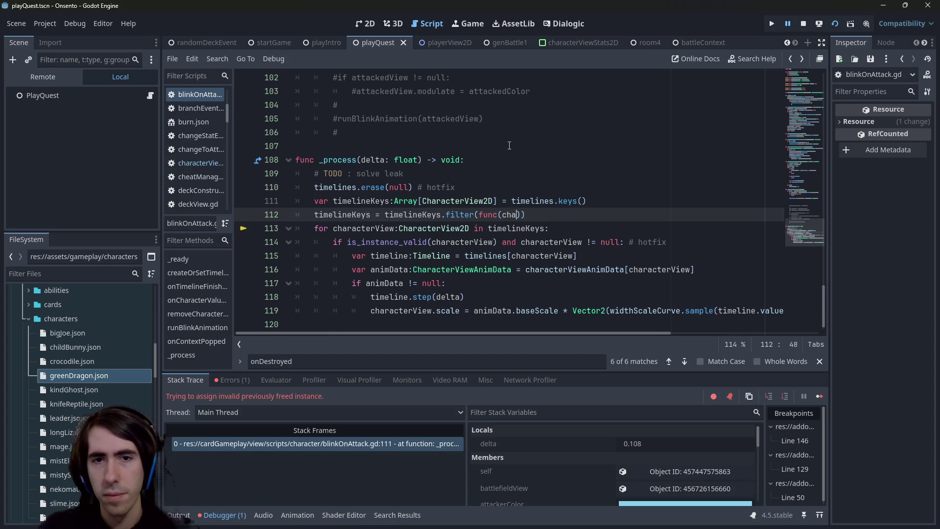
pyautogui.write('haracterView')
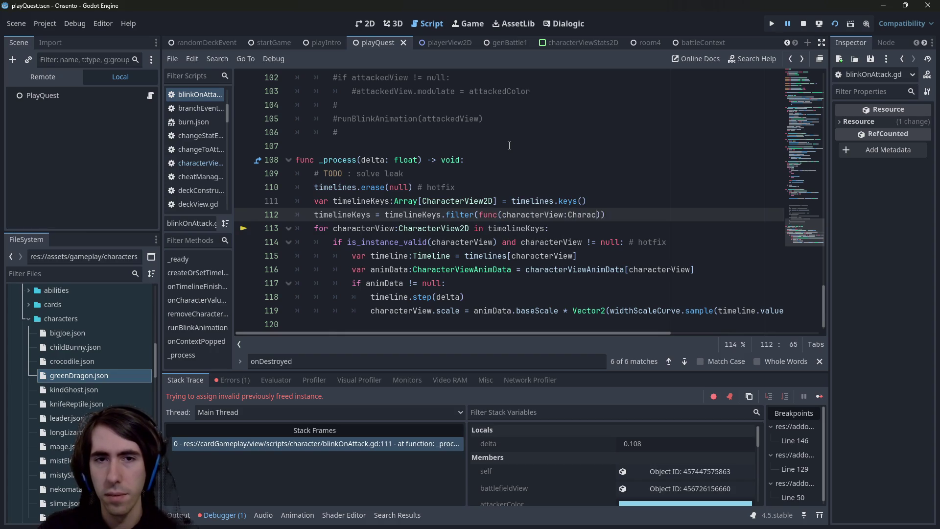
pyautogui.press('Down')
pyautogui.press('Return')
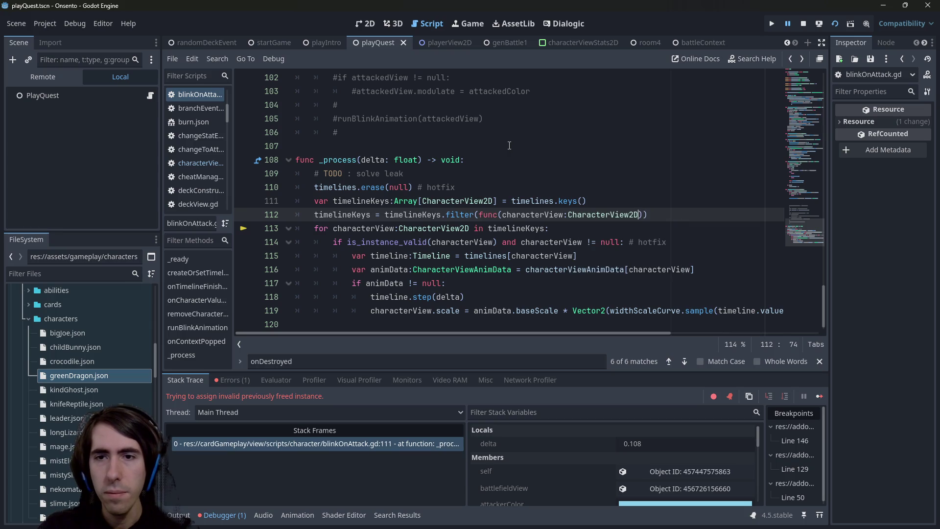
pyautogui.write(': return')
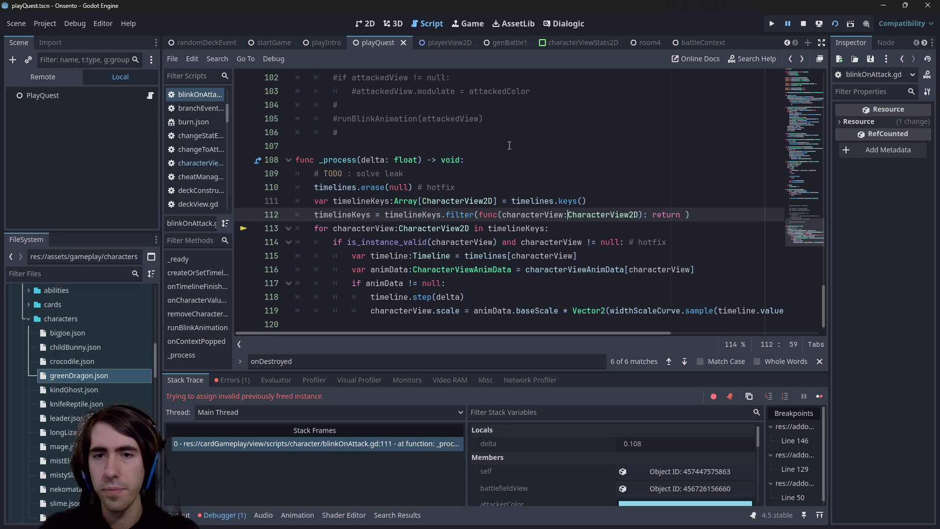
pyautogui.hotkey('ctrl', 'Right')
pyautogui.hotkey('ctrl', 'Right')
pyautogui.write('characterView')
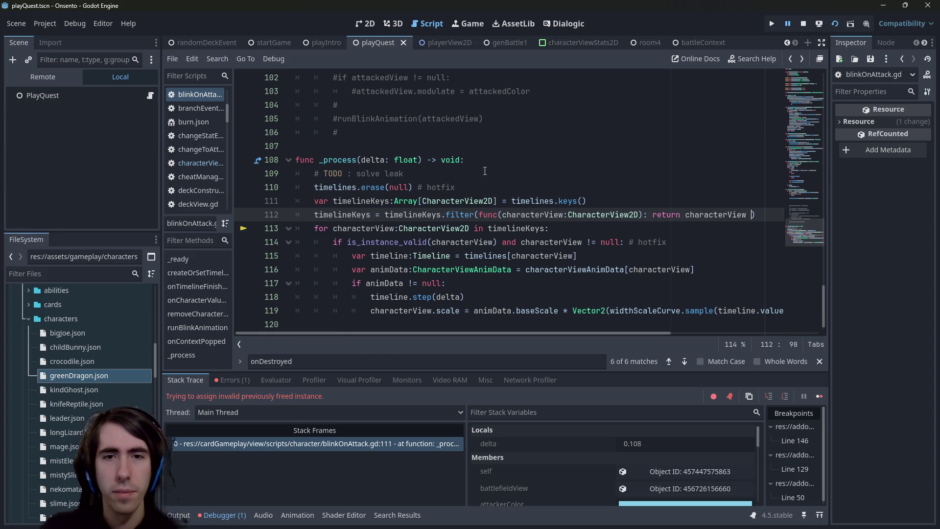
# Step: Wrap the lambda's returned characterView in is_instance_valid()
pyautogui.doubleClick(405, 242)
pyautogui.click(686, 215)
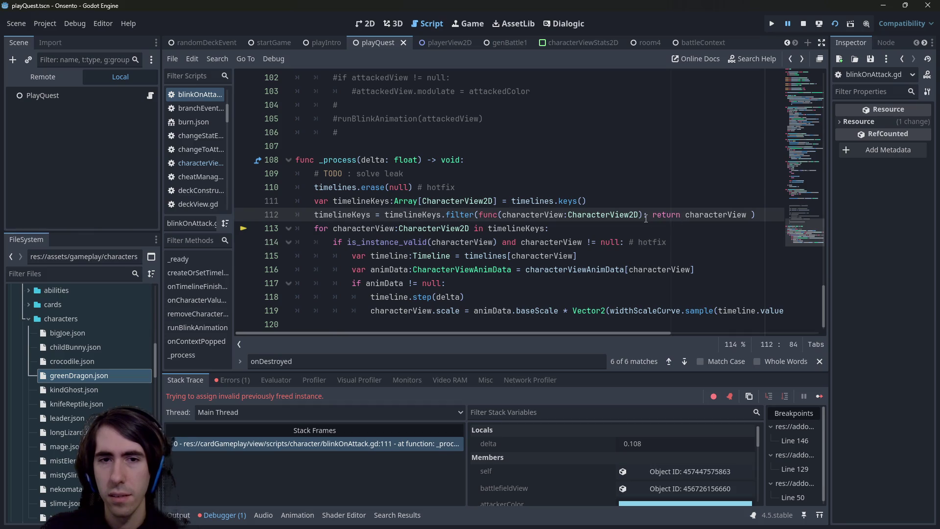
pyautogui.write('is_instance_valid(')
pyautogui.hotkey('ctrl', 'Right')
pyautogui.write(')')
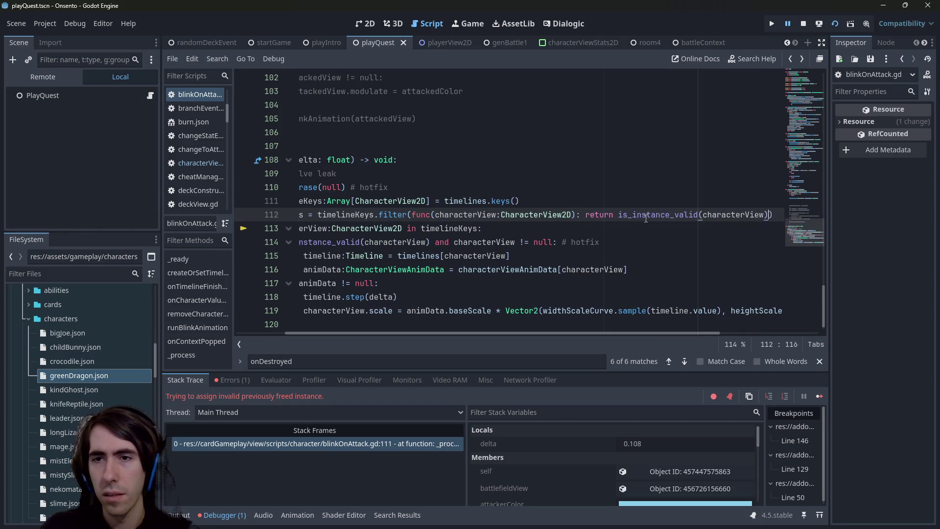
# Step: Clear the accidental selection and resume the paused game from the debugger
pyautogui.moveTo(644, 227); pyautogui.dragTo(314, 201)
pyautogui.click(469, 215)
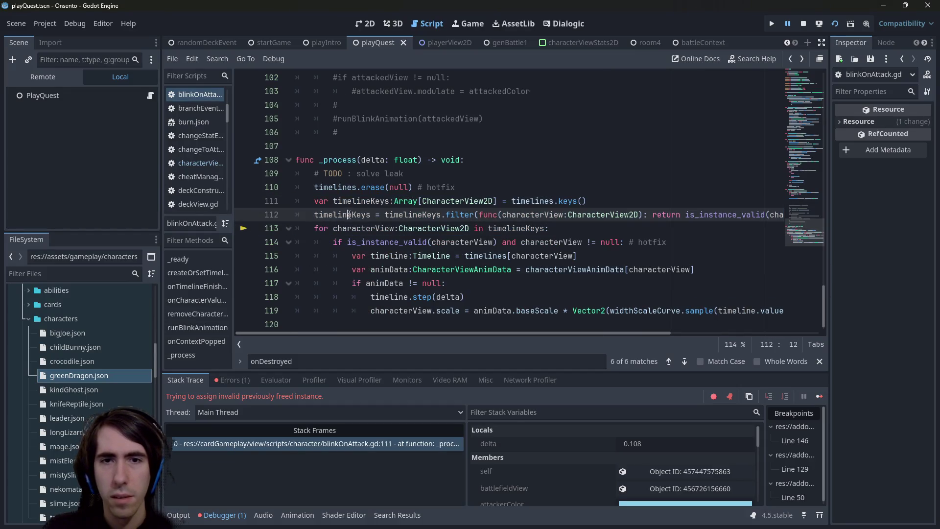
pyautogui.click(492, 228)
pyautogui.click(819, 395)
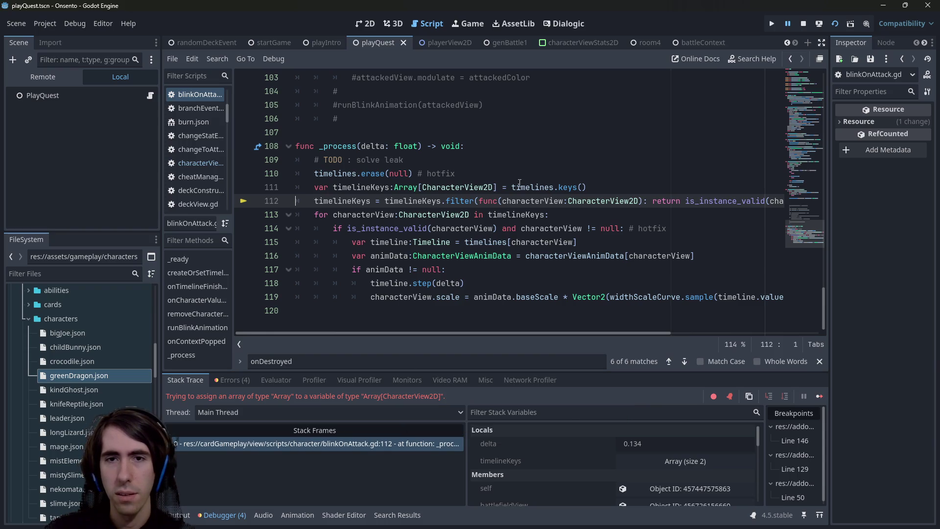
pyautogui.click(594, 146)
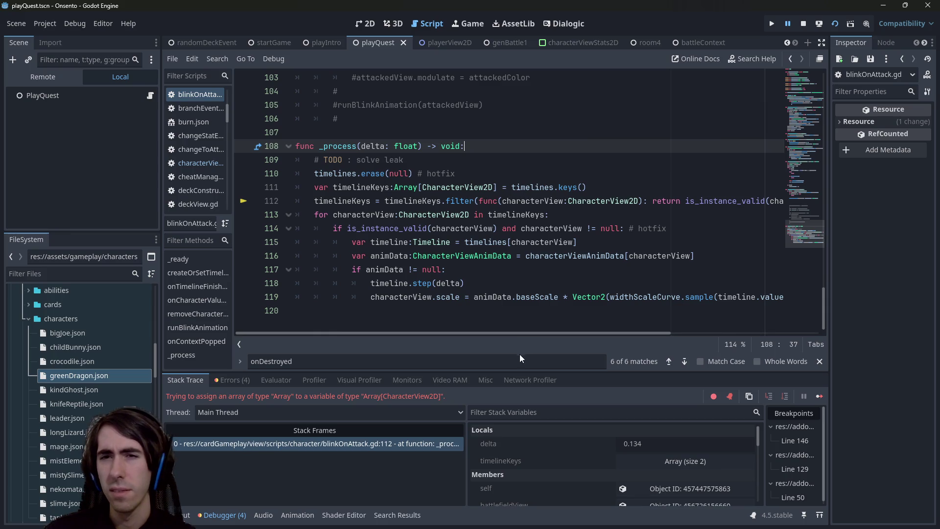
pyautogui.doubleClick(339, 201)
pyautogui.keyDown('ctrl'); pyautogui.click(563, 187); pyautogui.keyUp('ctrl')
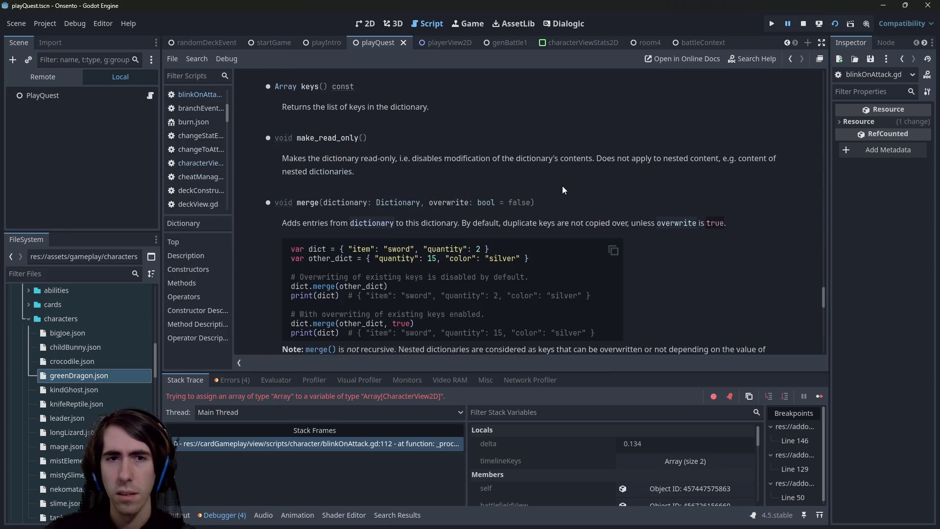
pyautogui.scroll(1, 392, 133)
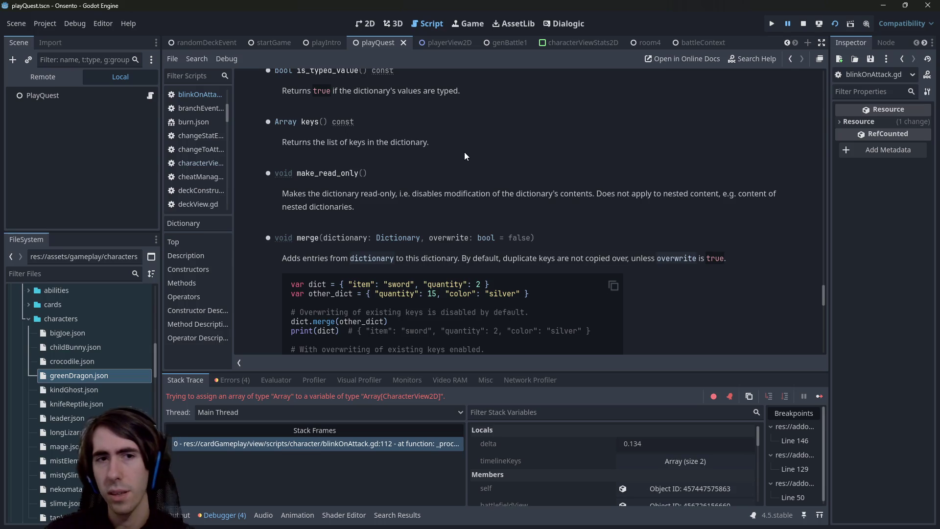
pyautogui.hotkey('alt', 'Left')
pyautogui.hotkey('alt', 'Right')
pyautogui.hotkey('alt', 'Left')
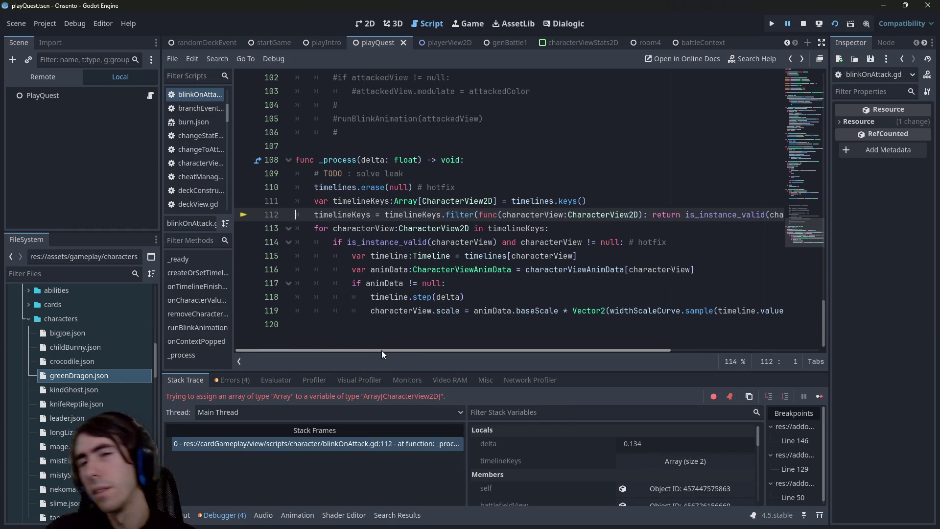
pyautogui.keyDown('ctrl'); pyautogui.click(454, 212); pyautogui.keyUp('ctrl')
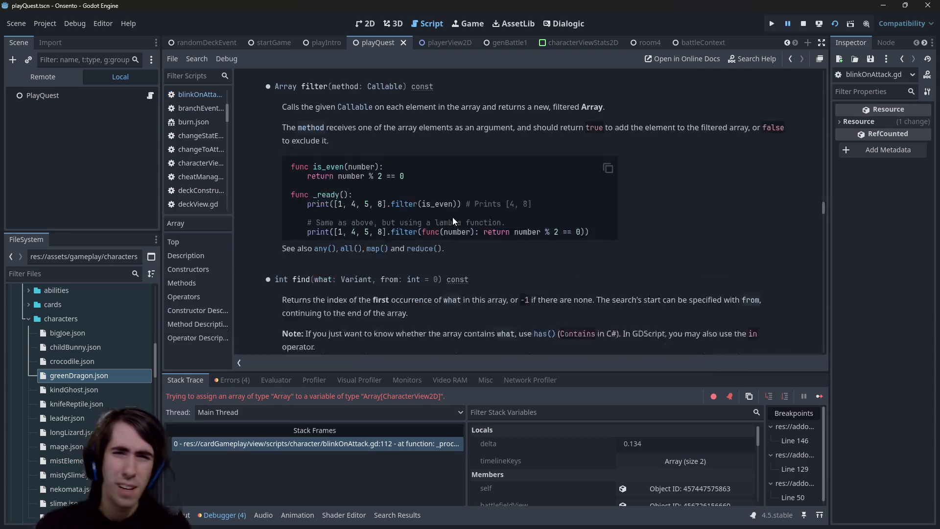
pyautogui.hotkey('alt', 'Left')
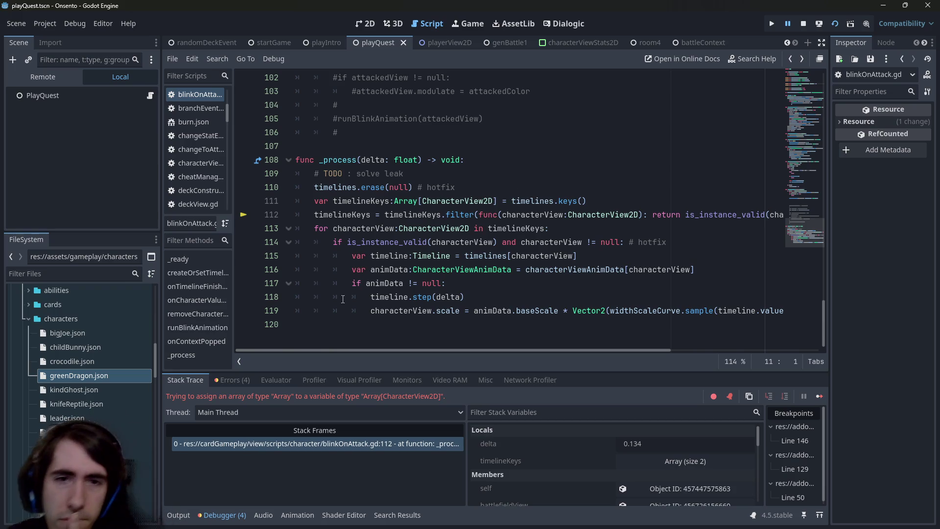
# Step: Remove the CharacterView2D type hints from the loop variable and the timelineKeys declaration
pyautogui.doubleClick(412, 227)
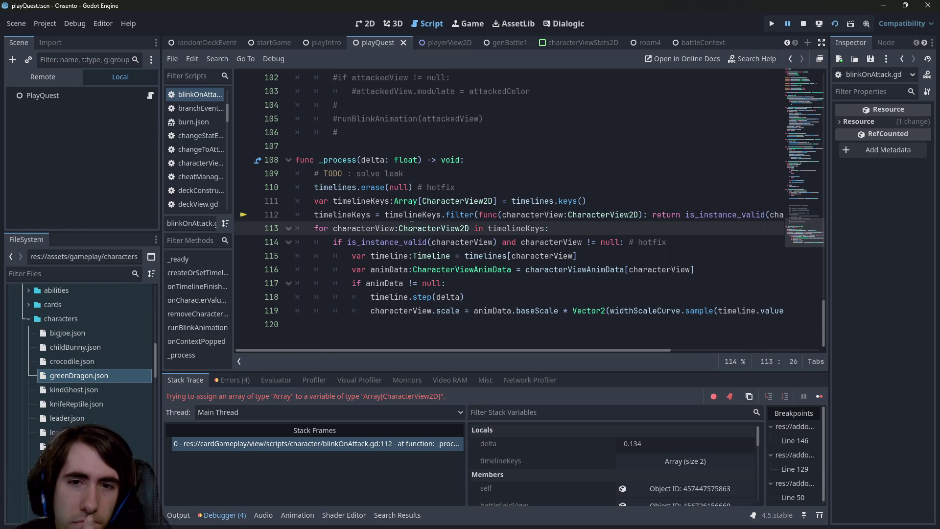
pyautogui.press('BackSpace')
pyautogui.press('BackSpace')
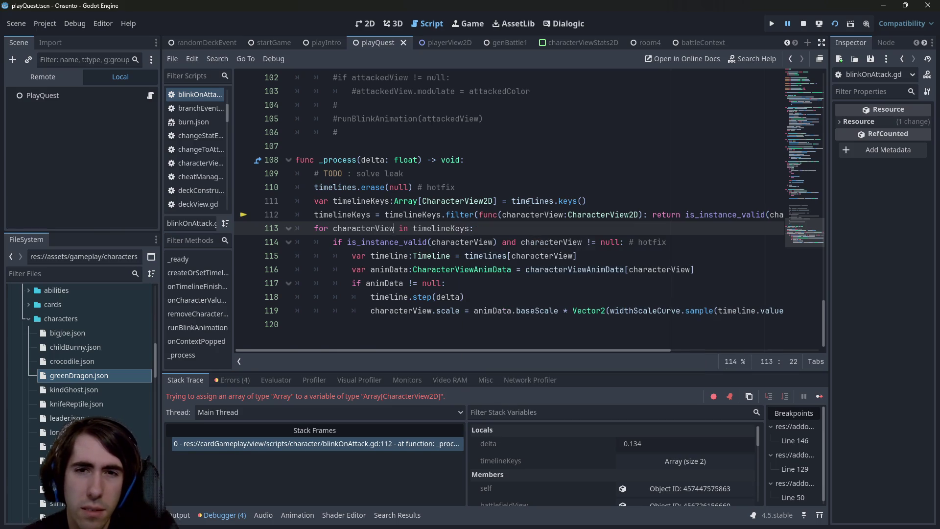
pyautogui.moveTo(528, 199)
pyautogui.moveTo(496, 201)
pyautogui.mouseDown()
pyautogui.moveTo(407, 202)
pyautogui.moveTo(420, 202)
pyautogui.mouseUp()
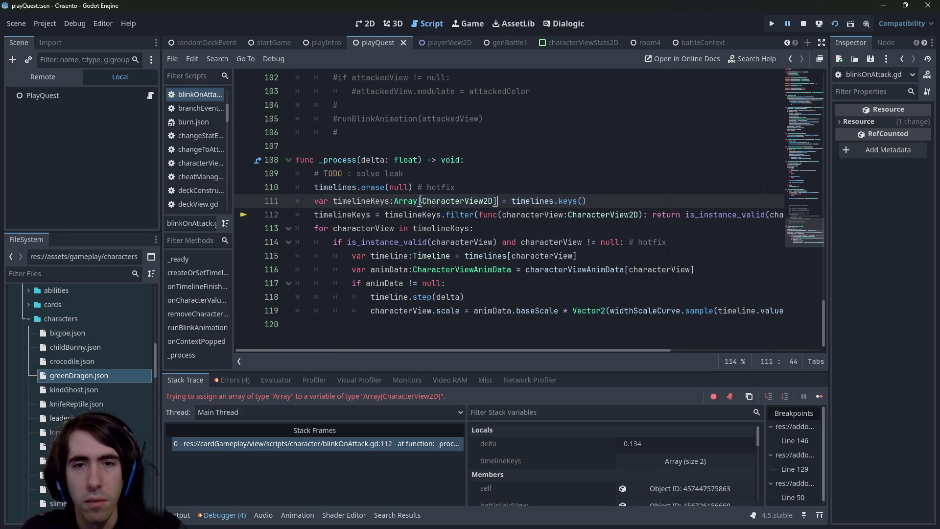
pyautogui.press('BackSpace')
pyautogui.write('[')
pyautogui.press('BackSpace')
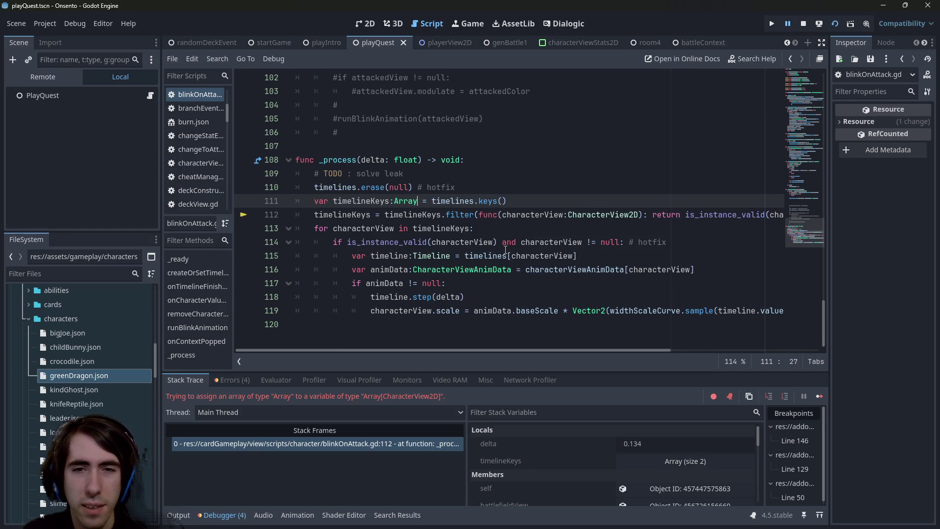
# Step: Change the line 114 check from characterView != null to characterView is CharacterView2D
pyautogui.click(521, 241)
pyautogui.write('and')
pyautogui.hotkey('ctrl', 'z')
pyautogui.hotkey('ctrl', 'BackSpace')
pyautogui.hotkey('ctrl', 'BackSpace')
pyautogui.hotkey('ctrl', 'BackSpace')
pyautogui.write('characterView is CharacterView2D')
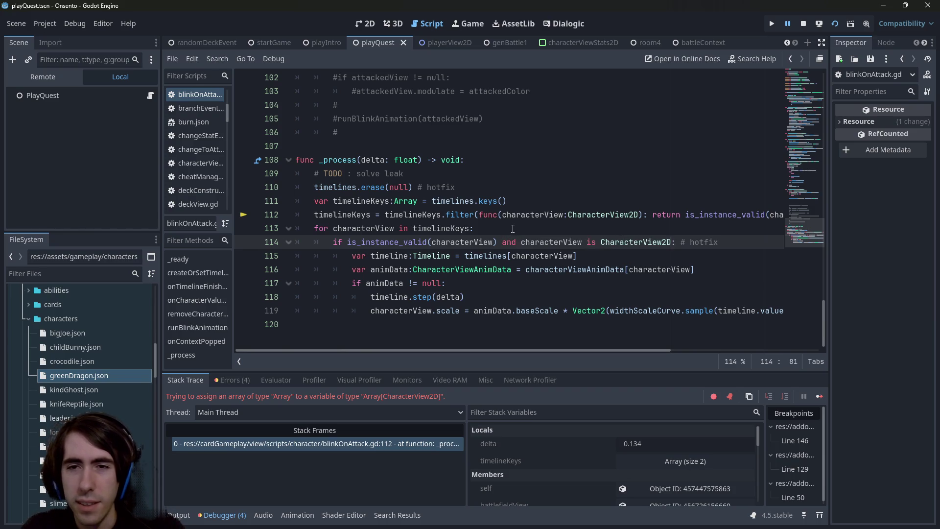
pyautogui.doubleClick(561, 241)
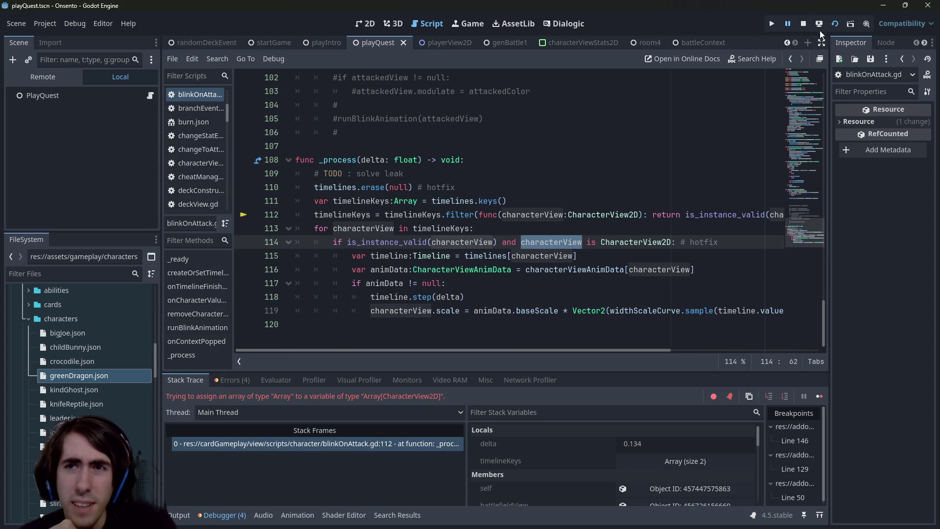
# Step: Resume the game, launch an attack, then play Attack-Up Magic and Guard Up on the dark-haired ally
pyautogui.click(819, 396)
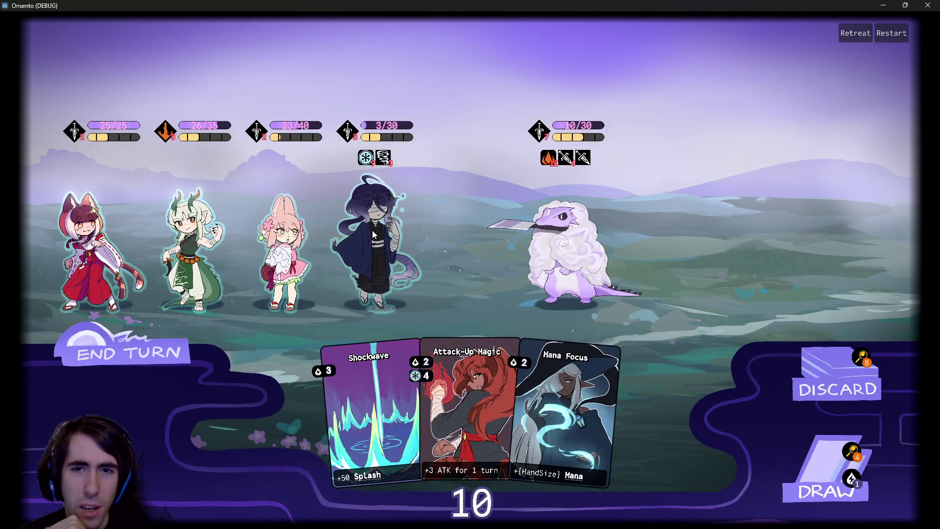
pyautogui.click(372, 234)
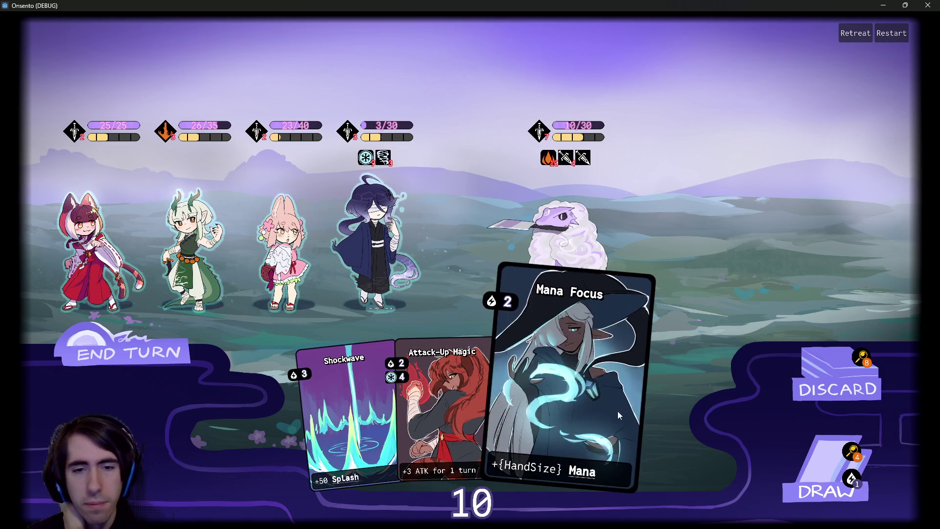
pyautogui.moveTo(467, 406)
pyautogui.mouseDown()
pyautogui.moveTo(368, 377)
pyautogui.moveTo(407, 287)
pyautogui.mouseUp()
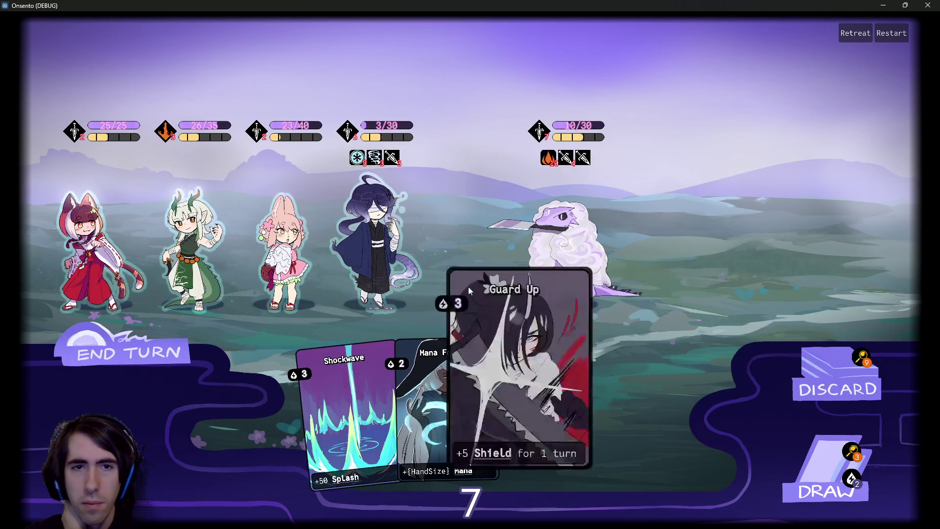
pyautogui.moveTo(576, 432); pyautogui.dragTo(377, 235)
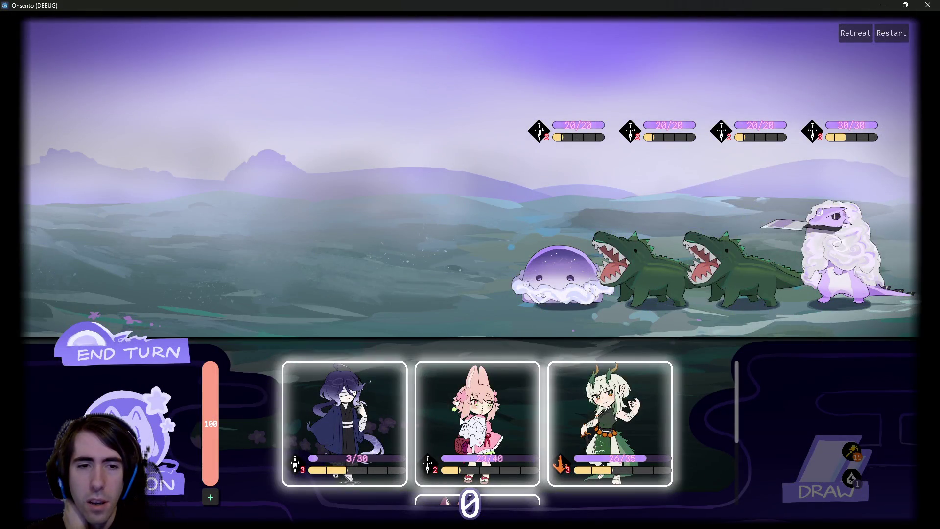
# Step: Spend energy twice with the + button, healing the party to 28/30, 40/40 and 35/35
pyautogui.scroll(-2, 460, 419)
pyautogui.scroll(-1, 431, 421)
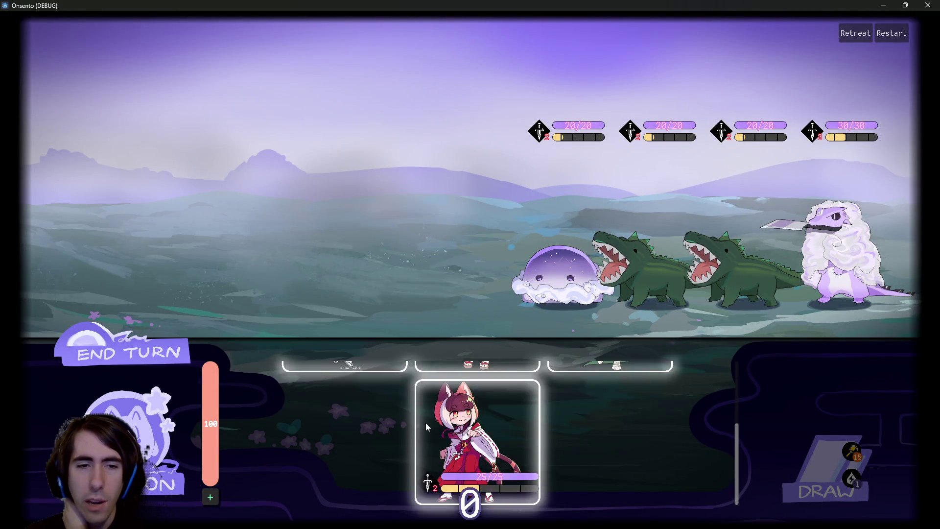
pyautogui.scroll(2, 423, 422)
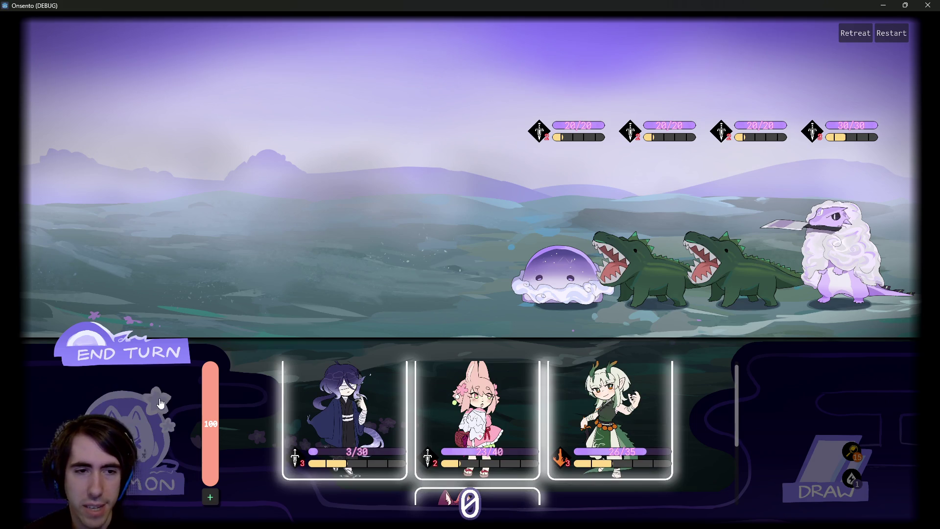
pyautogui.click(204, 499)
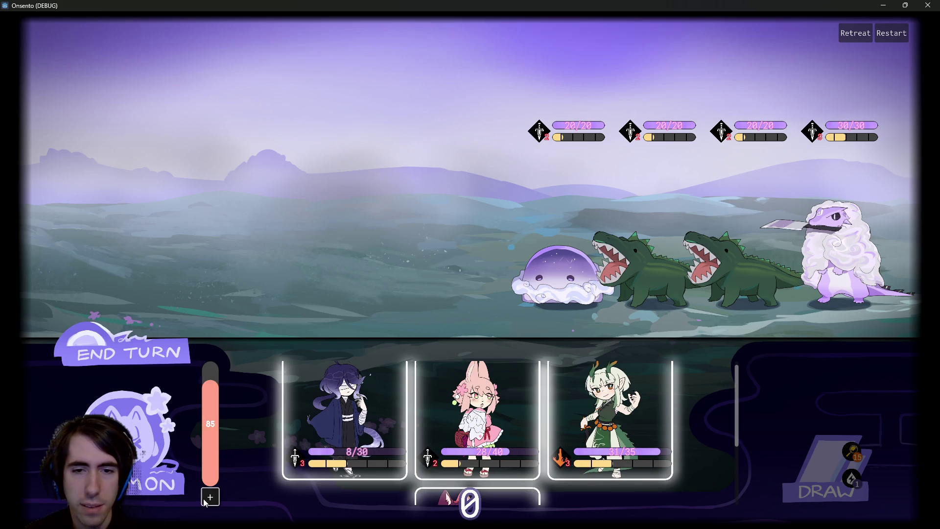
pyautogui.click(203, 498)
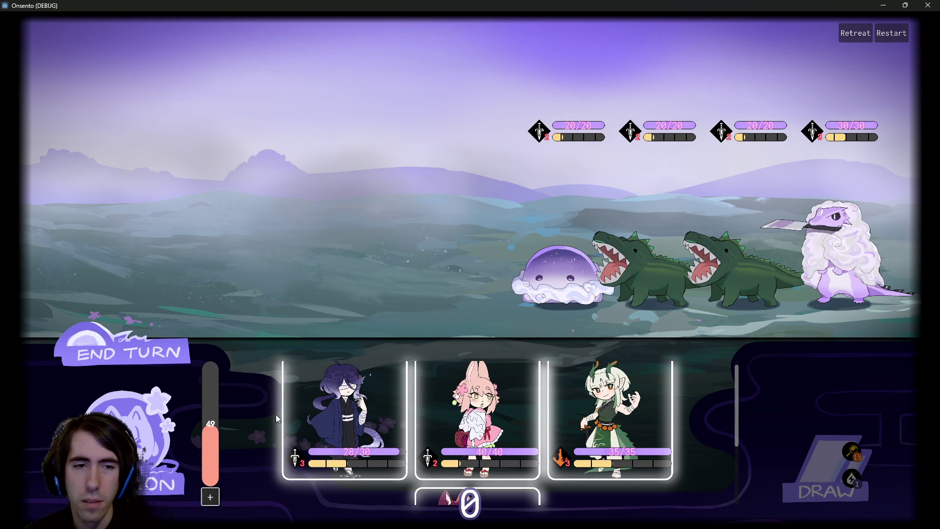
pyautogui.scroll(-3, 272, 421)
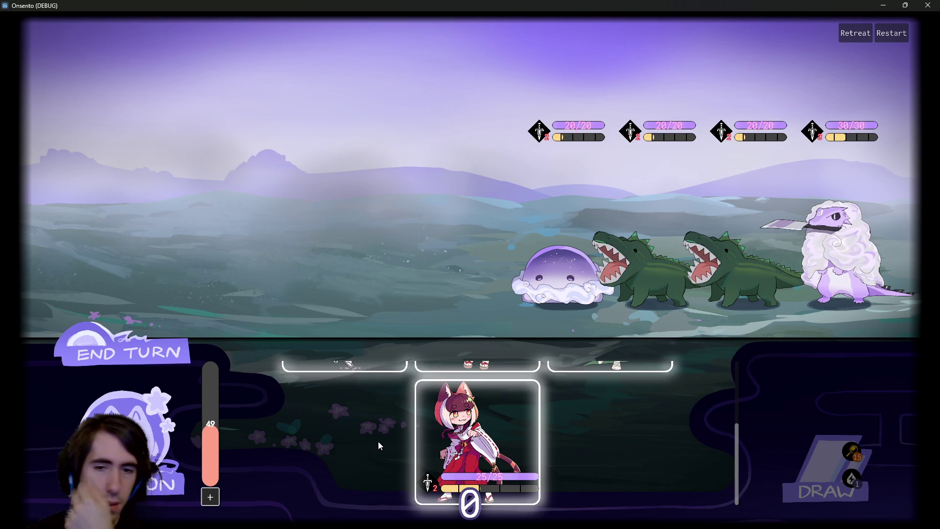
pyautogui.scroll(3, 378, 442)
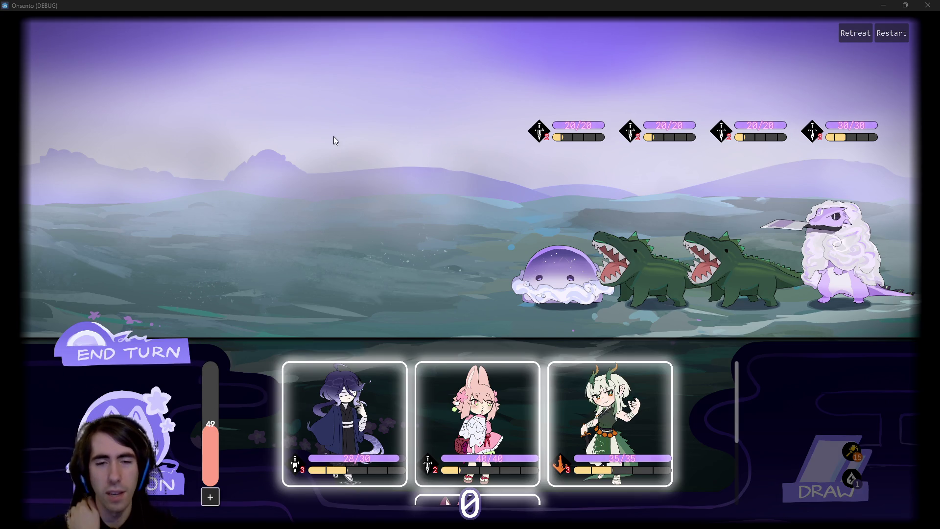
# Step: Deploy the pink-haired character, the green dragon-girl and the other two allies, then attempt END TURN
pyautogui.click(449, 432)
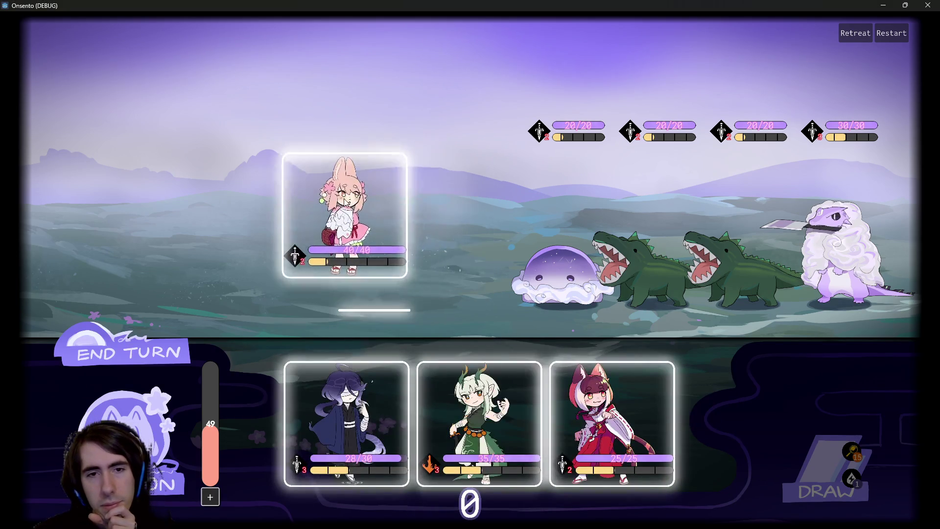
pyautogui.click(481, 431)
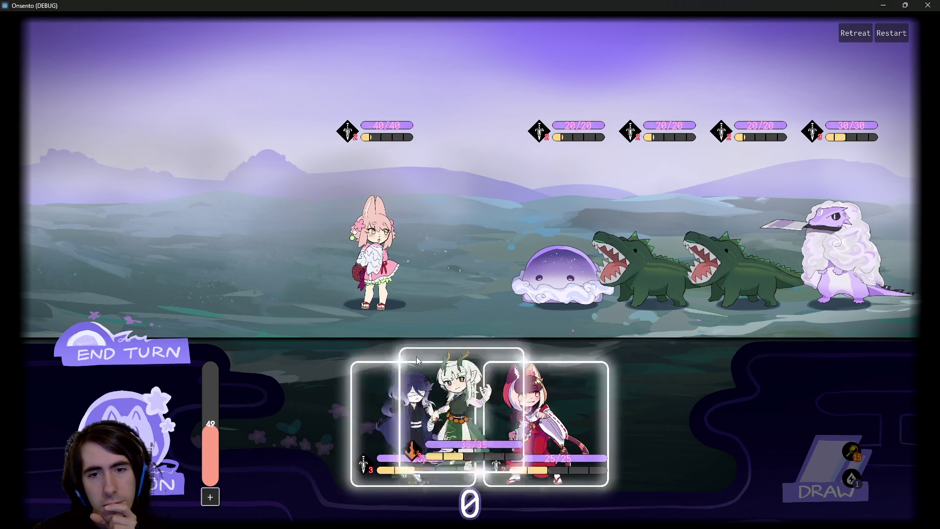
pyautogui.click(513, 395)
pyautogui.click(461, 372)
pyautogui.click(477, 407)
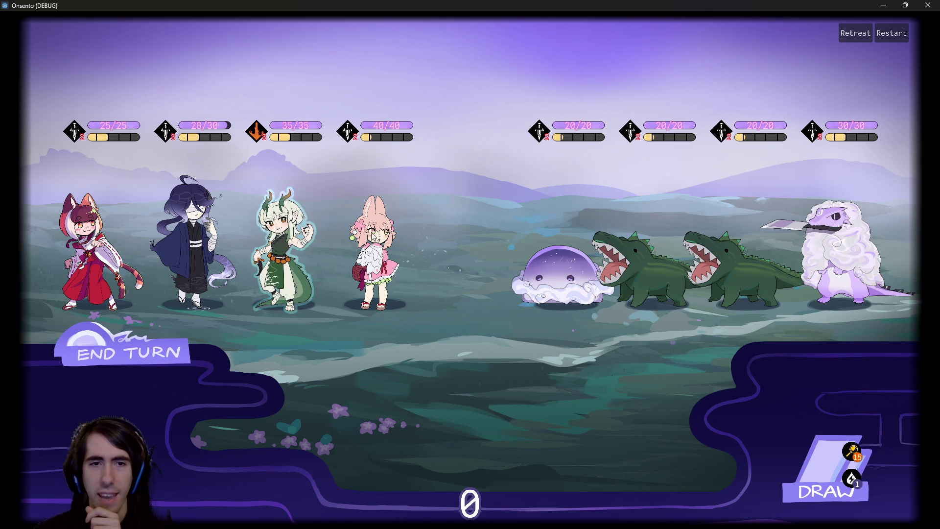
pyautogui.click(138, 359)
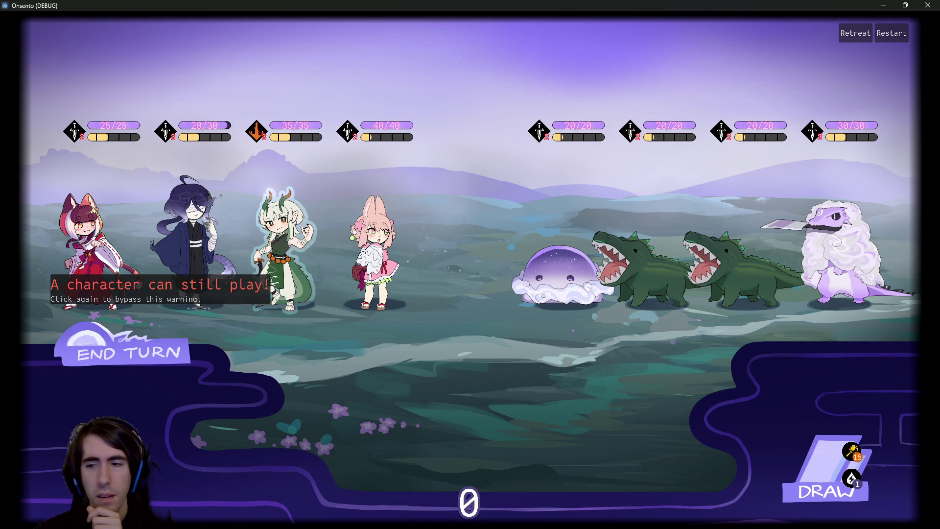
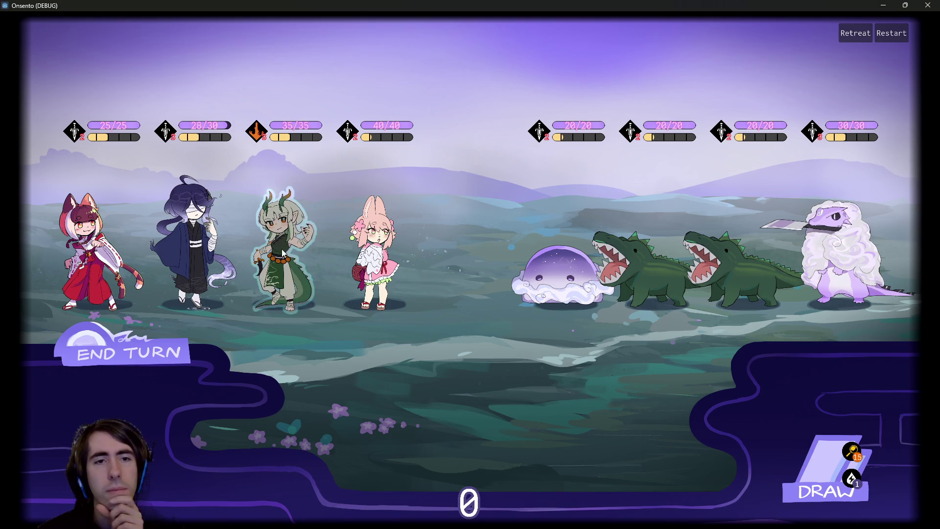
# Step: End the turn, overriding the 'A character can still play!' warning
pyautogui.click(129, 351)
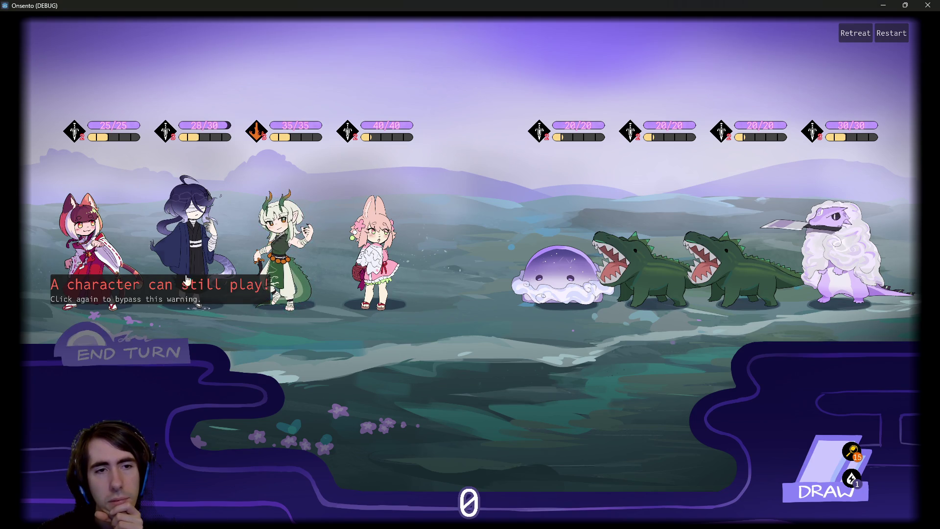
pyautogui.click(201, 230)
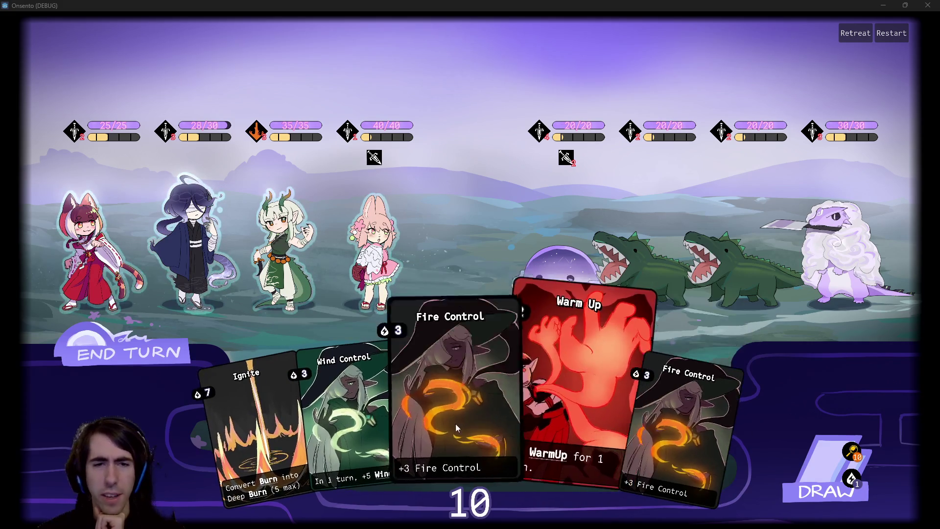
# Step: Check the draw pile, play Fire Control on the dragon ally and Wind Control on the pink ally, then attack the first crocodile
pyautogui.click(854, 454)
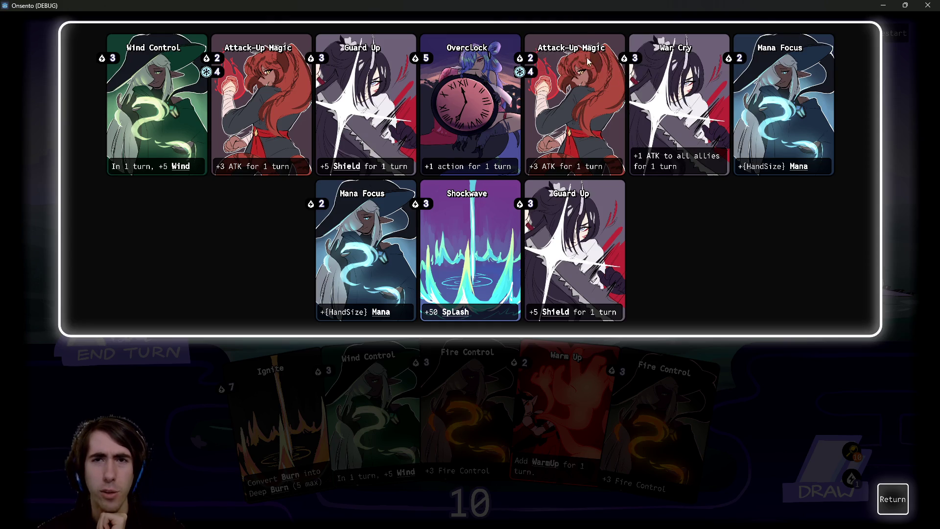
pyautogui.click(894, 499)
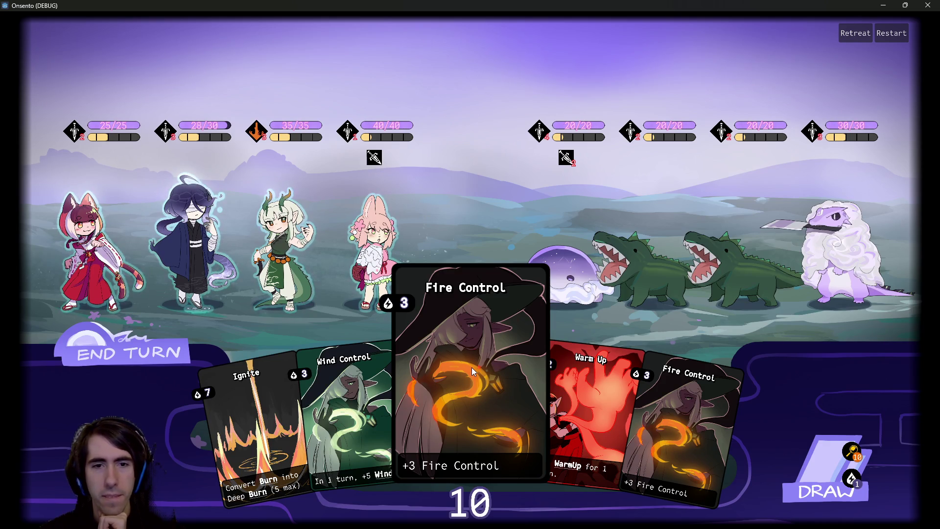
pyautogui.moveTo(471, 367)
pyautogui.mouseDown()
pyautogui.moveTo(372, 371)
pyautogui.moveTo(277, 237)
pyautogui.mouseUp()
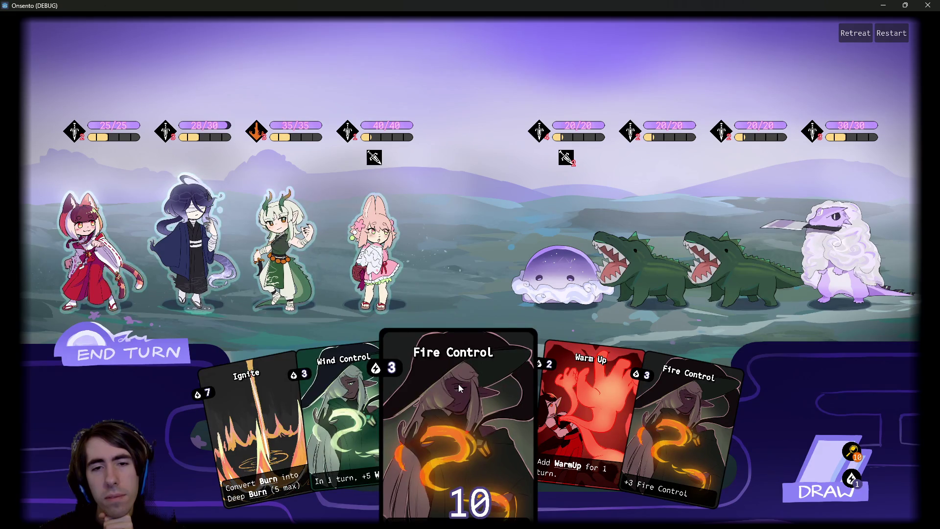
pyautogui.moveTo(459, 384)
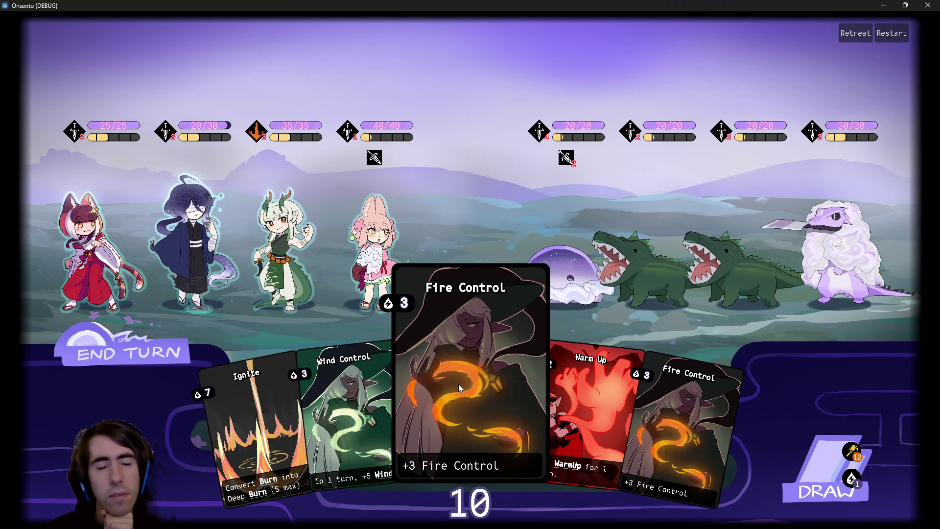
pyautogui.moveTo(458, 384); pyautogui.dragTo(280, 236)
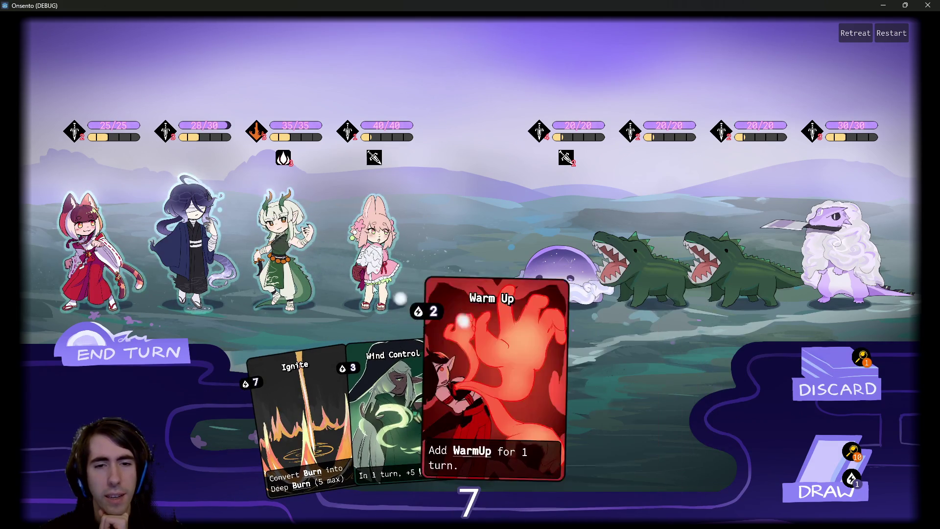
pyautogui.moveTo(470, 391); pyautogui.dragTo(387, 235)
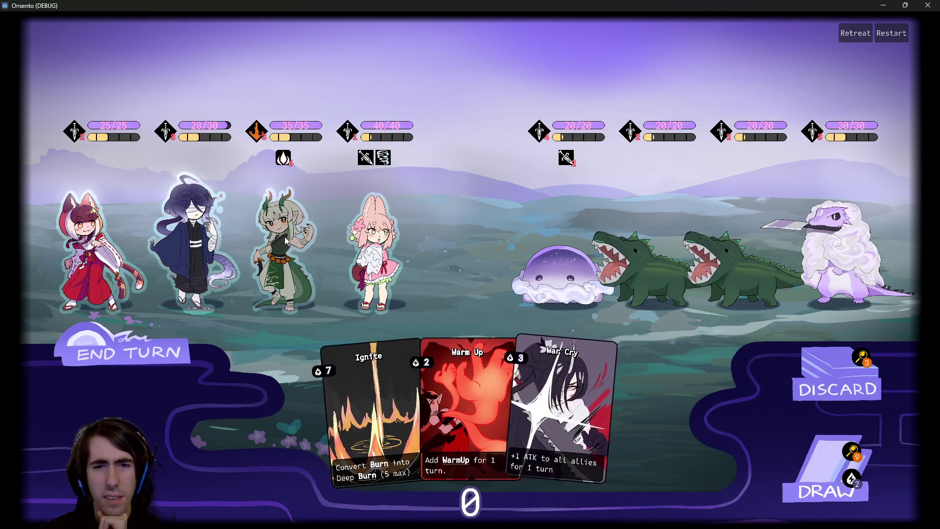
pyautogui.click(267, 235)
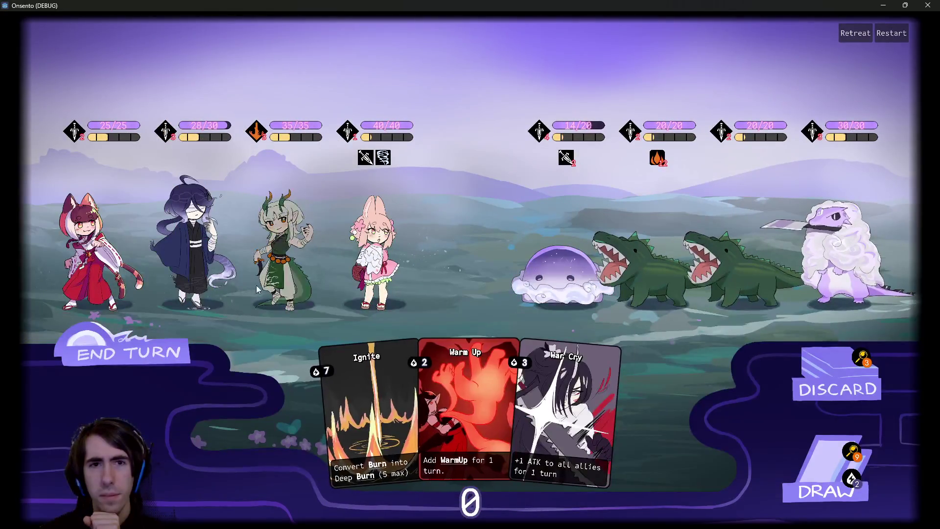
# Step: End the turn and cast Ignite on the second crocodile
pyautogui.click(145, 366)
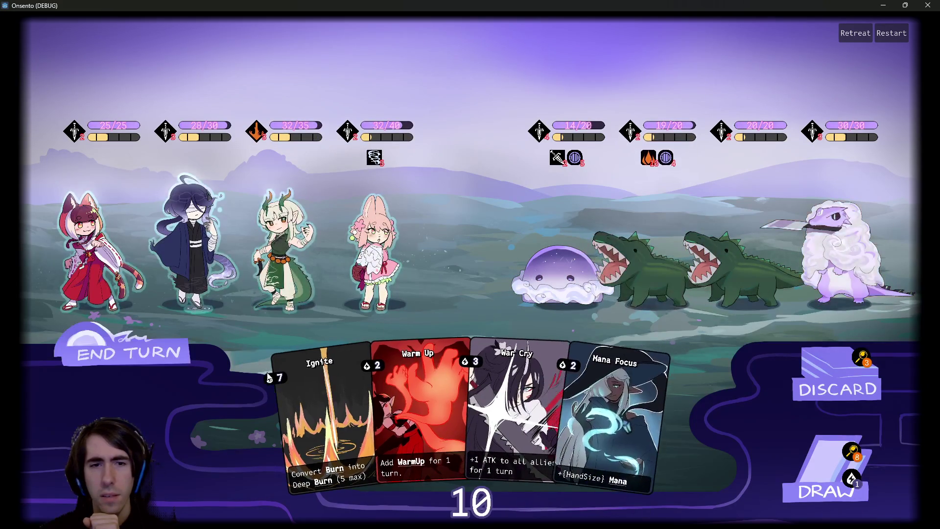
pyautogui.click(347, 392)
pyautogui.click(645, 273)
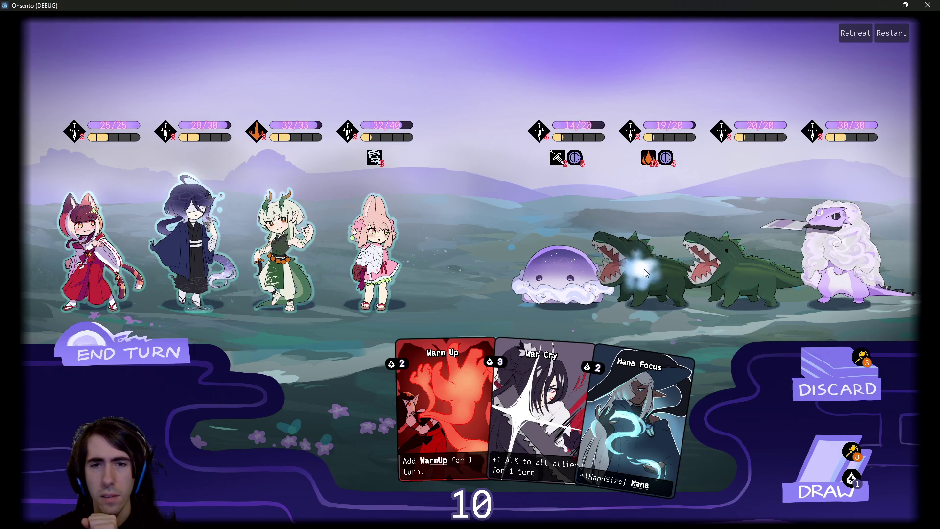
# Step: Play War Cry on the team, then have the dragon and pink bunny allies attack the jelly
pyautogui.click(482, 319)
pyautogui.click(491, 226)
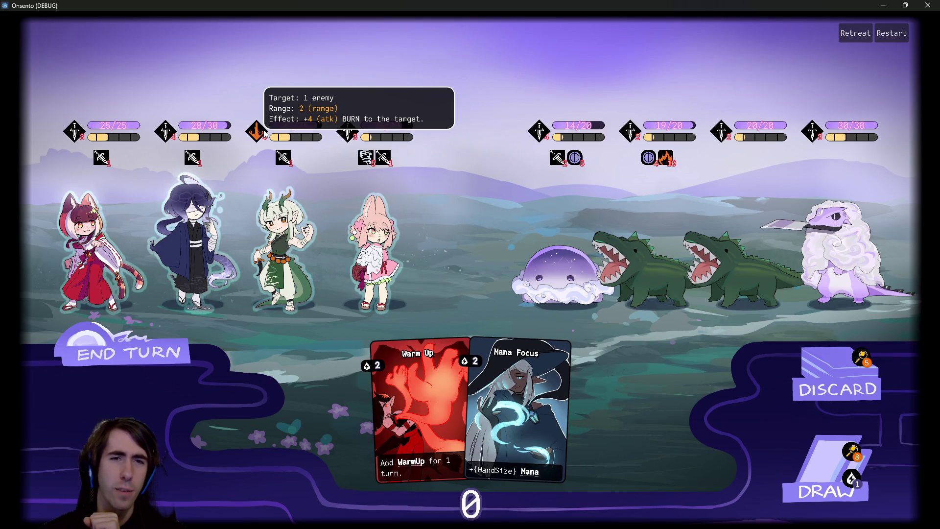
pyautogui.click(288, 251)
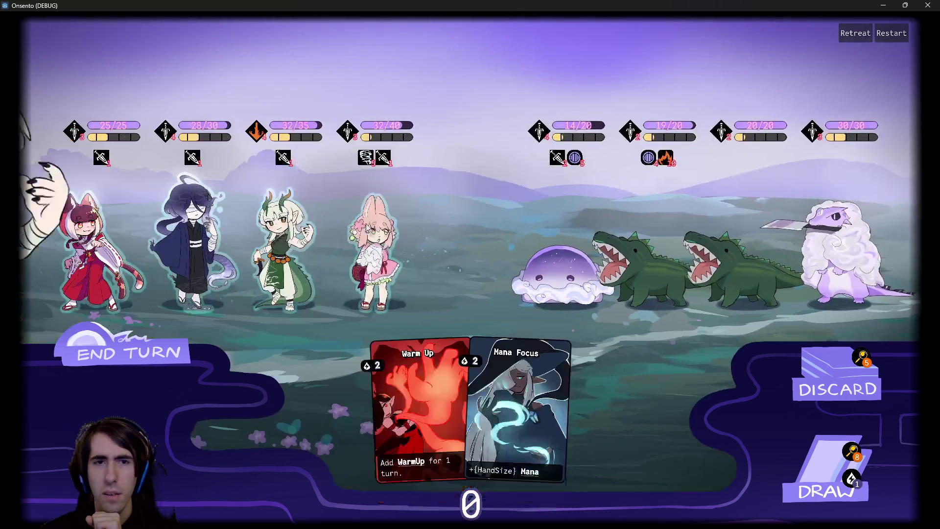
pyautogui.click(377, 245)
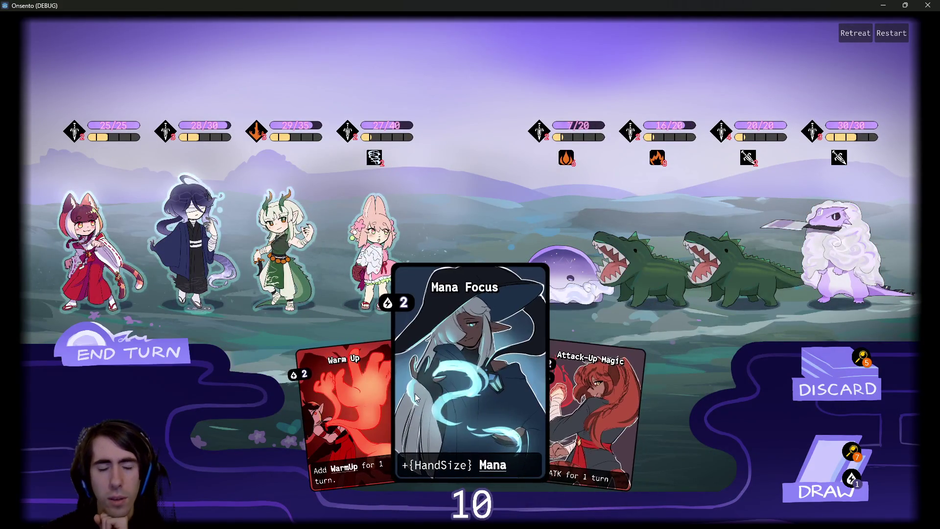
# Step: Play Warm Up on the dark-robed ally and draw three more cards
pyautogui.moveTo(293, 337); pyautogui.dragTo(196, 232)
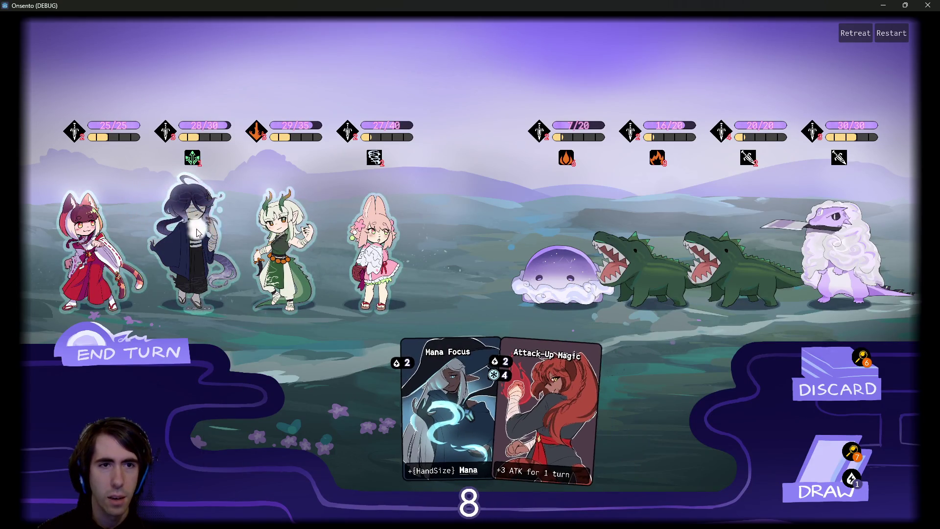
pyautogui.click(795, 466)
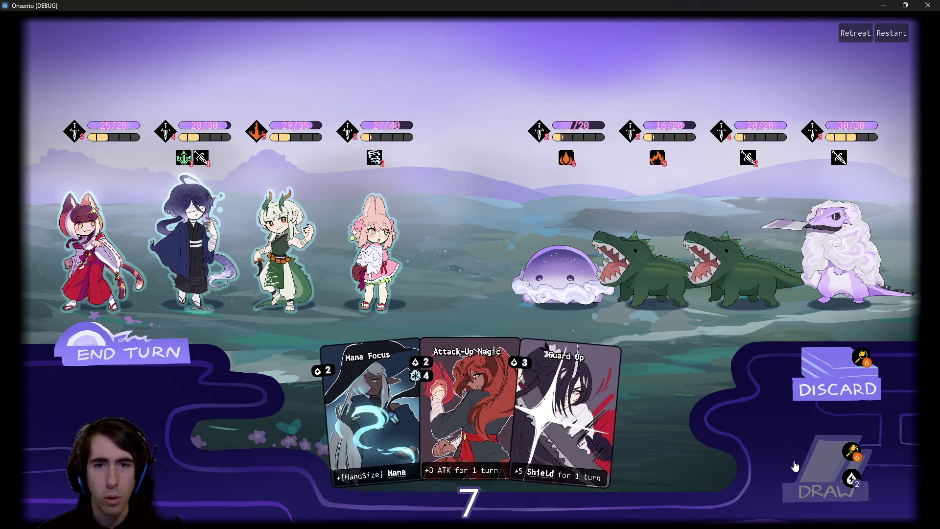
pyautogui.click(795, 467)
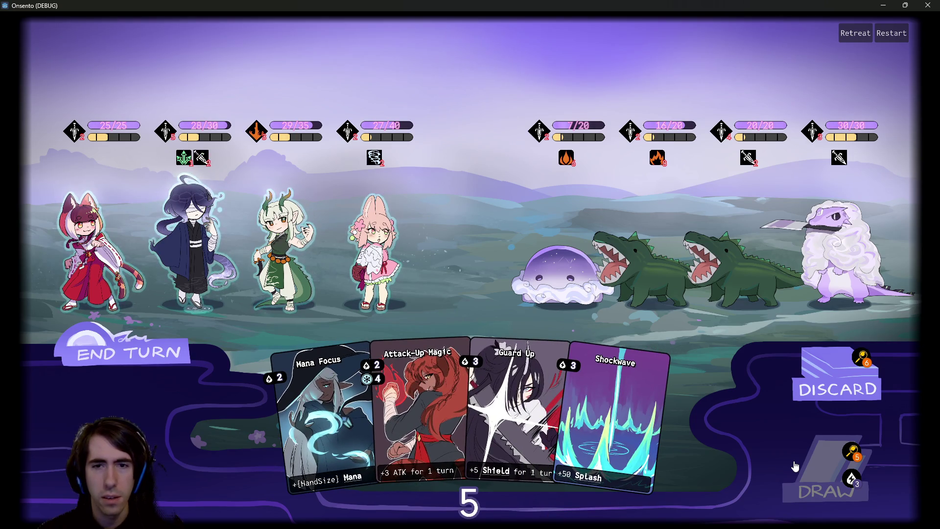
pyautogui.click(796, 466)
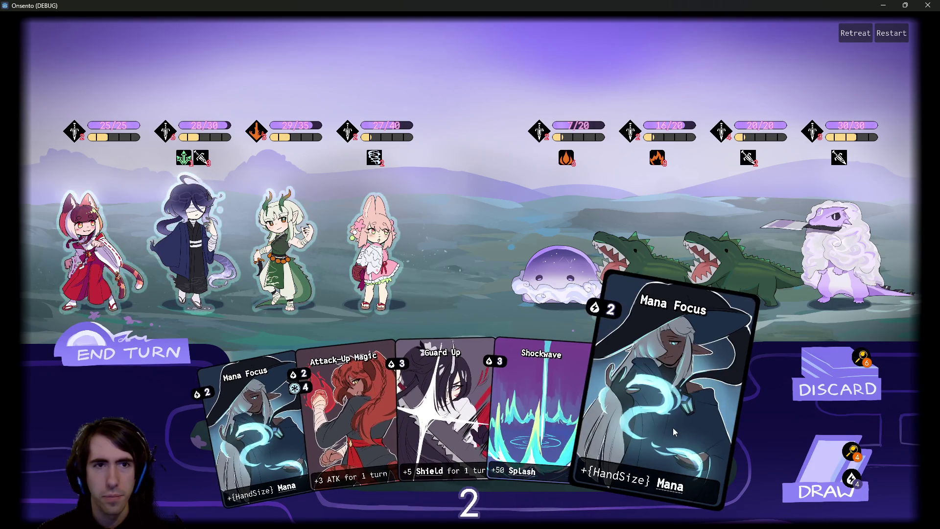
# Step: Cast Mana Focus on the blue-haired ally, then attack with the blue-haired, pink bunny and fox-girl allies
pyautogui.click(686, 410)
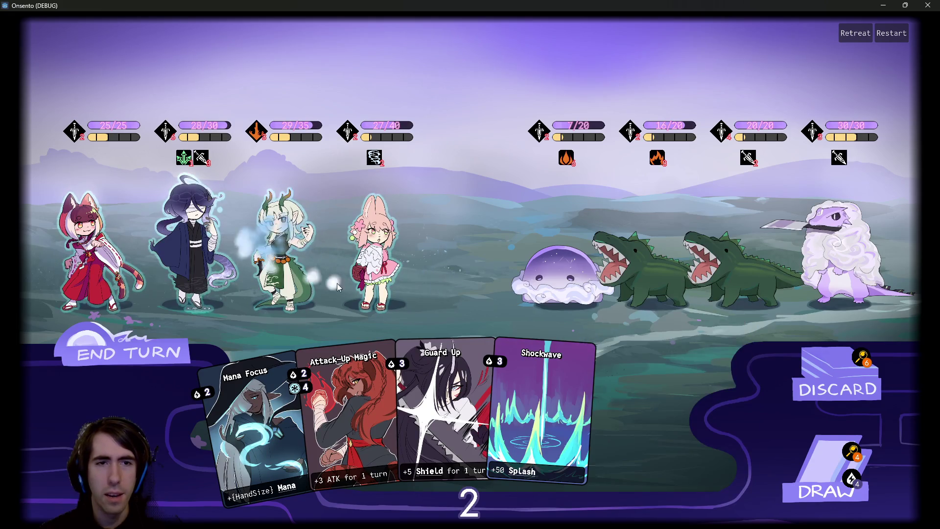
pyautogui.click(195, 235)
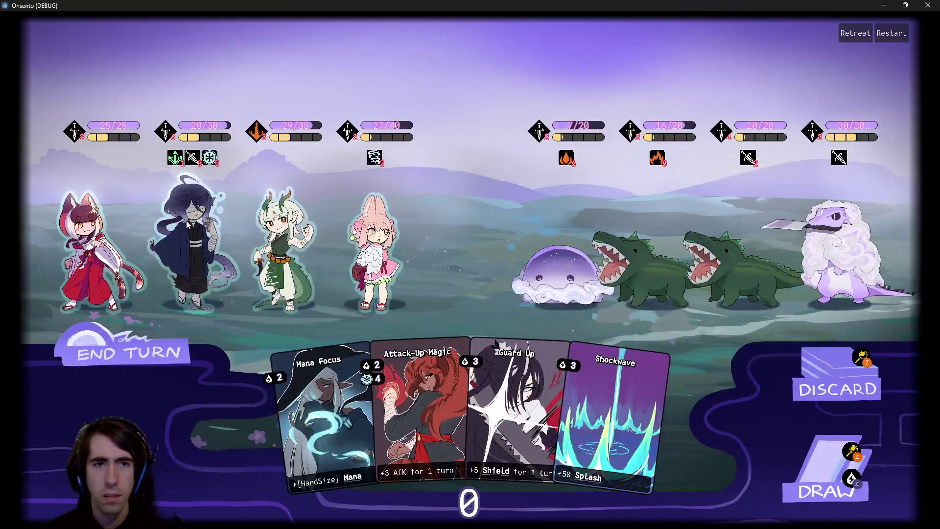
pyautogui.click(185, 225)
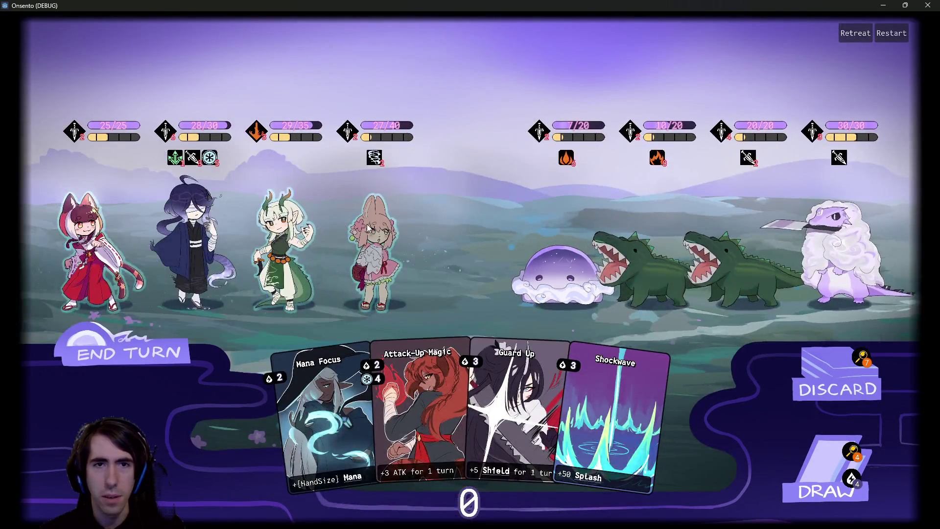
pyautogui.click(375, 259)
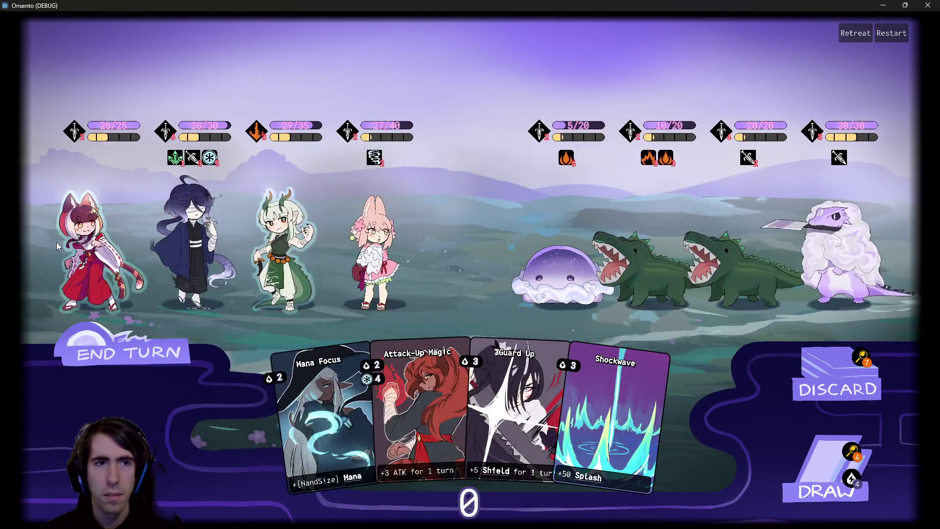
pyautogui.click(57, 242)
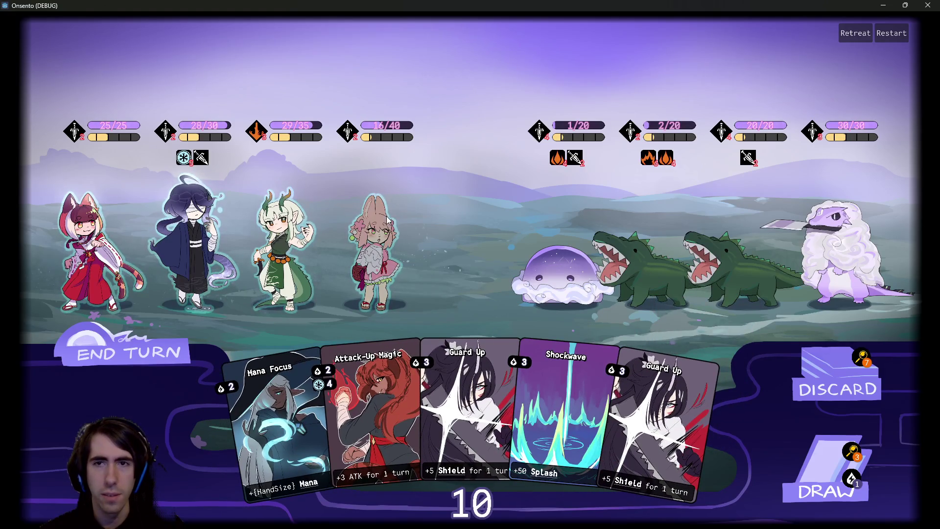
# Step: Finish off the purple jelly and cast Mana Focus on the dark-robed ally
pyautogui.click(345, 226)
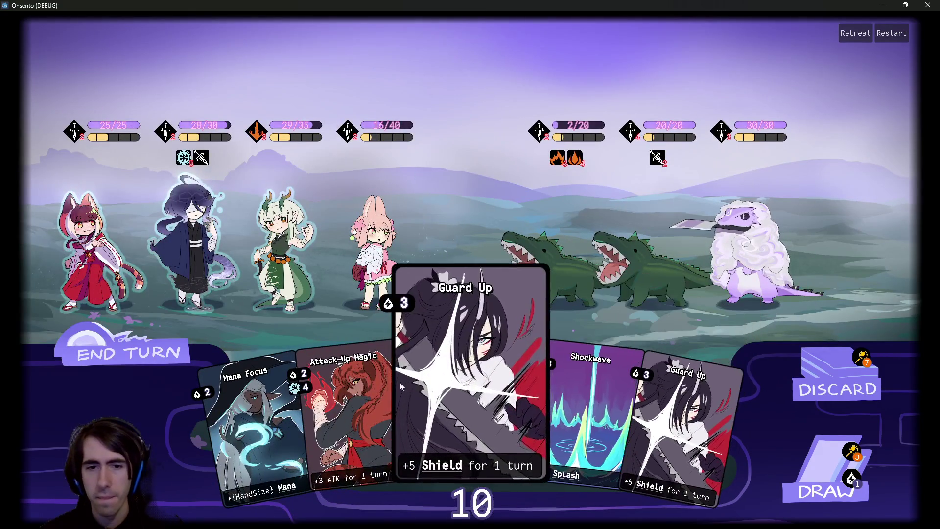
pyautogui.click(255, 416)
pyautogui.click(187, 229)
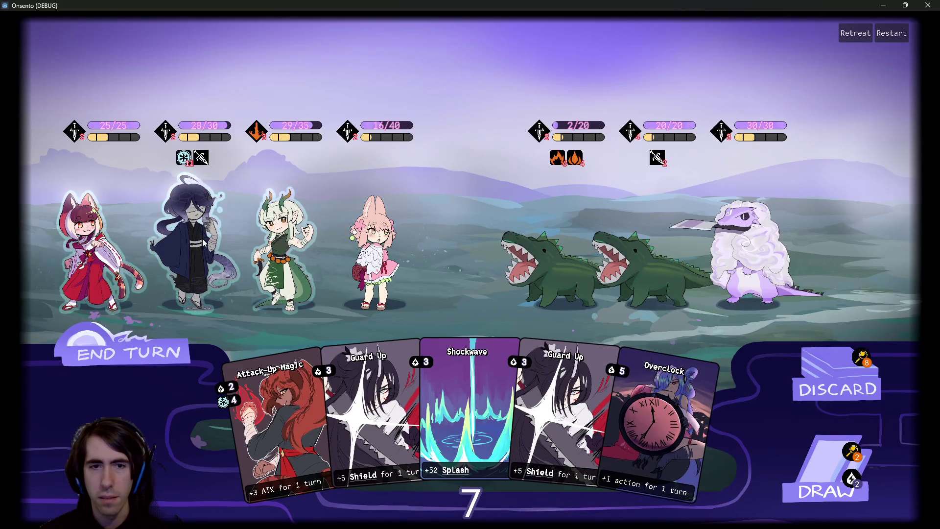
# Step: Check the draw pile, shield the pink ally with Guard Up, attack the second crocodile, and end the turn
pyautogui.click(856, 458)
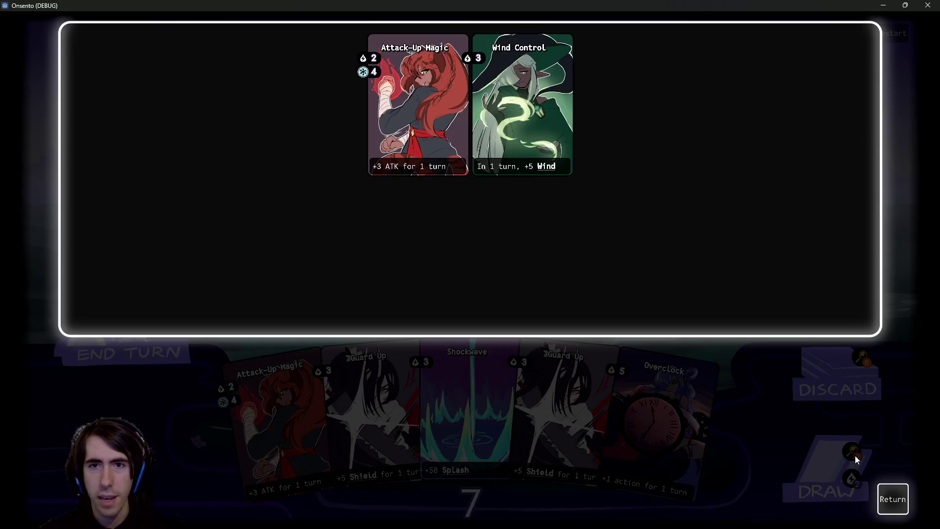
pyautogui.click(892, 499)
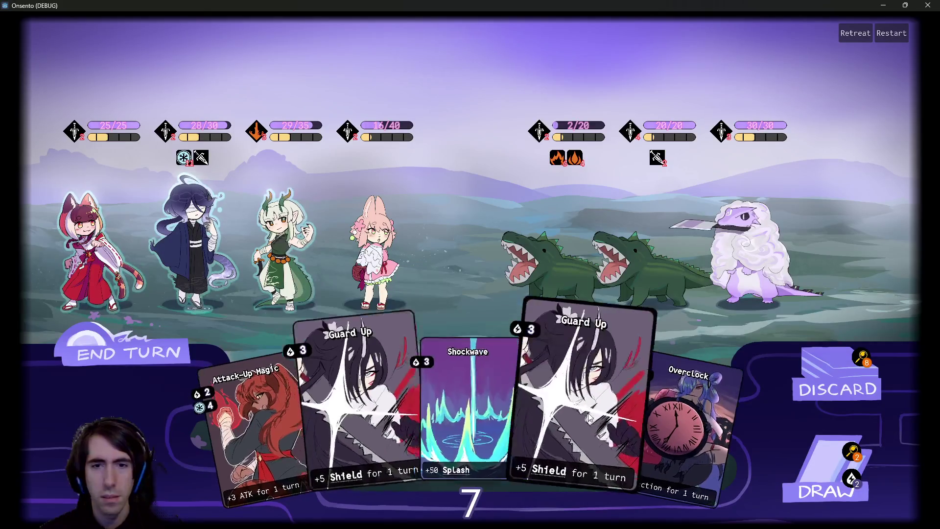
pyautogui.moveTo(515, 328); pyautogui.dragTo(394, 258)
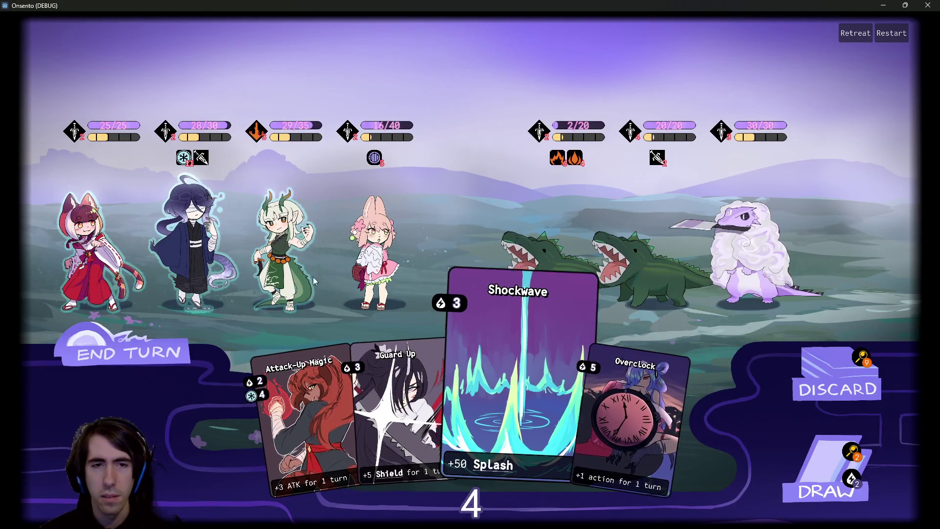
pyautogui.click(244, 258)
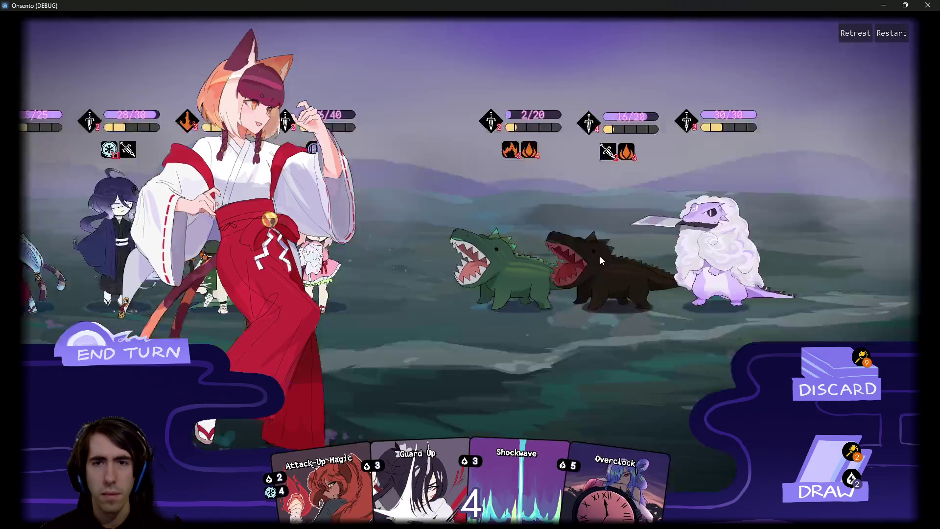
pyautogui.click(161, 352)
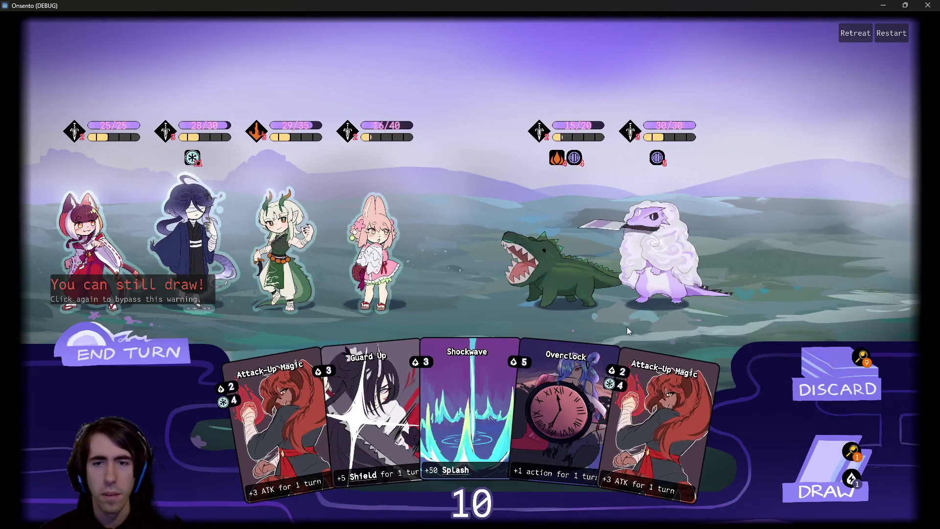
# Step: Stack two Attack-Up Magic and Overclock on the dark-haired ally, draw a card, and start the allies' attacks
pyautogui.moveTo(664, 377); pyautogui.dragTo(191, 254)
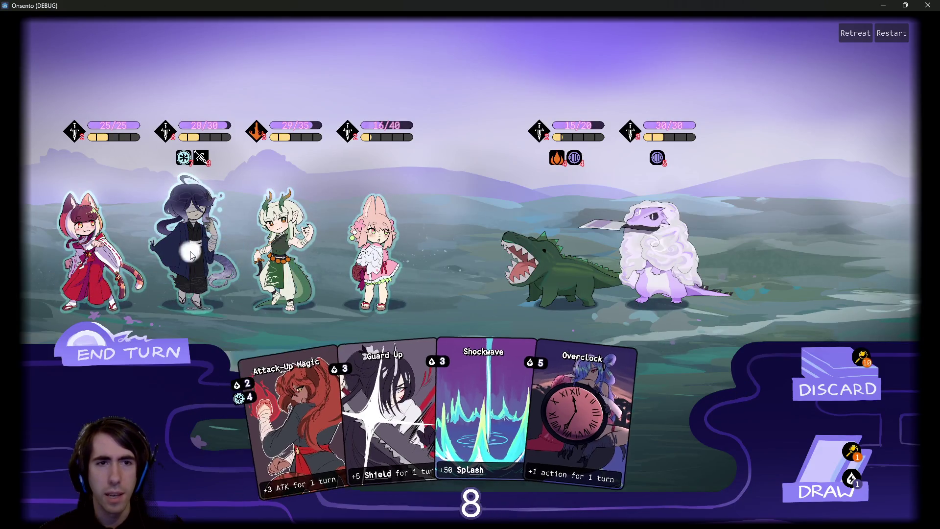
pyautogui.moveTo(282, 426); pyautogui.dragTo(190, 249)
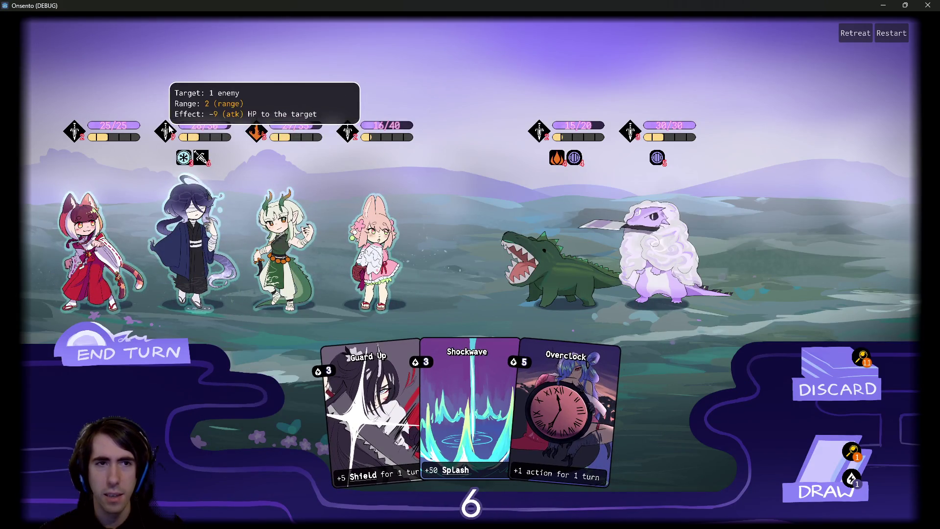
pyautogui.moveTo(579, 382); pyautogui.dragTo(153, 231)
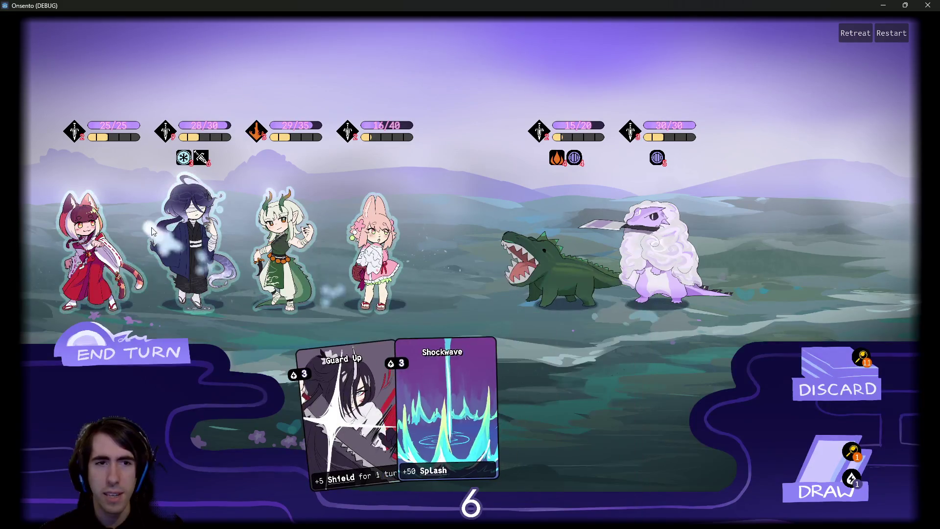
pyautogui.click(809, 477)
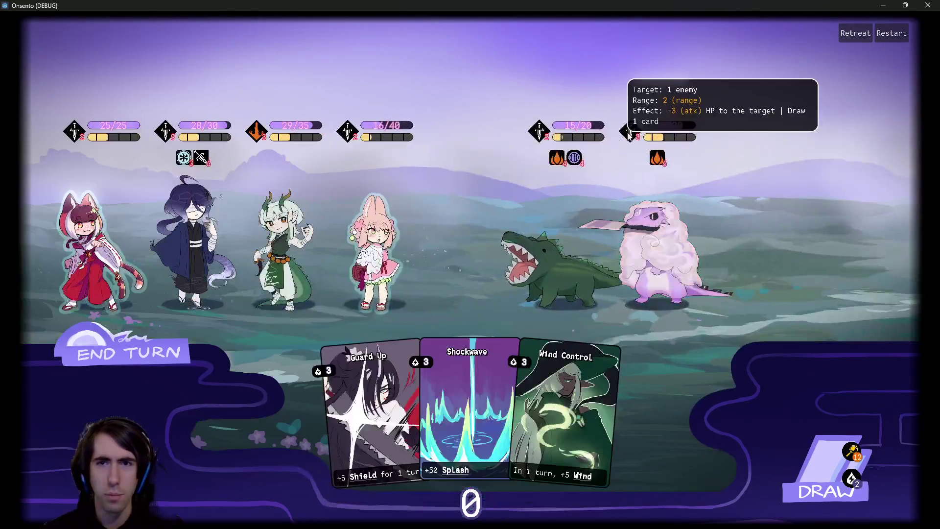
pyautogui.moveTo(661, 163)
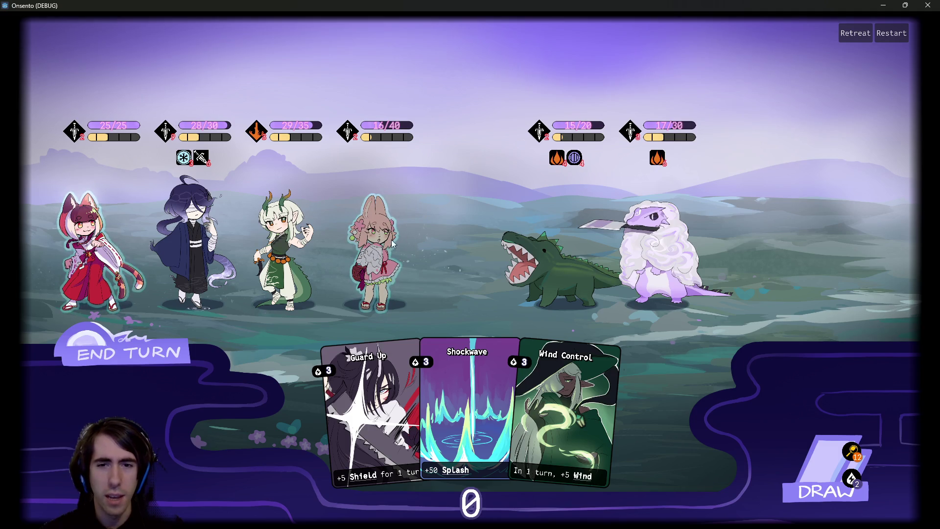
pyautogui.click(392, 246)
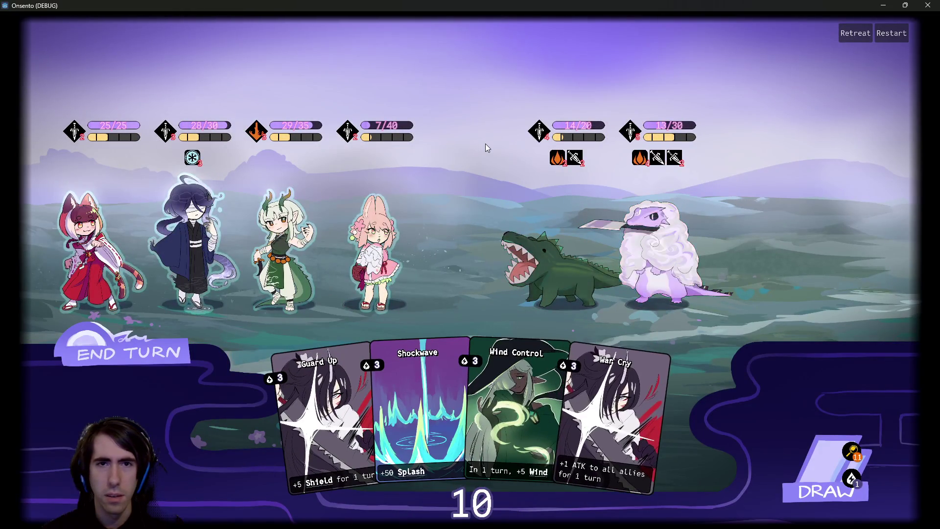
# Step: Play Guard Up, War Cry and Wind Control, draw a card, and run all four allies' attacks
pyautogui.moveTo(351, 345); pyautogui.dragTo(377, 236)
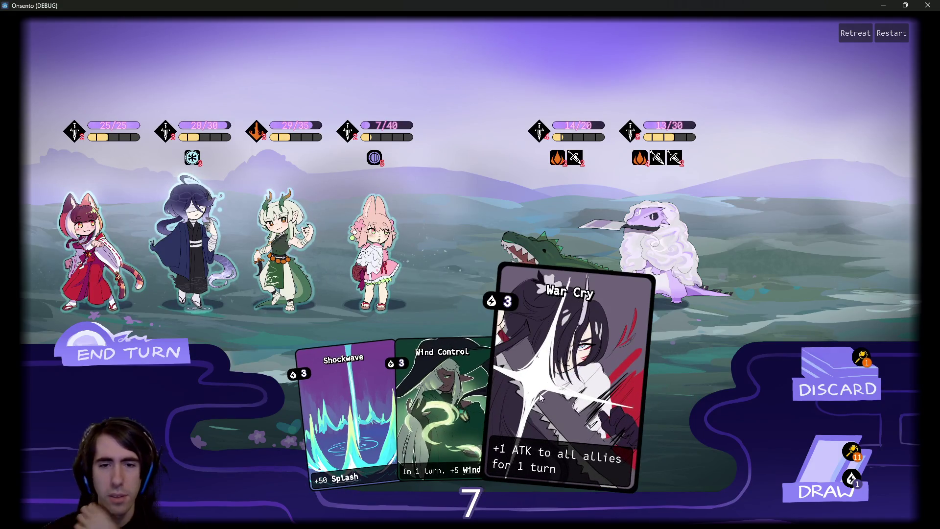
pyautogui.moveTo(540, 396); pyautogui.dragTo(434, 248)
pyautogui.moveTo(519, 392); pyautogui.dragTo(383, 254)
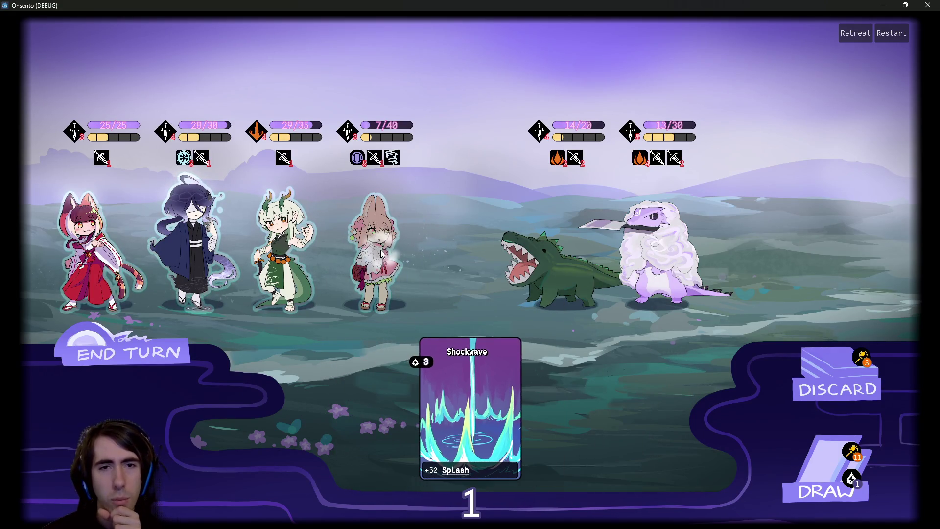
pyautogui.click(803, 470)
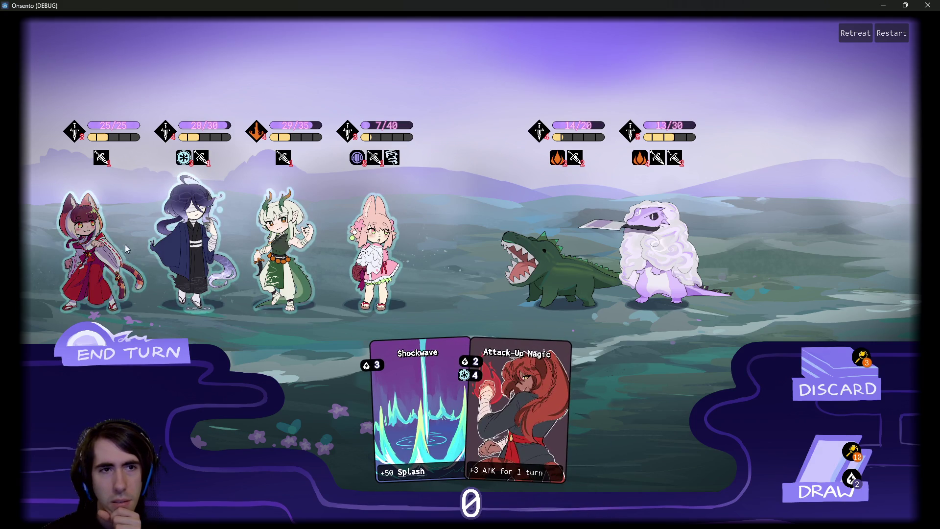
pyautogui.click(126, 253)
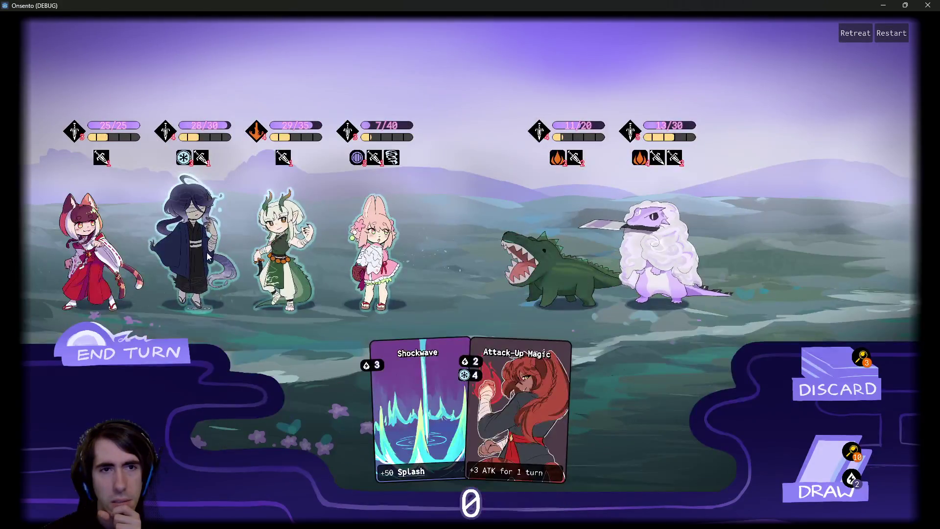
pyautogui.click(207, 252)
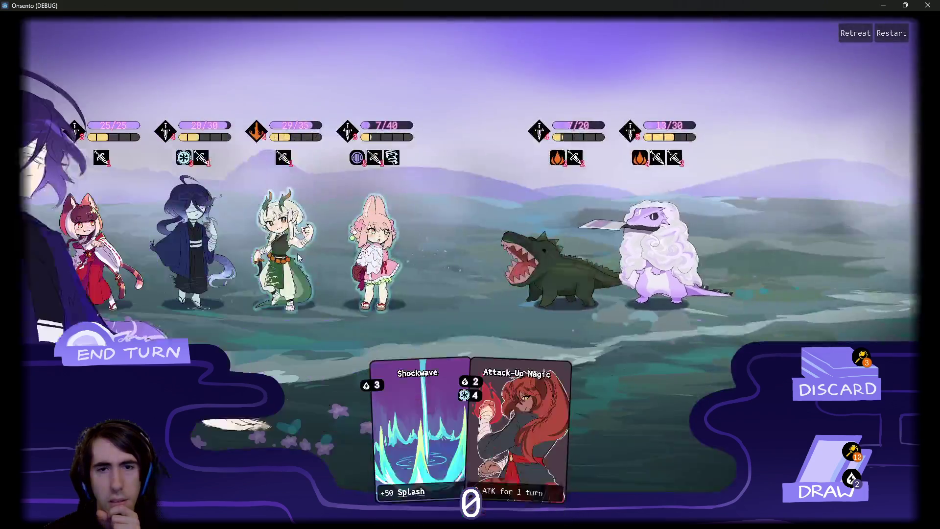
pyautogui.click(268, 254)
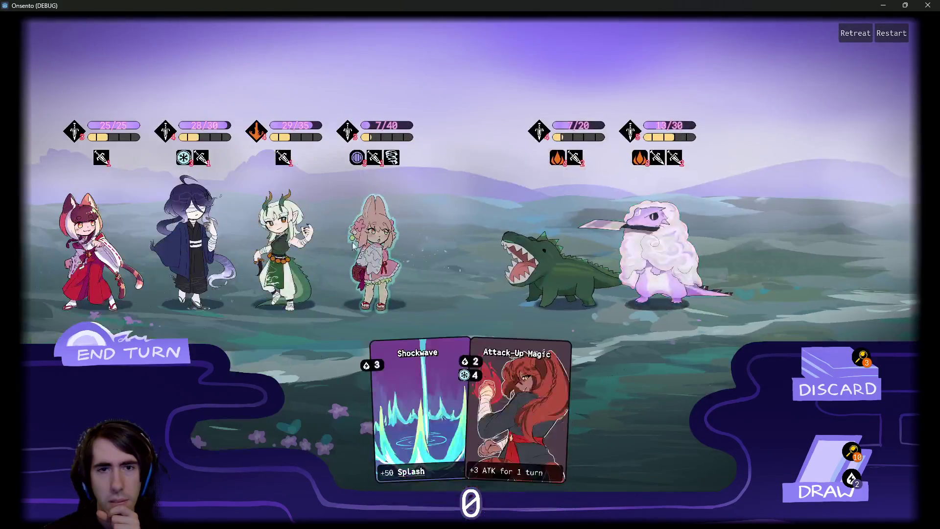
pyautogui.click(374, 255)
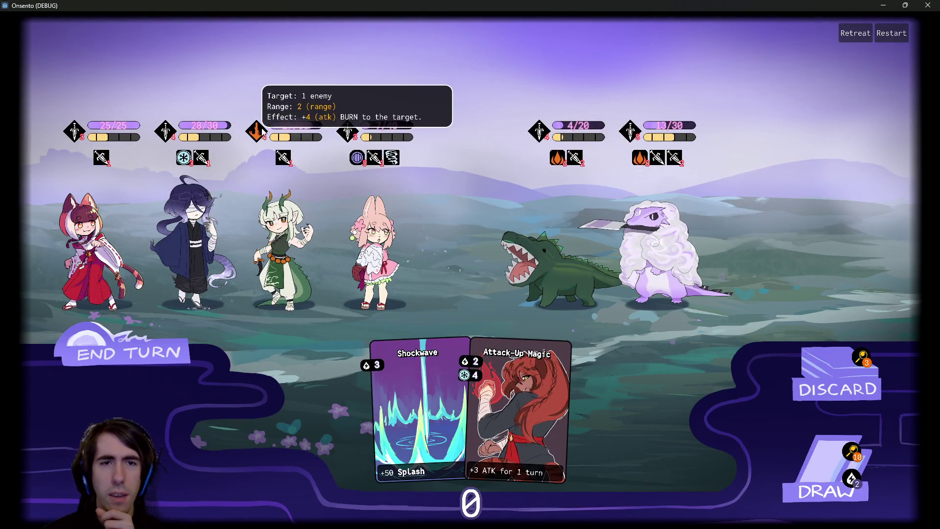
# Step: End the turn, draw a card, and shield the pink bunny ally with Guard Up
pyautogui.moveTo(255, 130)
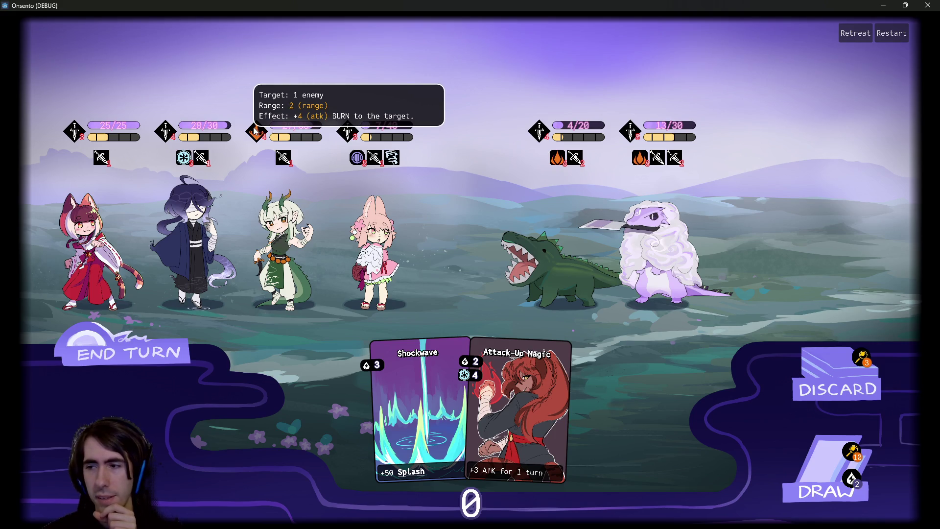
pyautogui.click(176, 354)
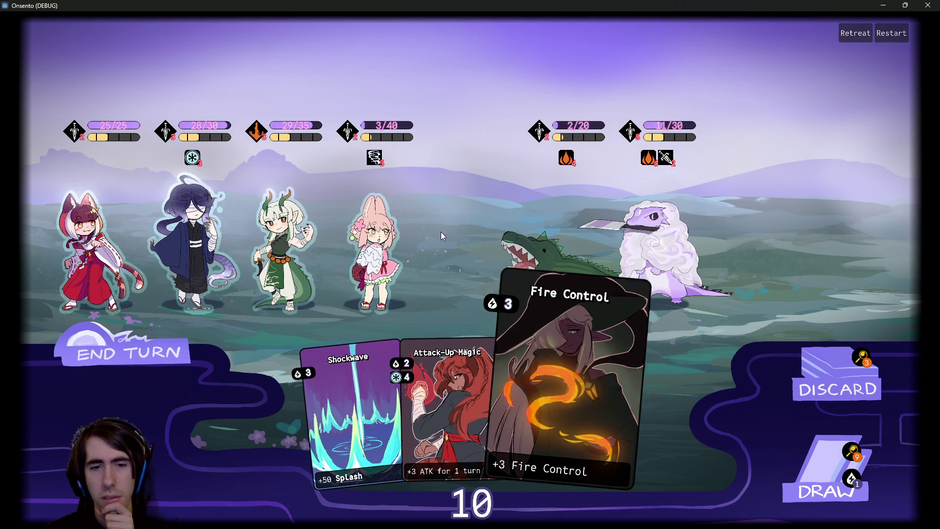
pyautogui.click(790, 458)
pyautogui.click(605, 406)
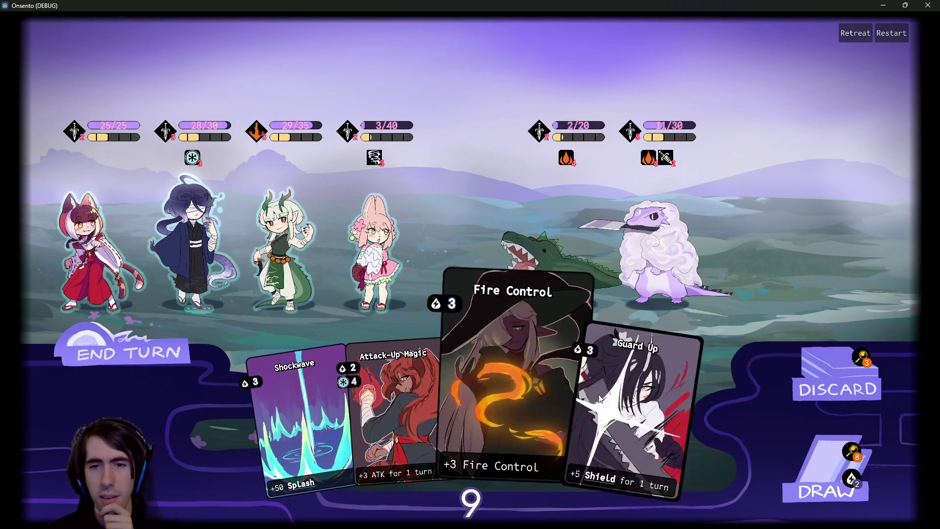
pyautogui.click(387, 247)
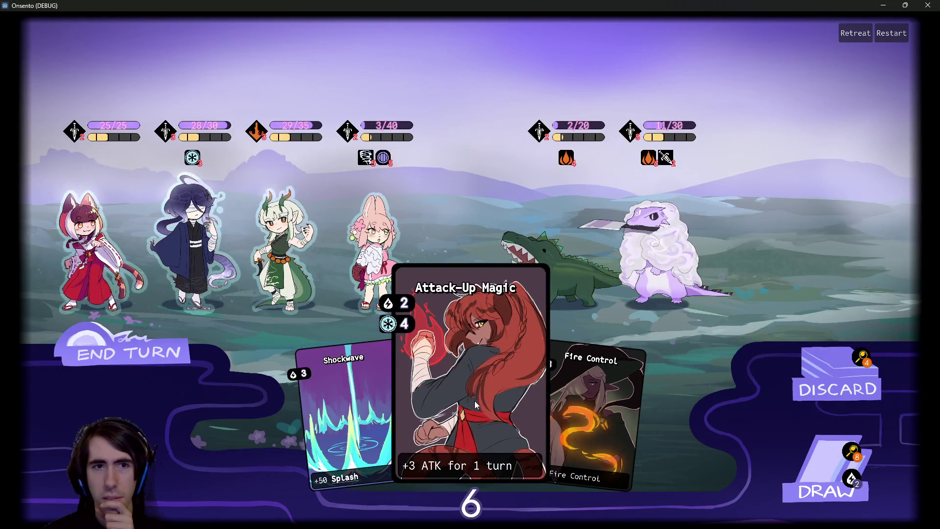
# Step: Hold back Attack-Up Magic, play Shockwave on the dark-haired ally, draw, and start her attack
pyautogui.click(475, 401)
pyautogui.rightClick(306, 402)
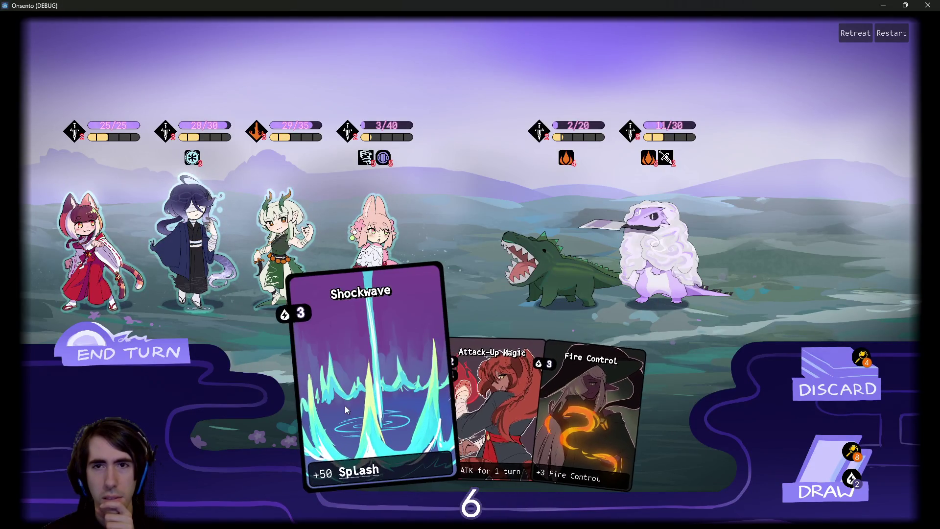
pyautogui.click(345, 406)
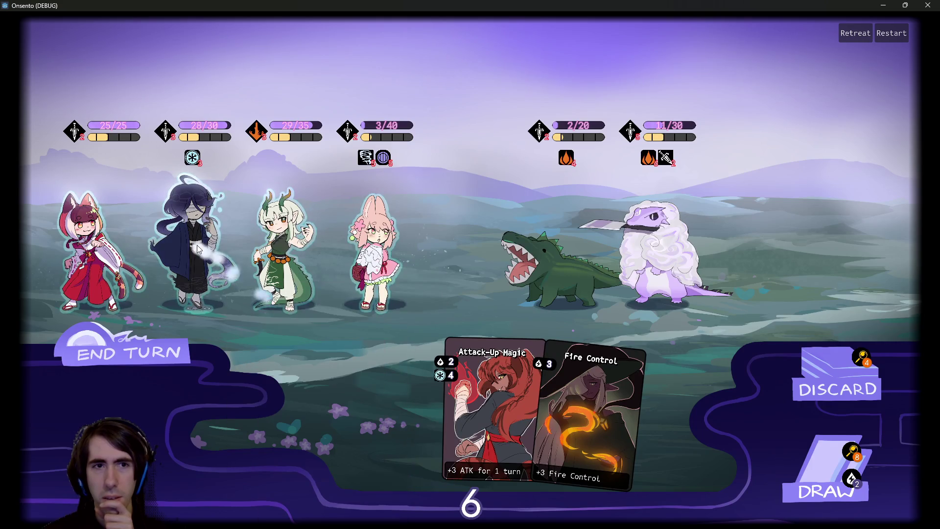
pyautogui.click(196, 245)
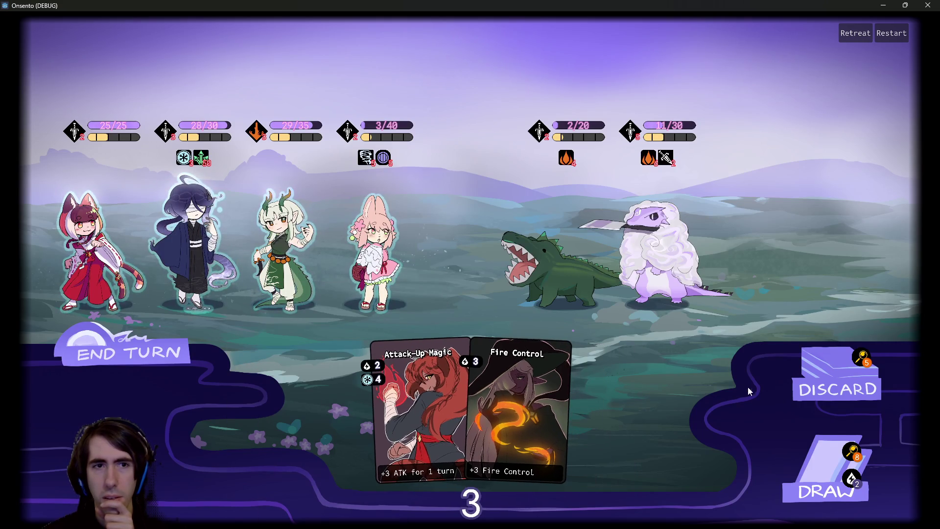
pyautogui.click(814, 457)
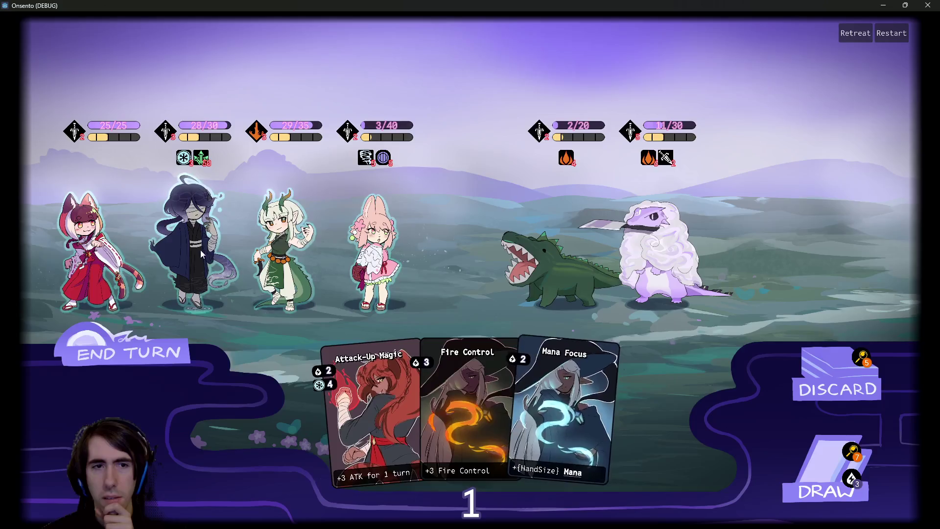
pyautogui.click(201, 249)
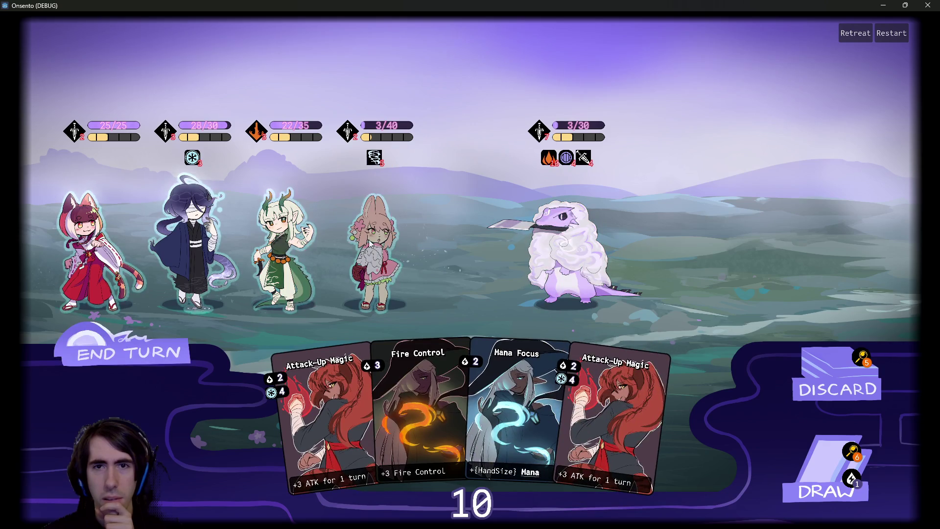
# Step: Cancel Fire Control, play Mana Focus and Attack-Up Magic on the dark-haired ally, draw, and finish the sheep
pyautogui.click(483, 368)
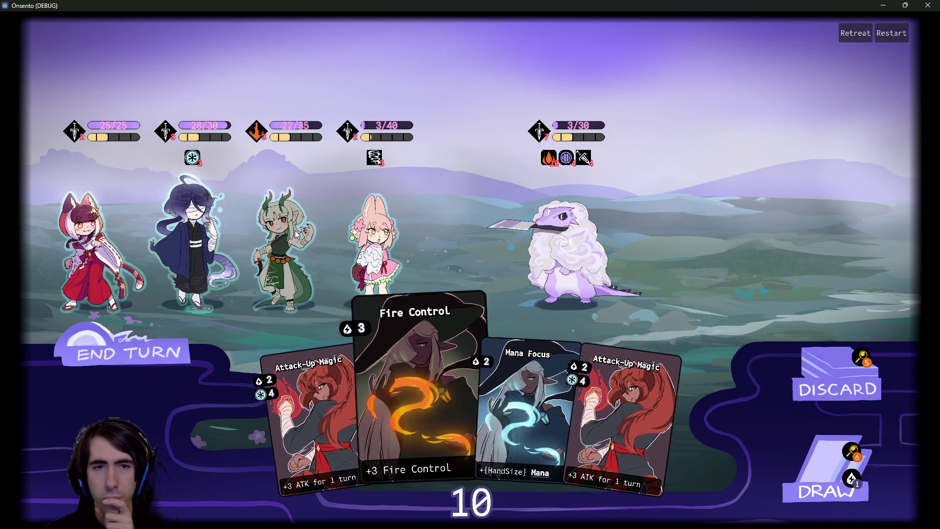
pyautogui.rightClick(445, 230)
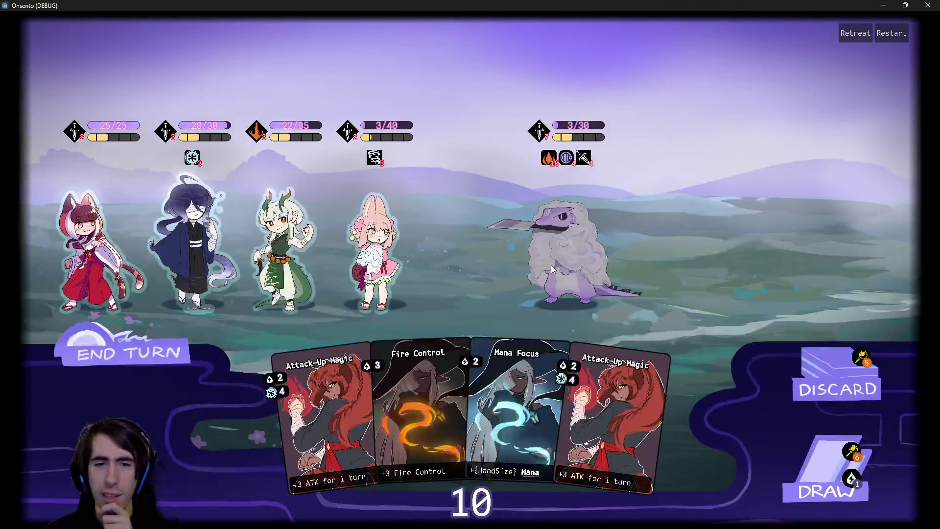
pyautogui.click(497, 361)
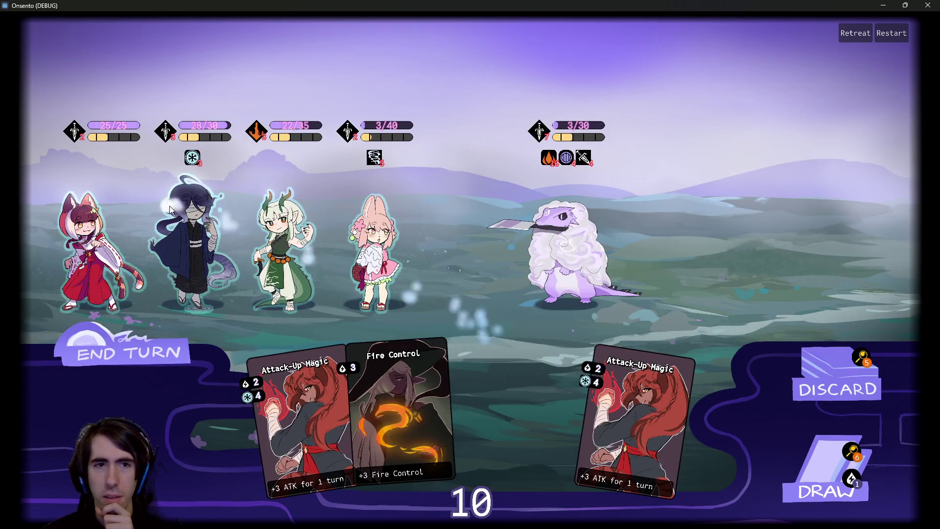
pyautogui.click(319, 361)
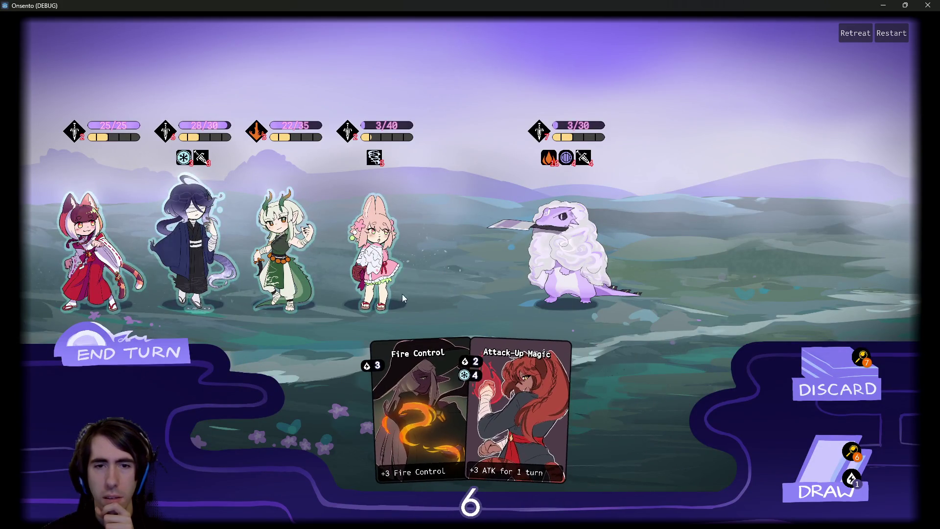
pyautogui.click(813, 465)
pyautogui.click(568, 245)
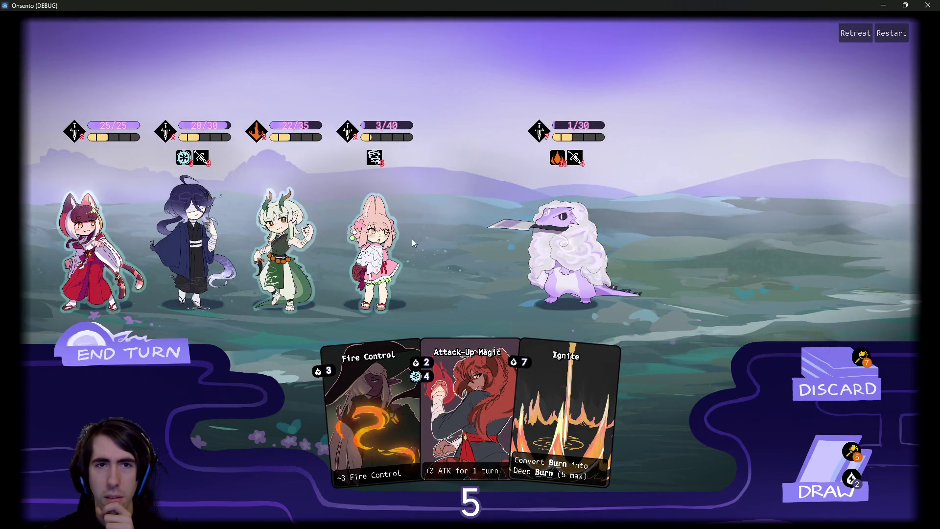
pyautogui.click(535, 248)
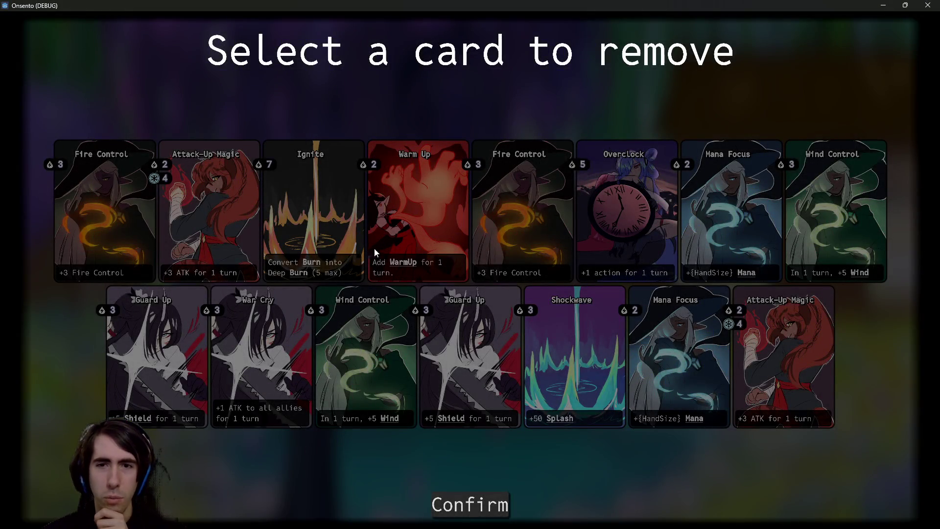
# Step: Select Shockwave as the card to remove and confirm the removal
pyautogui.click(567, 345)
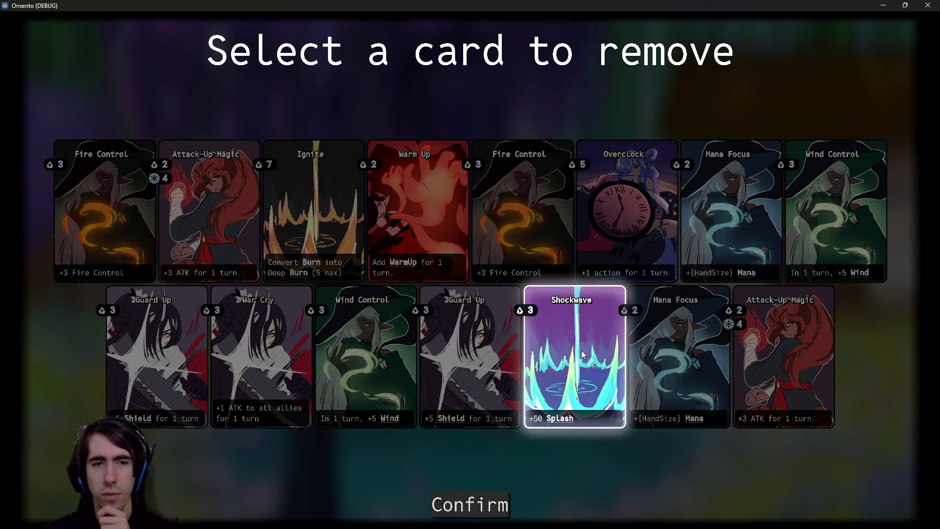
pyautogui.click(579, 351)
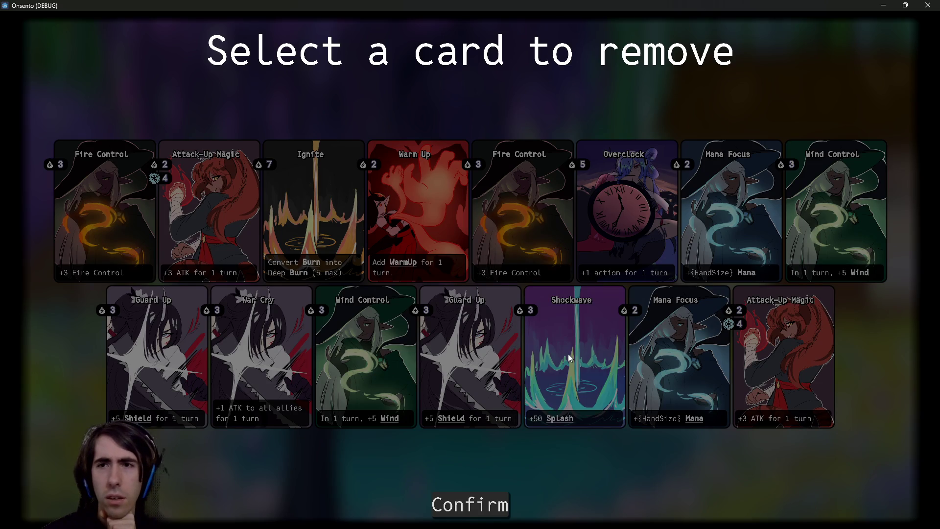
pyautogui.click(568, 354)
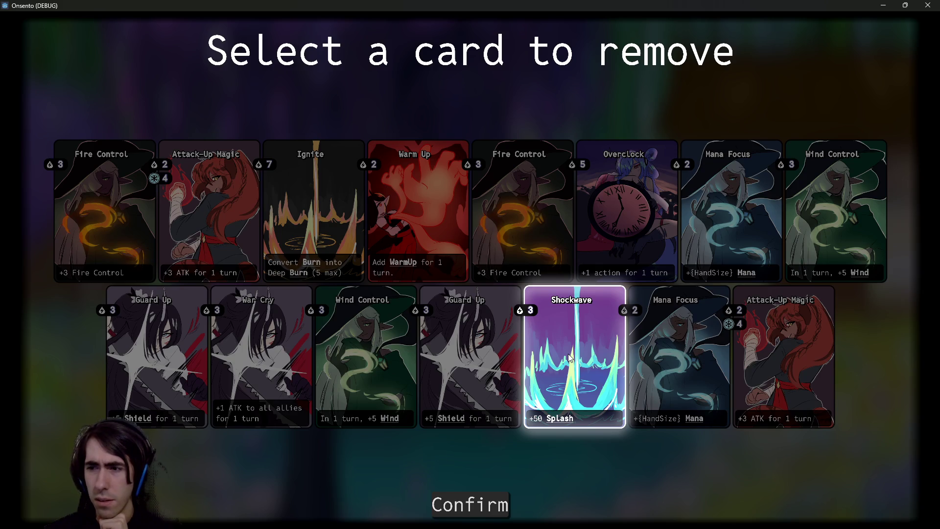
pyautogui.click(468, 497)
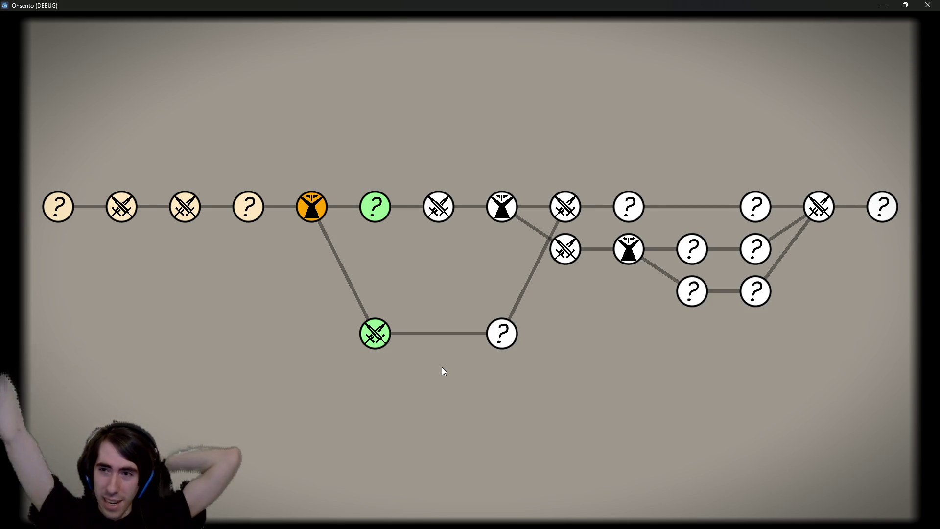
# Step: Travel to the next map stop to reach the card-duplication screen
pyautogui.click(376, 208)
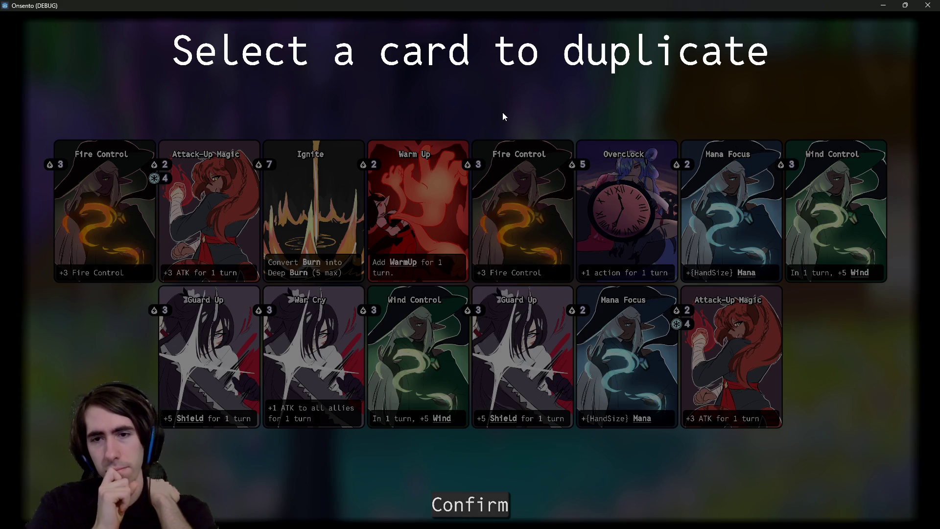
# Step: Pick Guard Up instead of Warm Up as the card to duplicate, and confirm
pyautogui.click(413, 163)
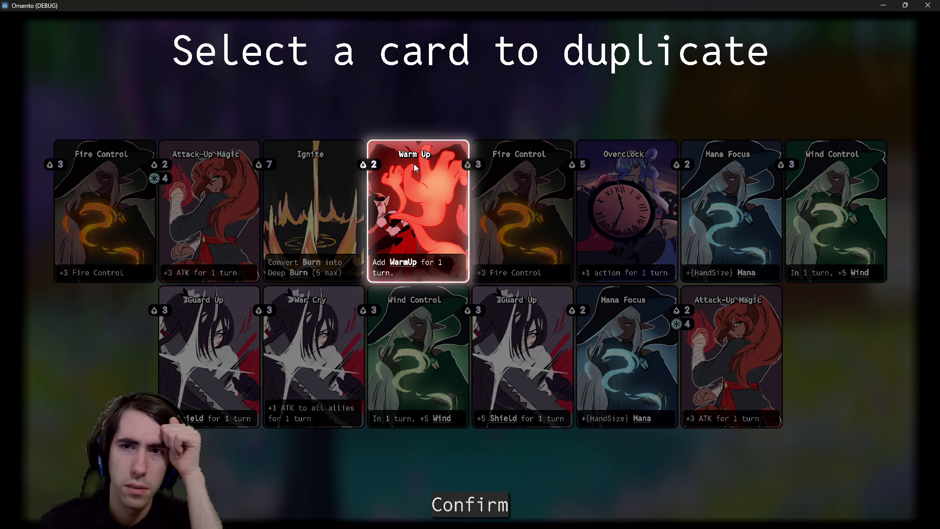
pyautogui.click(413, 163)
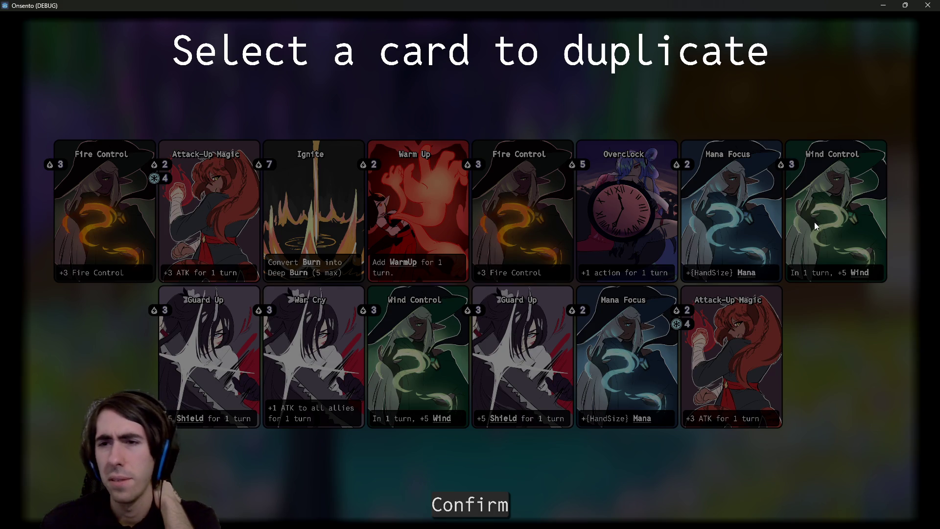
pyautogui.moveTo(867, 278)
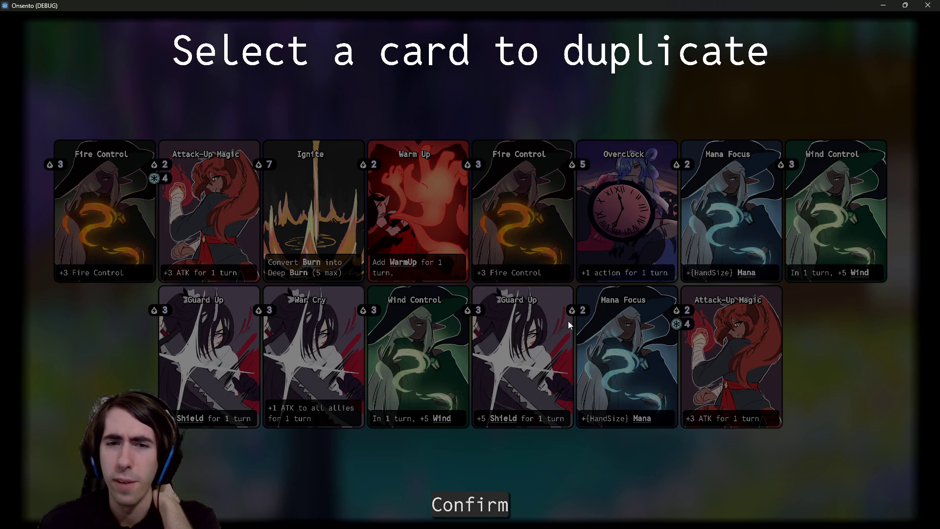
pyautogui.click(489, 373)
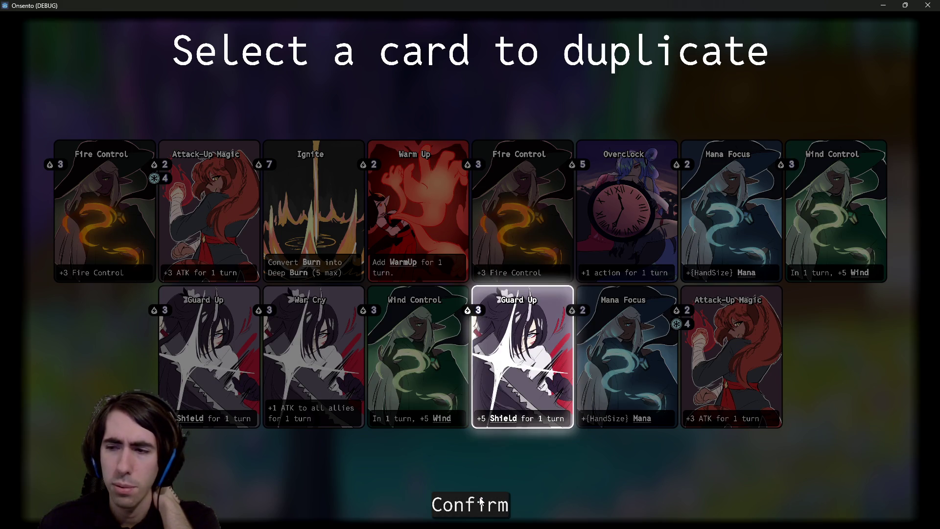
pyautogui.click(480, 502)
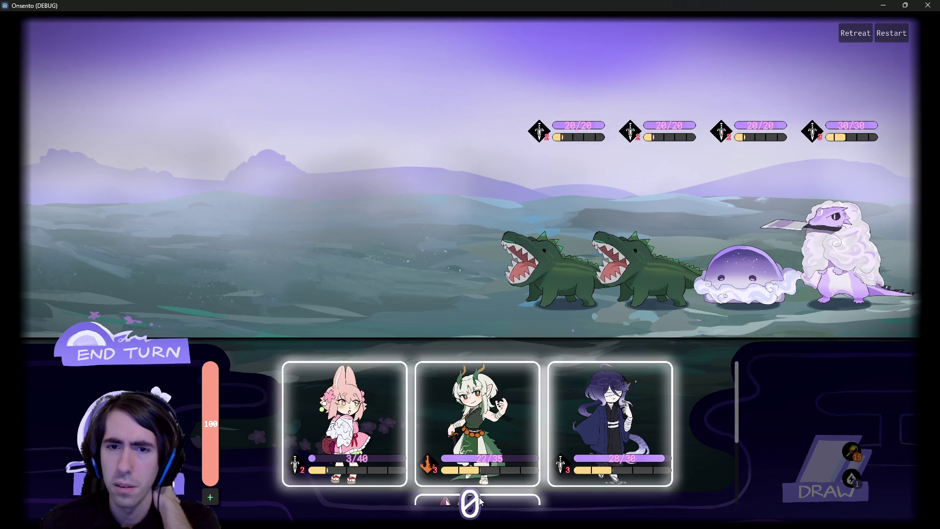
# Step: Heal the whole party with the orange resource bar
pyautogui.scroll(-3, 382, 441)
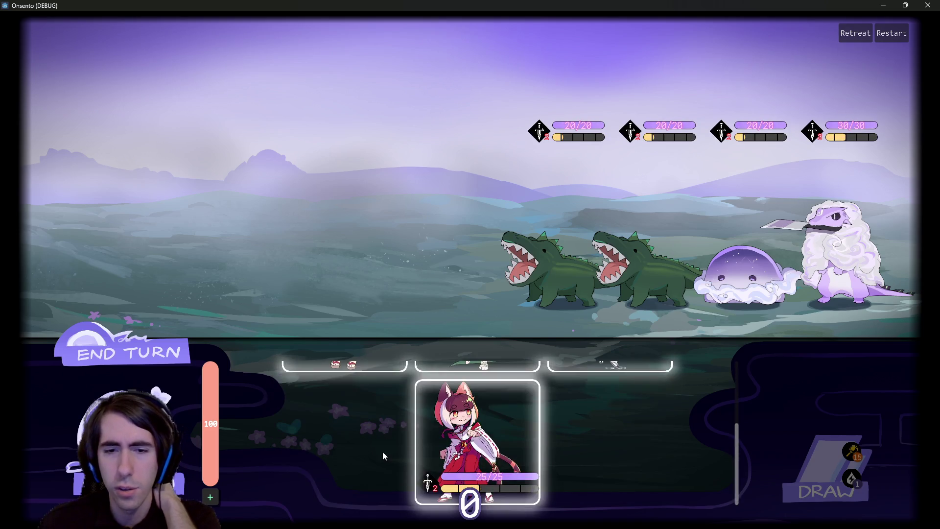
pyautogui.scroll(3, 383, 456)
pyautogui.scroll(1, 363, 436)
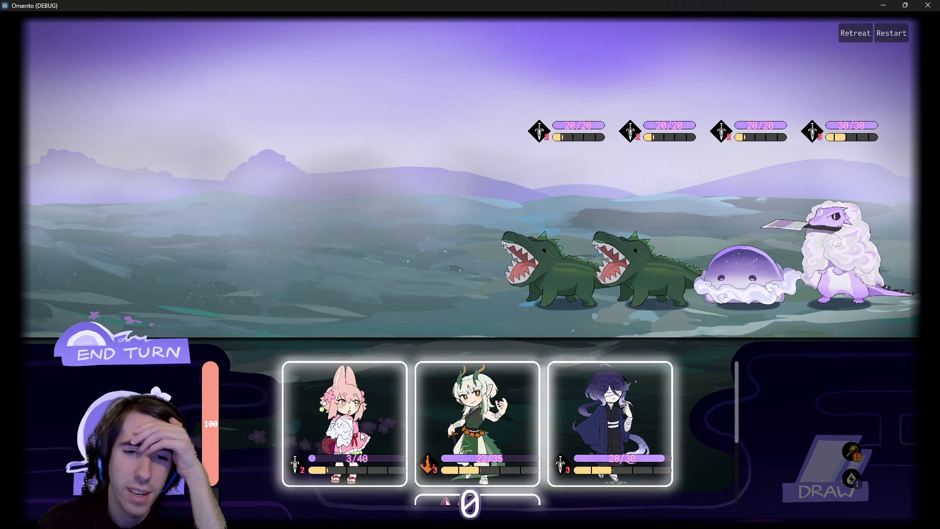
pyautogui.scroll(-3, 346, 442)
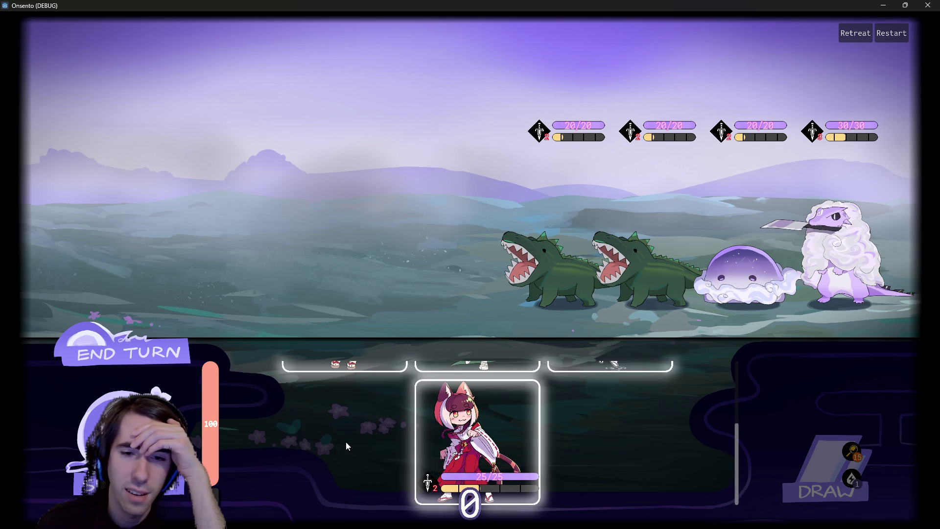
pyautogui.scroll(3, 345, 442)
pyautogui.scroll(-3, 332, 440)
pyautogui.scroll(3, 338, 455)
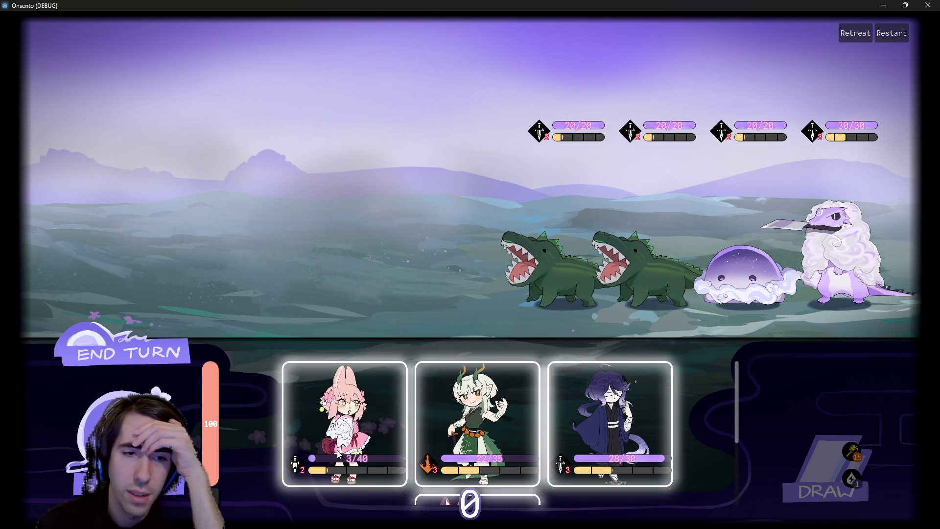
pyautogui.click(214, 496)
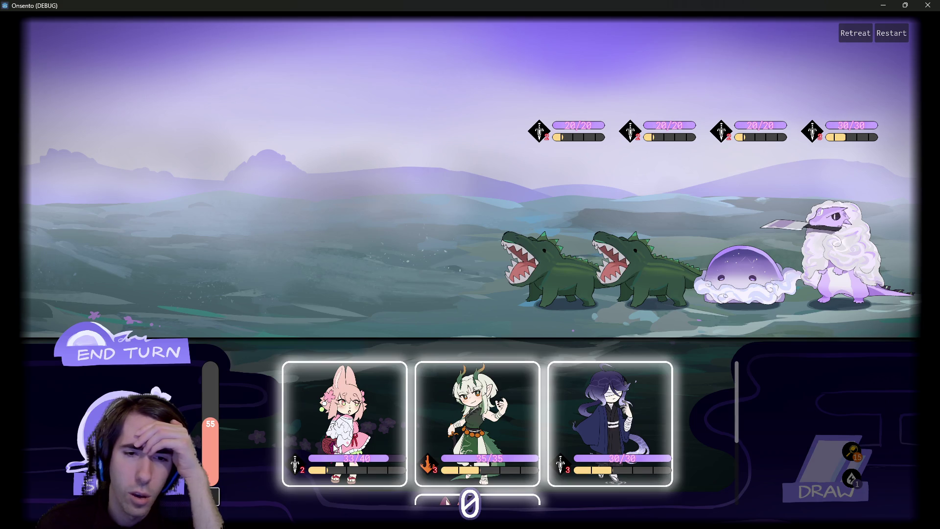
# Step: Bring up the node map overview with M
pyautogui.scroll(-1, 334, 448)
pyautogui.scroll(-2, 334, 447)
pyautogui.scroll(3, 335, 447)
pyautogui.scroll(-5, 335, 447)
pyautogui.scroll(3, 334, 447)
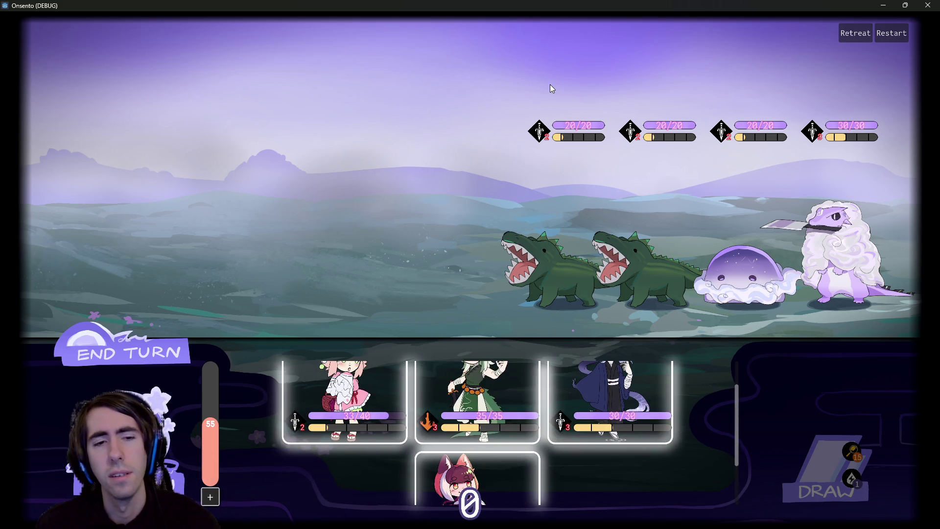
pyautogui.press('m')
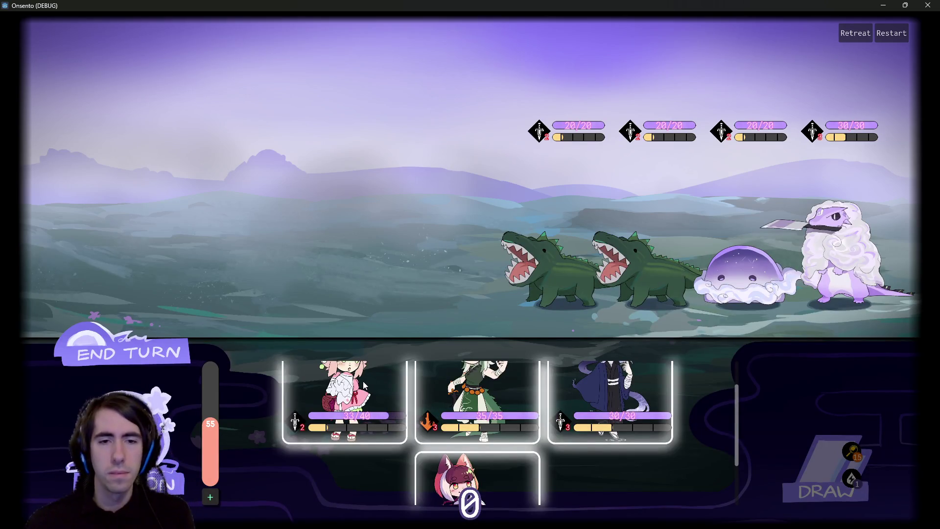
# Step: Deploy the bunny, dragon, fox and ghost characters onto the battlefield facing the crocodiles
pyautogui.scroll(1, 372, 400)
pyautogui.scroll(-2, 371, 407)
pyautogui.scroll(2, 376, 398)
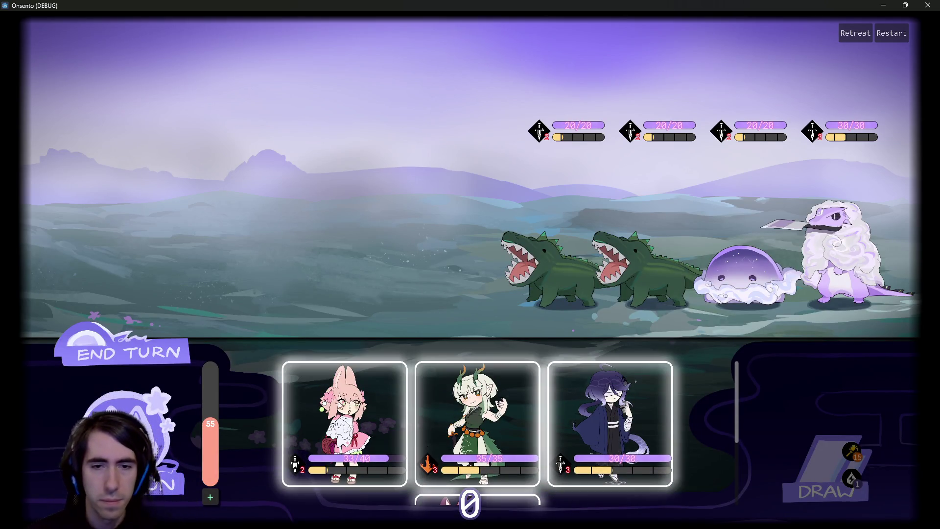
pyautogui.click(331, 422)
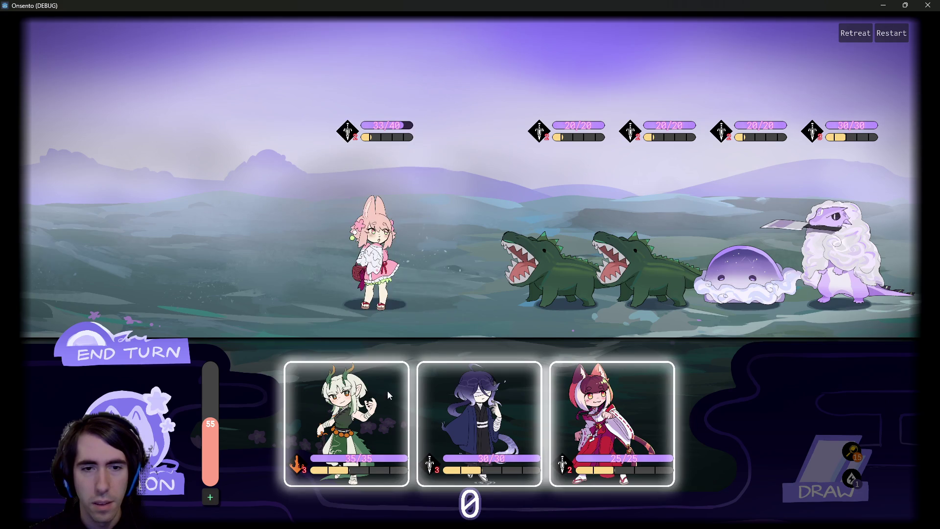
pyautogui.scroll(-1, 342, 445)
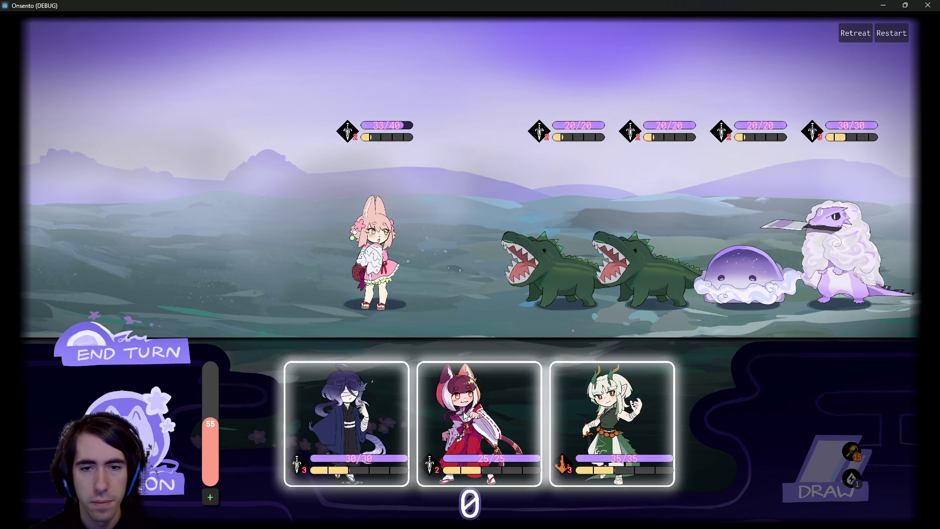
pyautogui.click(337, 415)
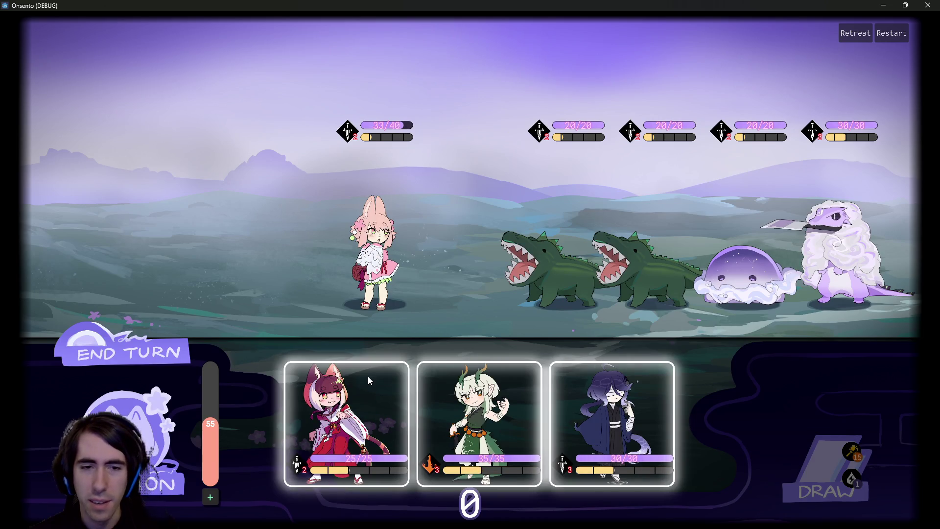
pyautogui.moveTo(506, 427); pyautogui.dragTo(267, 248)
pyautogui.moveTo(411, 426); pyautogui.dragTo(210, 241)
pyautogui.moveTo(479, 422)
pyautogui.mouseDown()
pyautogui.moveTo(101, 228)
pyautogui.moveTo(103, 235)
pyautogui.mouseUp()
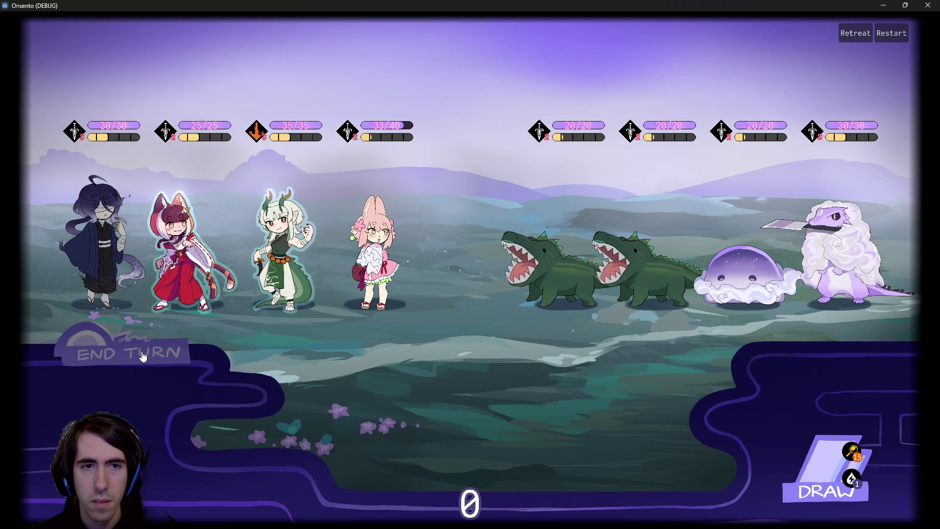
# Step: Shield the bunny with Guard Up, draw a card, then play Wind Control on the dragon and War Cry
pyautogui.click(142, 356)
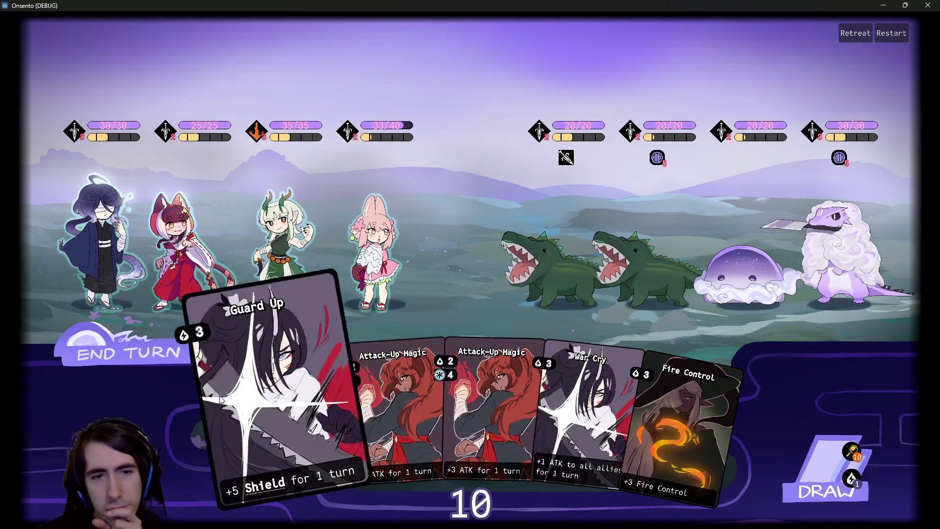
pyautogui.moveTo(220, 399); pyautogui.dragTo(374, 245)
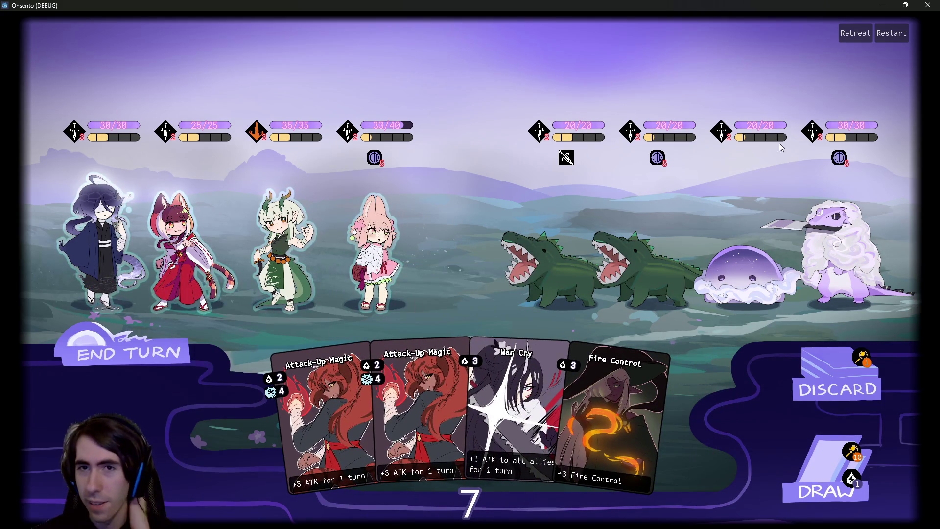
pyautogui.moveTo(649, 142)
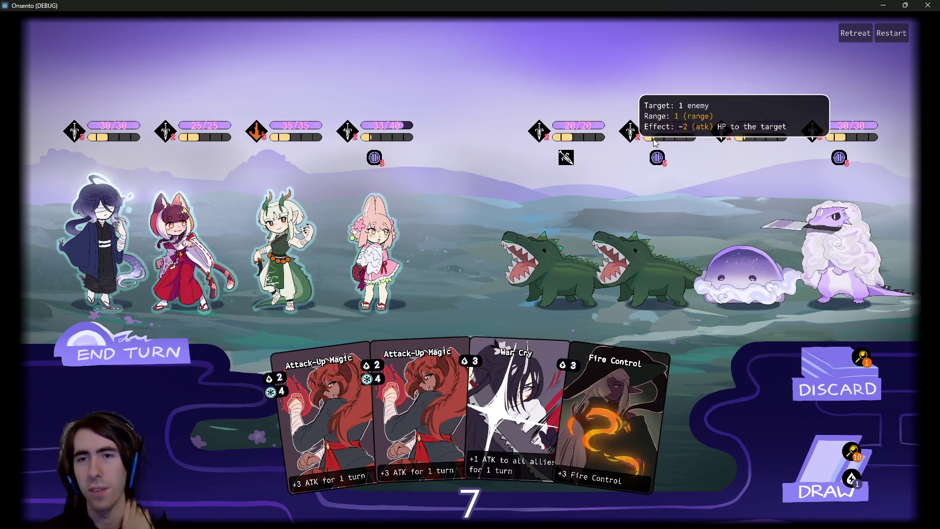
pyautogui.moveTo(850, 138)
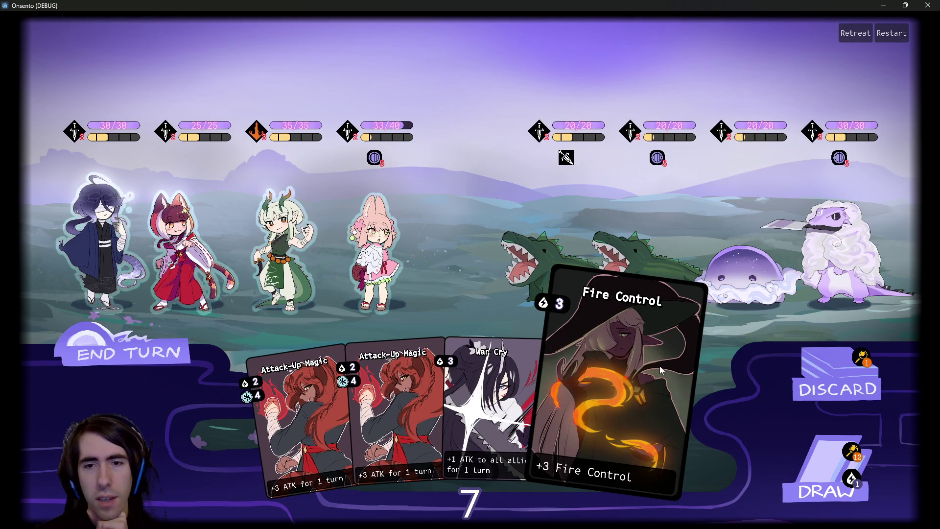
pyautogui.click(803, 466)
pyautogui.moveTo(705, 435); pyautogui.dragTo(296, 246)
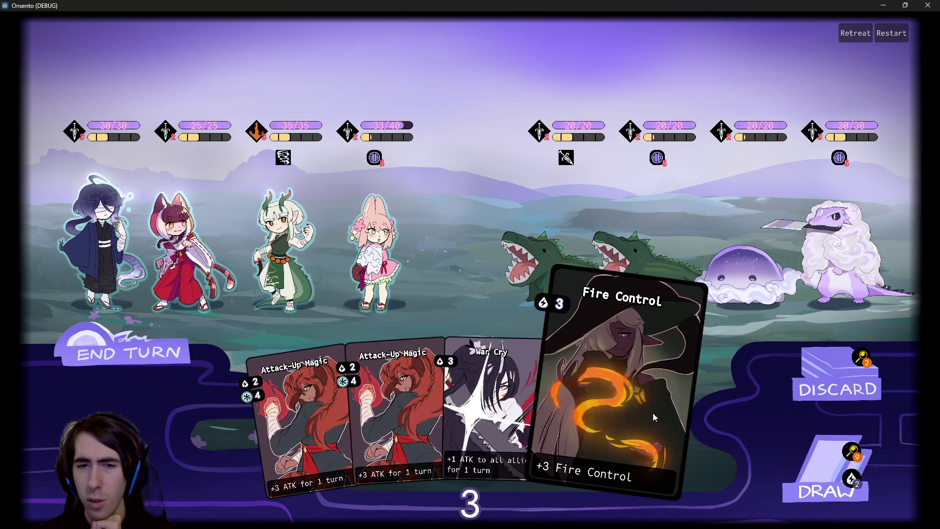
pyautogui.moveTo(501, 404); pyautogui.dragTo(457, 253)
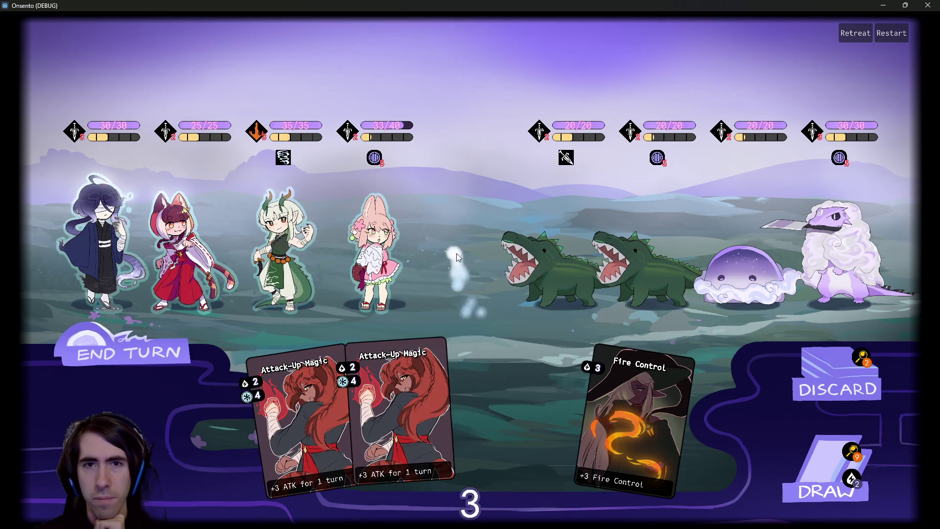
# Step: Have the bunny and dragon allies attack the front crocodile
pyautogui.click(388, 243)
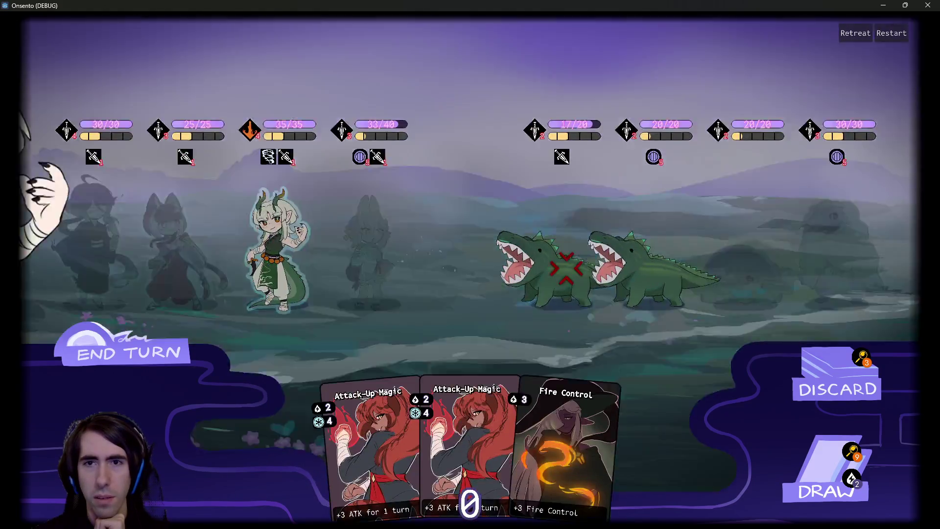
pyautogui.click(567, 268)
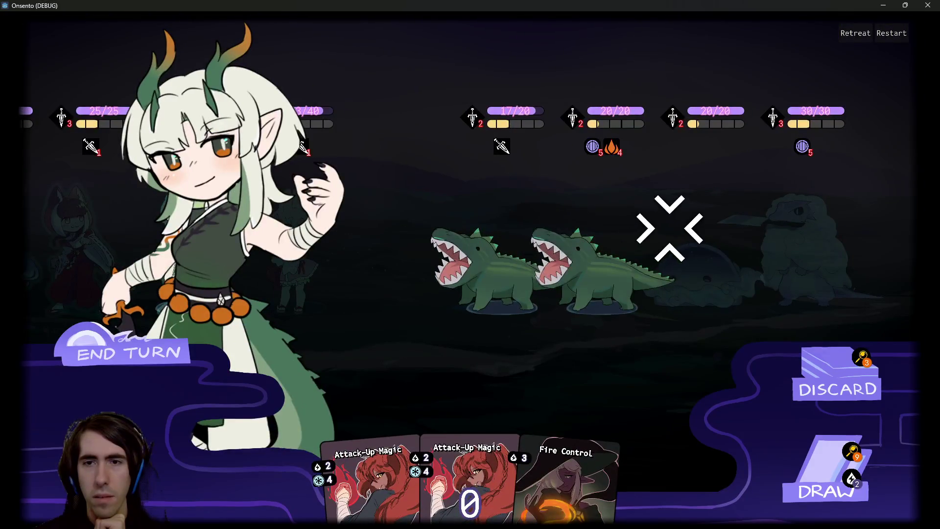
pyautogui.click(560, 246)
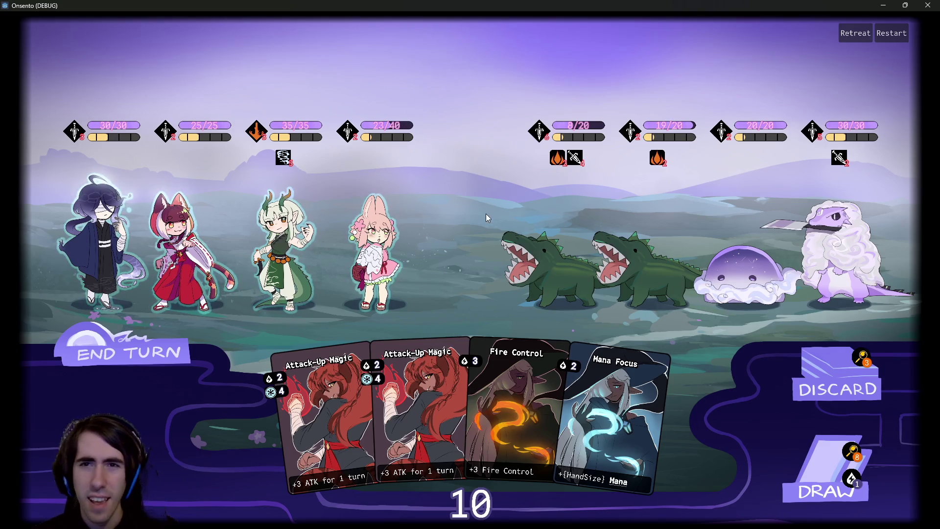
# Step: Draw a card, shield the pink-haired ally with Guard Up, and play Mana Focus
pyautogui.click(819, 471)
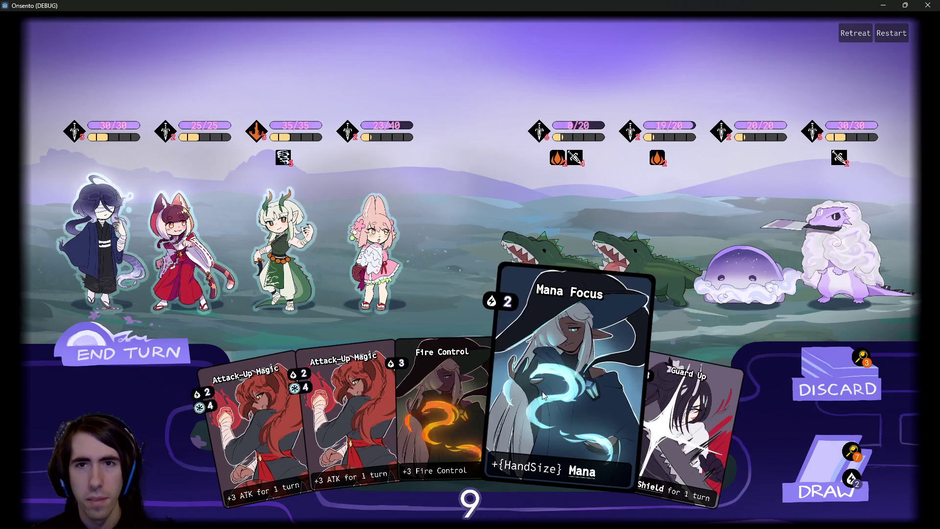
pyautogui.click(542, 392)
pyautogui.click(390, 301)
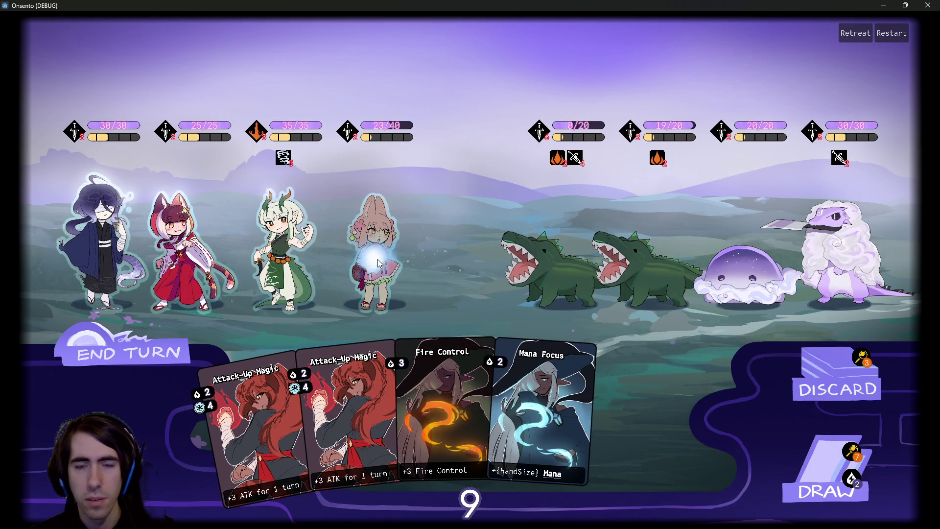
pyautogui.click(820, 468)
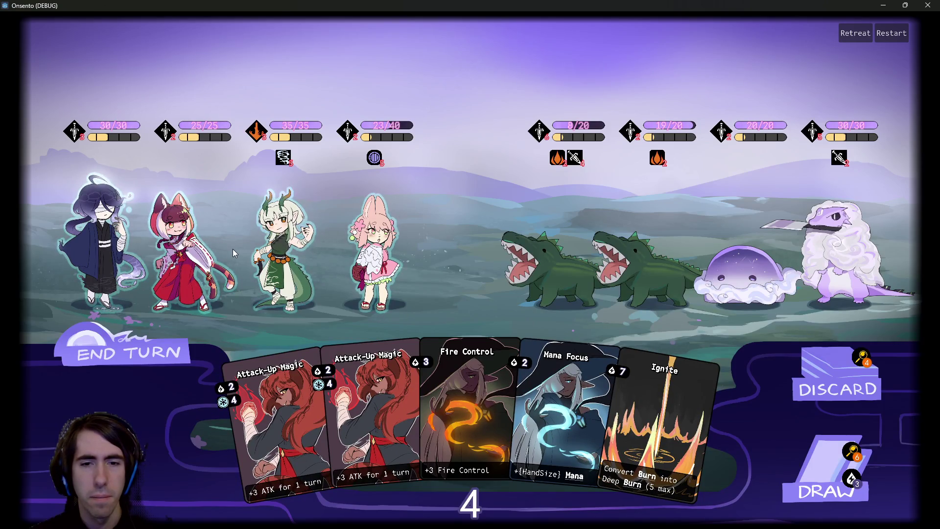
pyautogui.moveTo(181, 112)
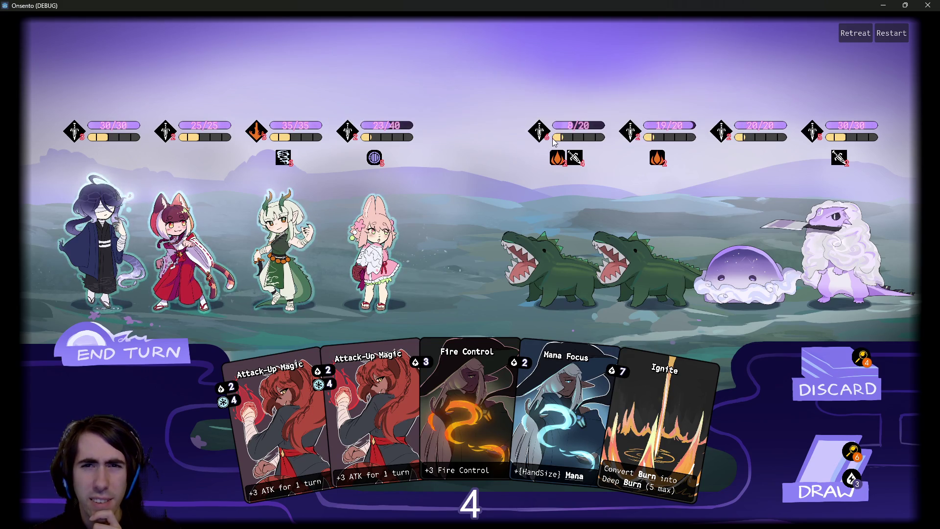
pyautogui.moveTo(540, 133)
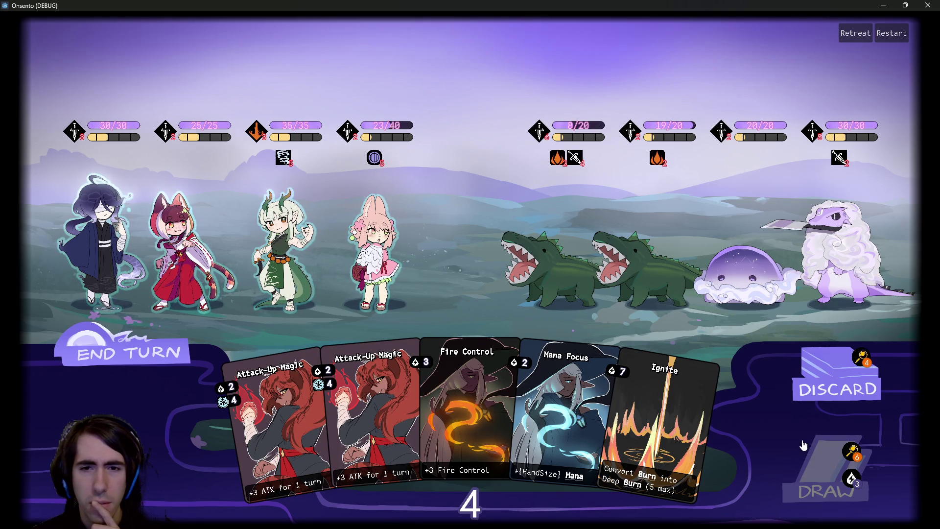
pyautogui.moveTo(563, 421); pyautogui.dragTo(87, 238)
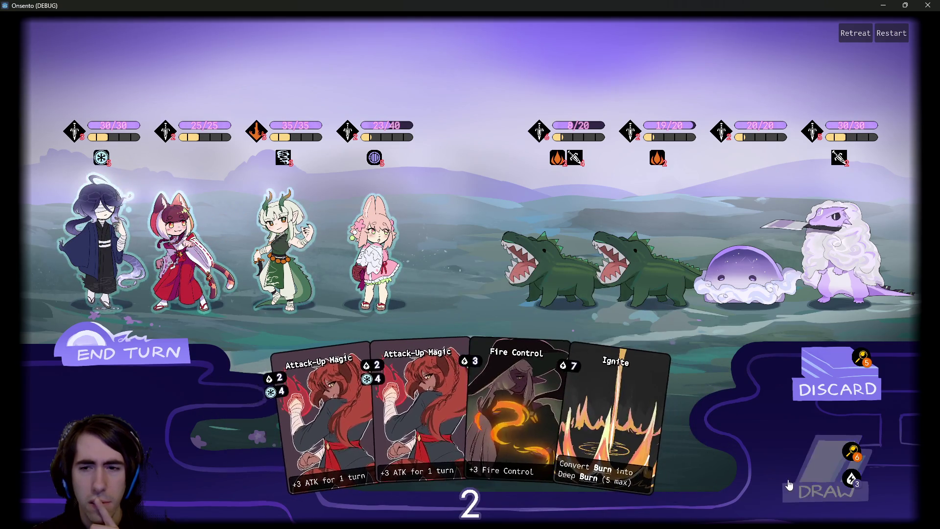
# Step: Attack the crocodiles with the blue-haired character, bunny and dragon girl, then end the turn
pyautogui.moveTo(100, 240); pyautogui.dragTo(485, 257)
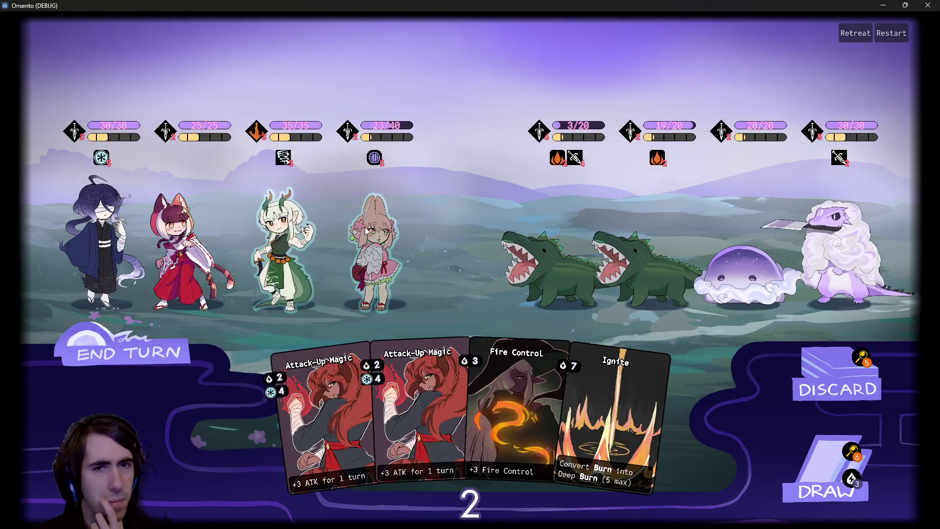
pyautogui.moveTo(375, 250); pyautogui.dragTo(485, 257)
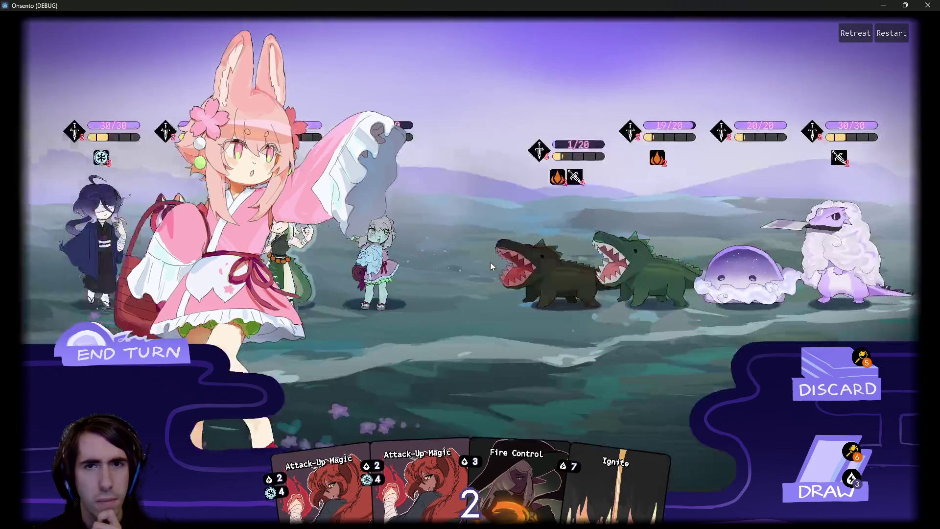
pyautogui.moveTo(273, 235); pyautogui.dragTo(585, 257)
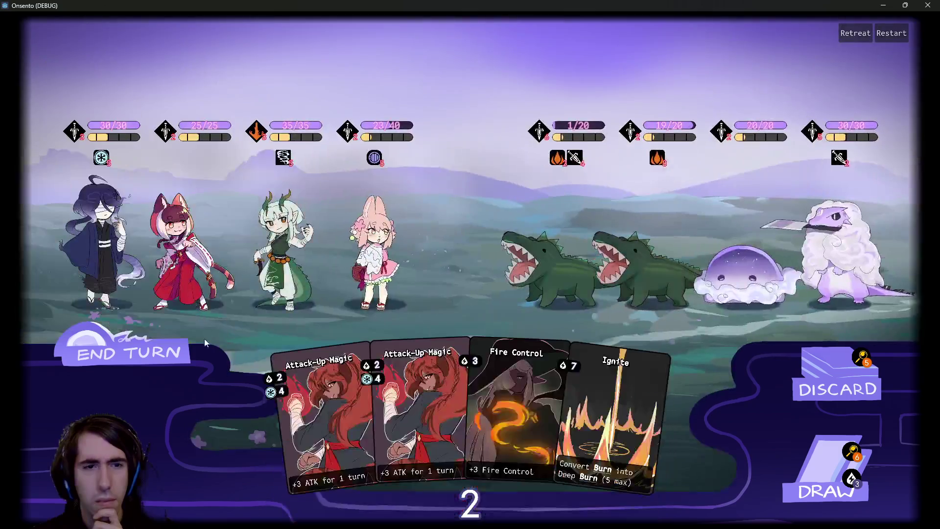
pyautogui.click(147, 352)
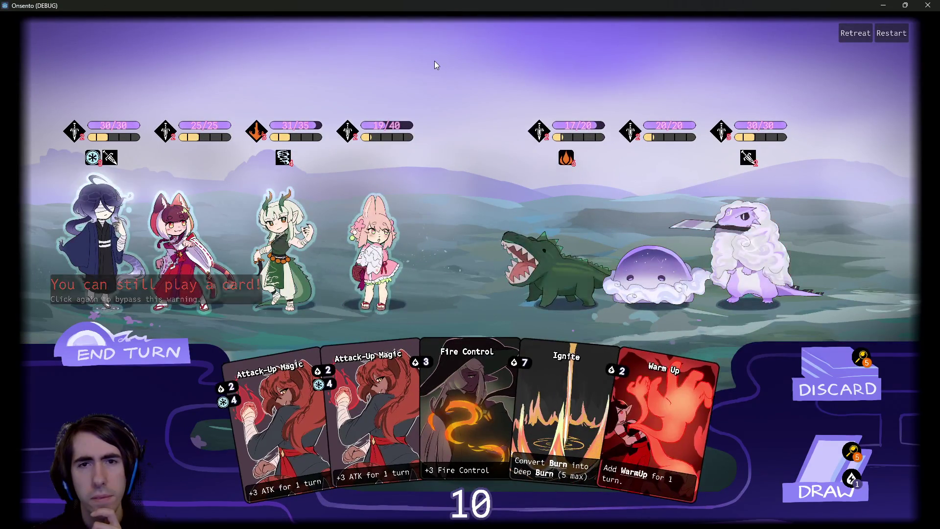
# Step: Play Fire Control on the dragon girl and Ignite on the purple slime, then end the turn
pyautogui.moveTo(377, 133)
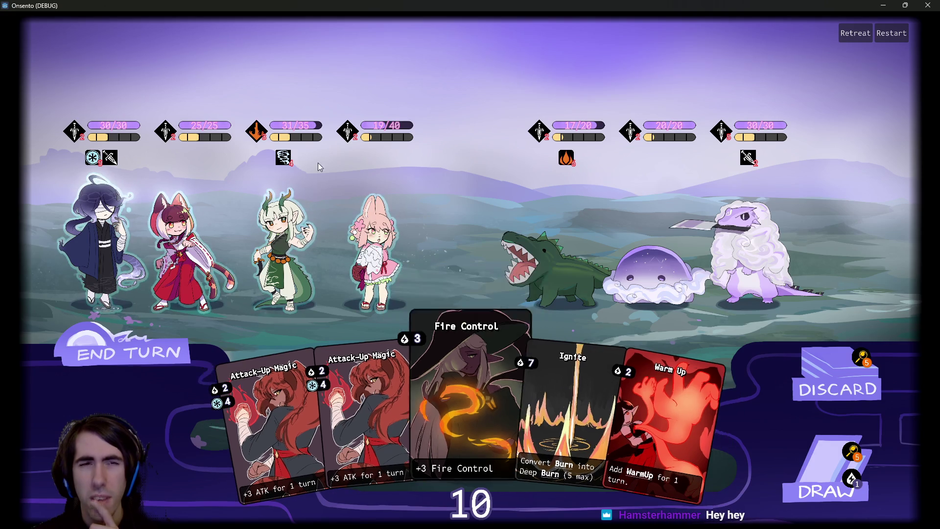
pyautogui.moveTo(262, 139)
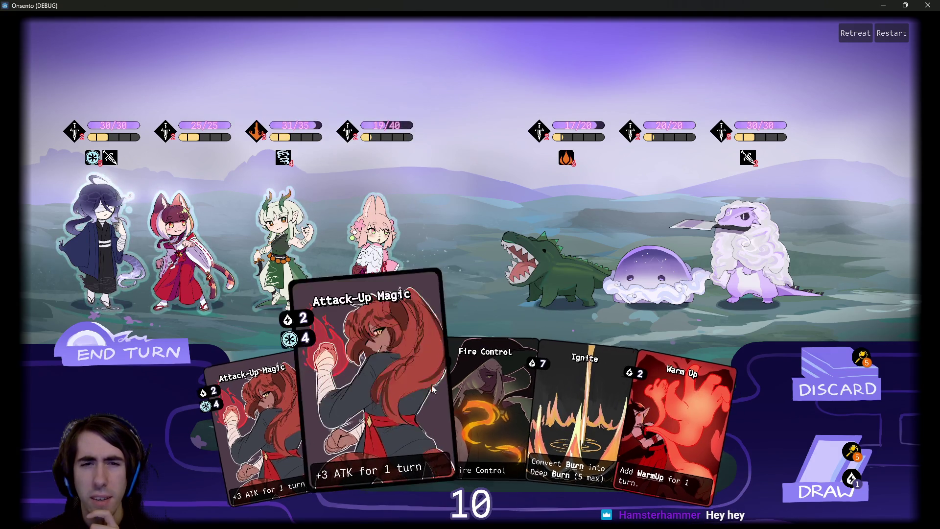
pyautogui.moveTo(463, 387); pyautogui.dragTo(250, 247)
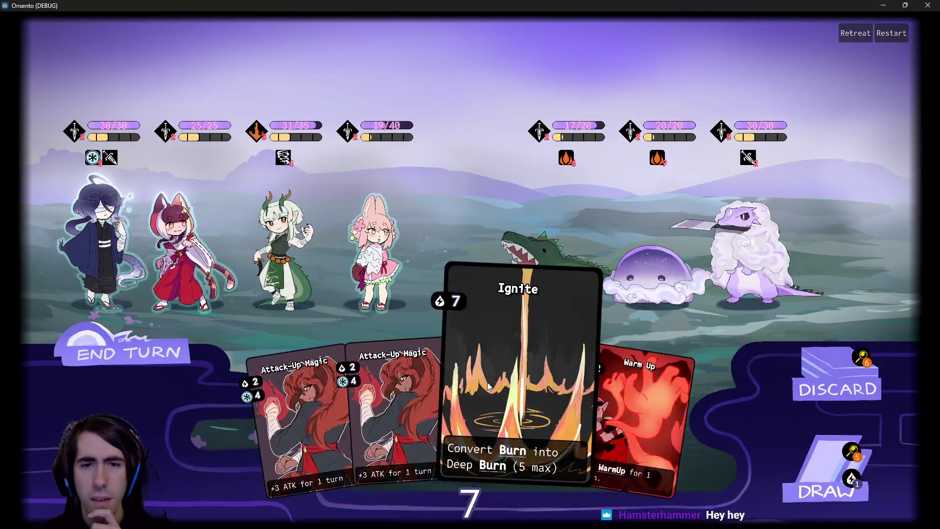
pyautogui.moveTo(517, 416); pyautogui.dragTo(652, 274)
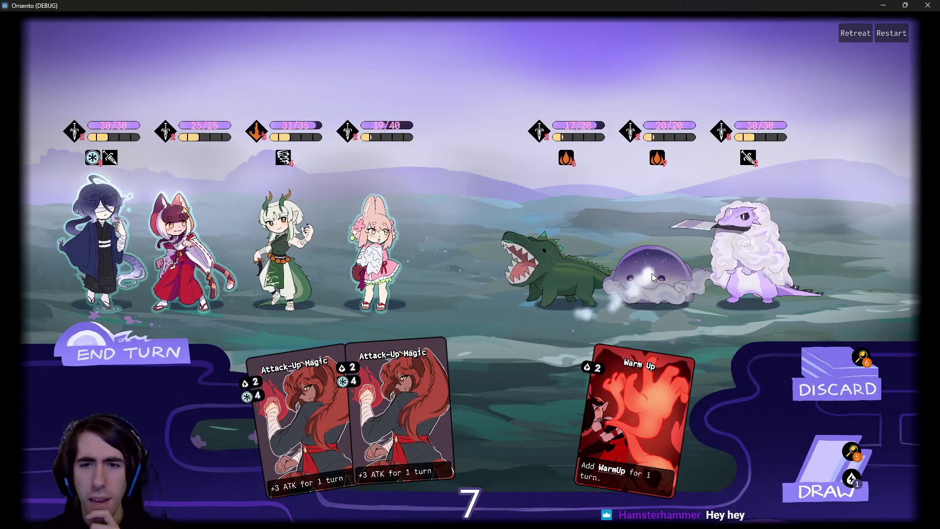
pyautogui.moveTo(659, 155)
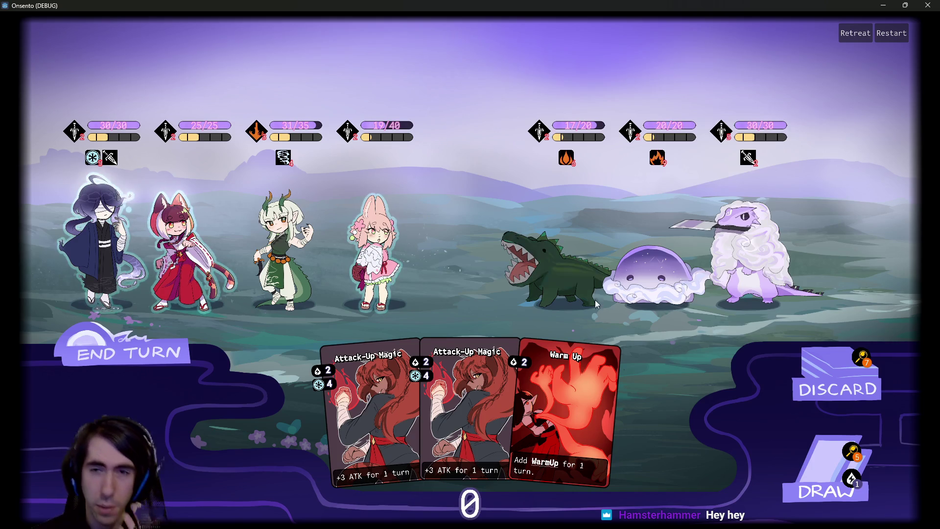
pyautogui.click(377, 238)
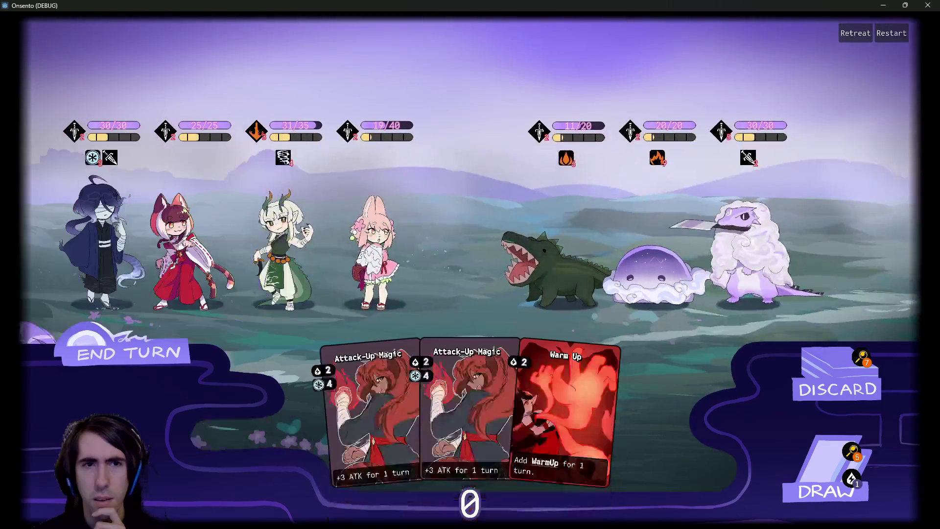
pyautogui.click(166, 355)
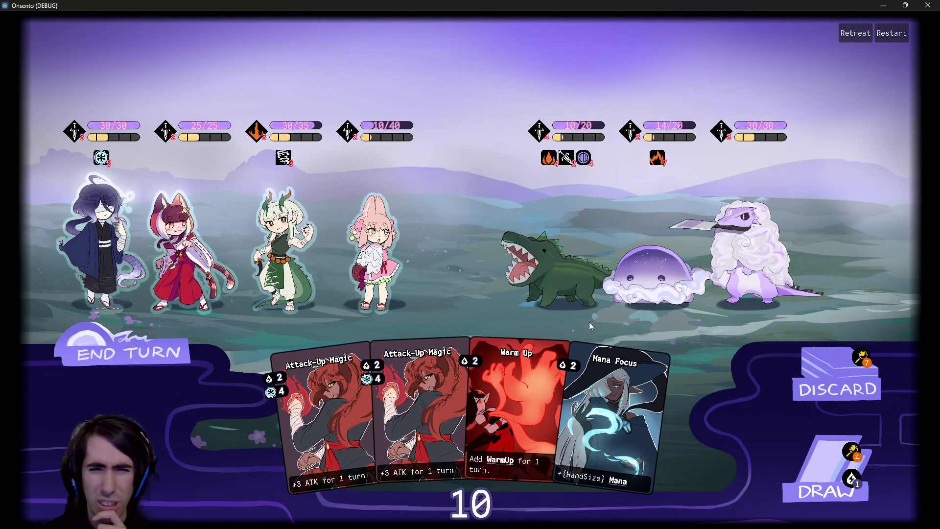
# Step: Shield the bunny with Guard Up, check the draw pile, draw again, and cast Mana Focus on the dark-haired ally
pyautogui.click(827, 460)
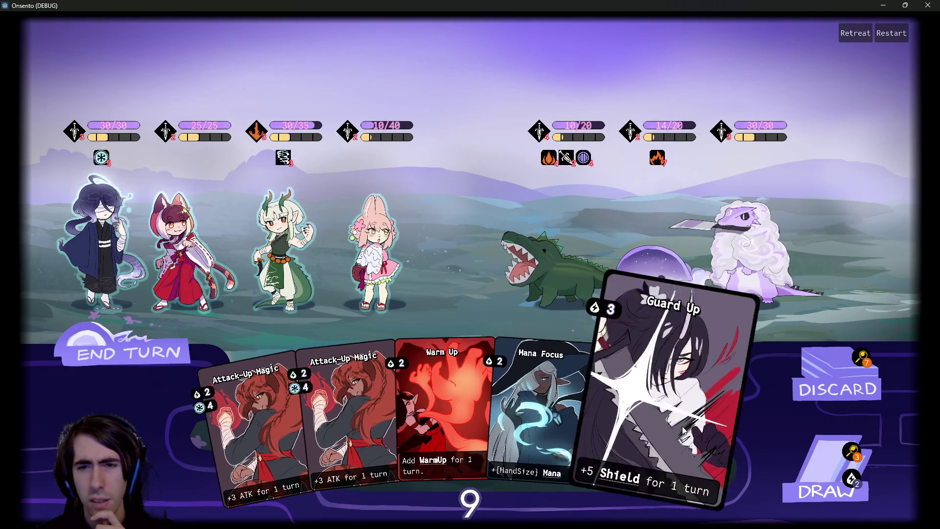
pyautogui.moveTo(710, 431); pyautogui.dragTo(377, 249)
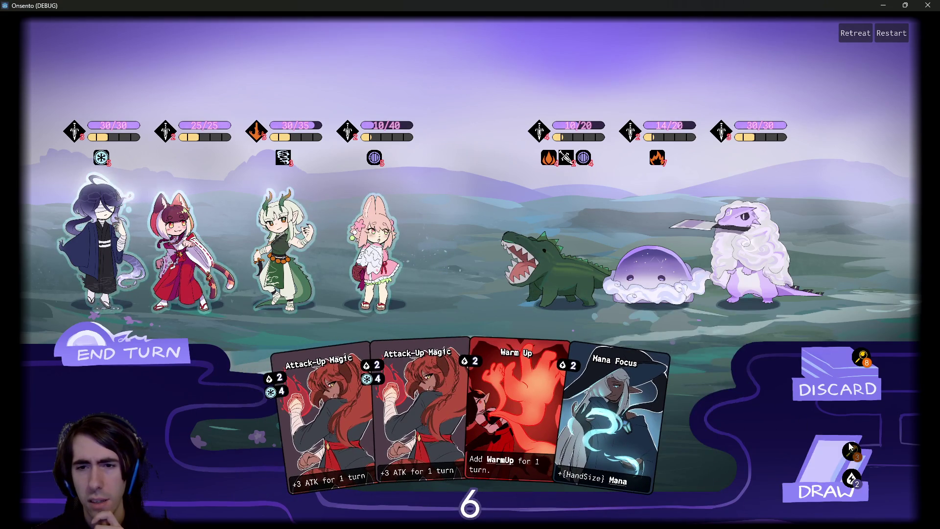
pyautogui.click(834, 464)
pyautogui.click(887, 491)
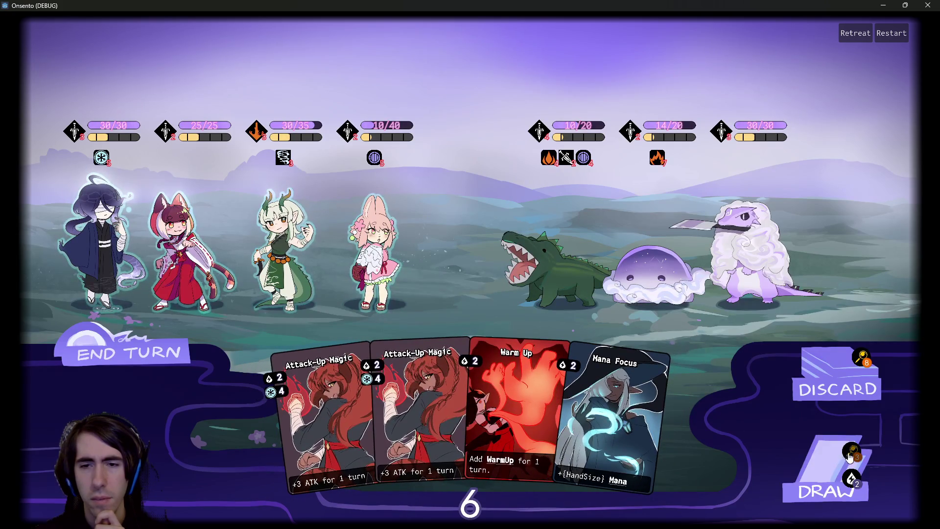
pyautogui.click(828, 470)
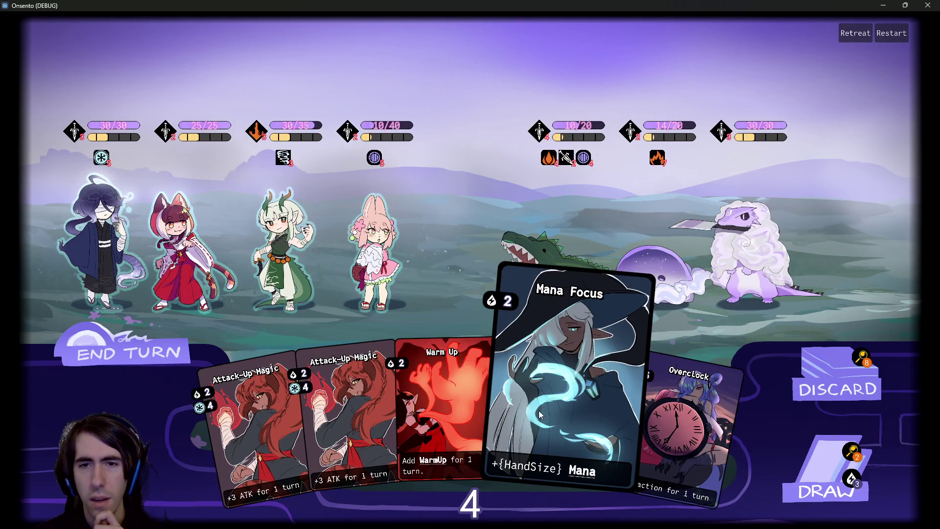
pyautogui.moveTo(554, 400); pyautogui.dragTo(41, 224)
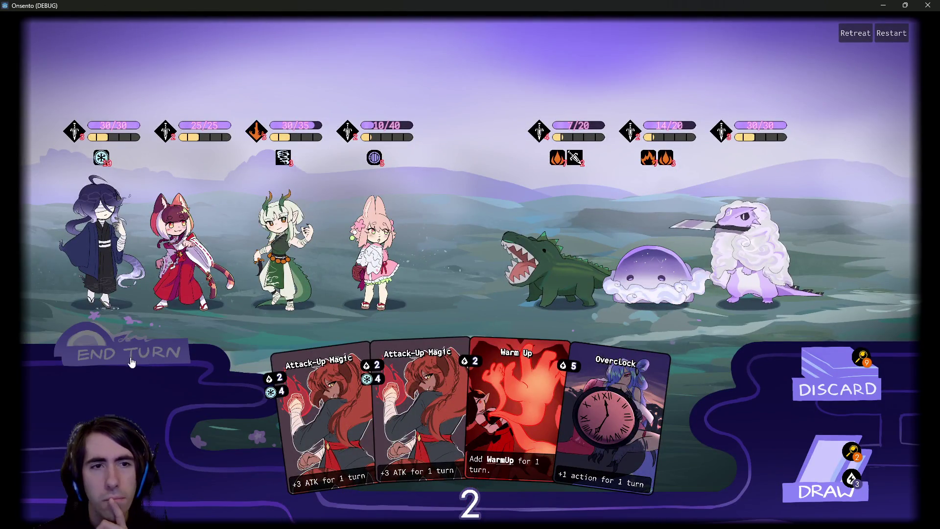
# Step: Play both Attack-Up Magic cards and Overclock, then draw a card
pyautogui.click(131, 360)
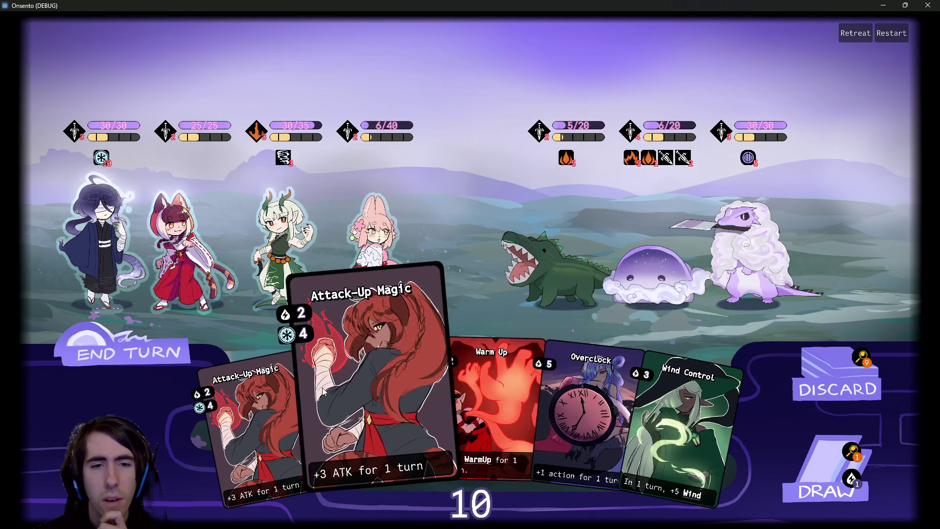
pyautogui.click(283, 345)
pyautogui.click(274, 372)
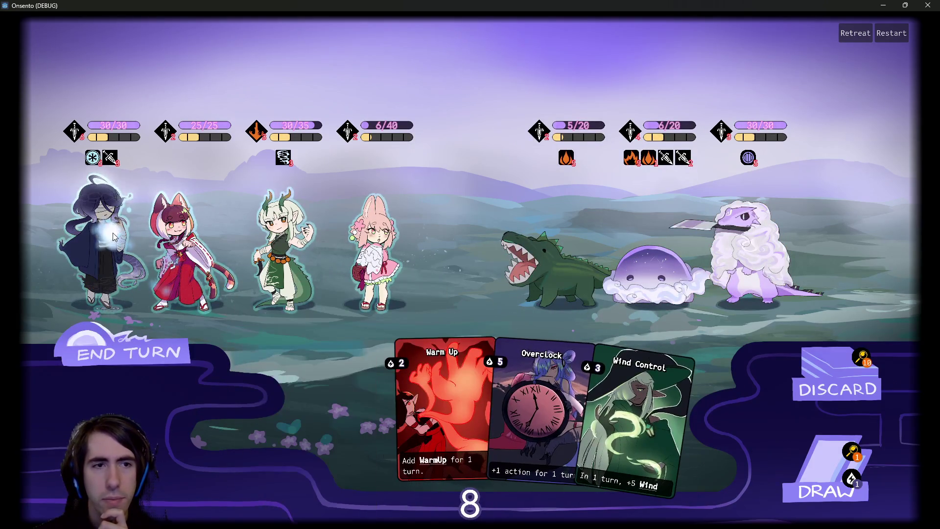
pyautogui.click(485, 392)
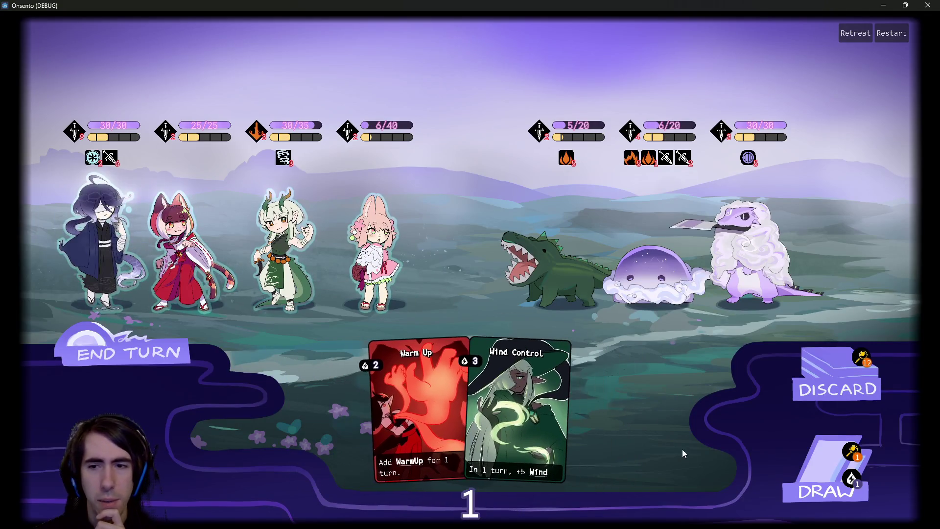
pyautogui.click(797, 472)
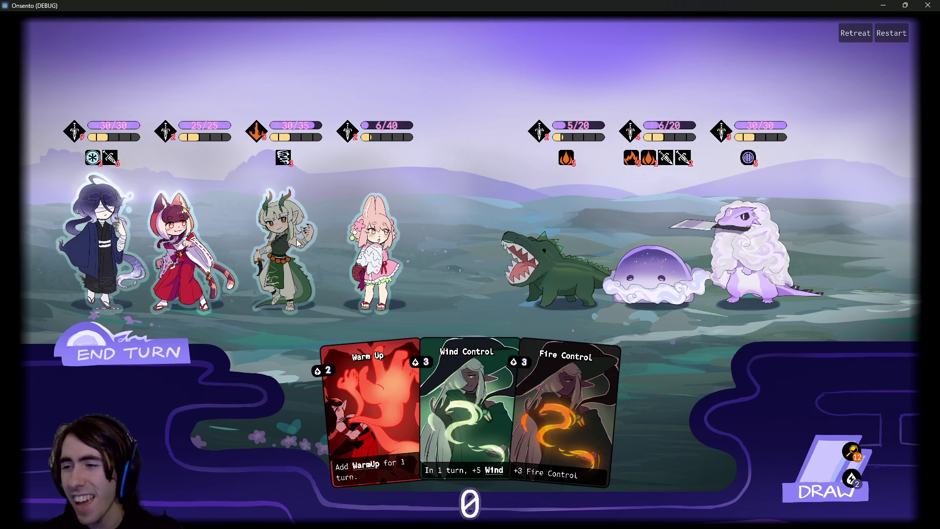
# Step: End the turn and skip through the attack animations and the fox girl's cut-in
pyautogui.click(101, 241)
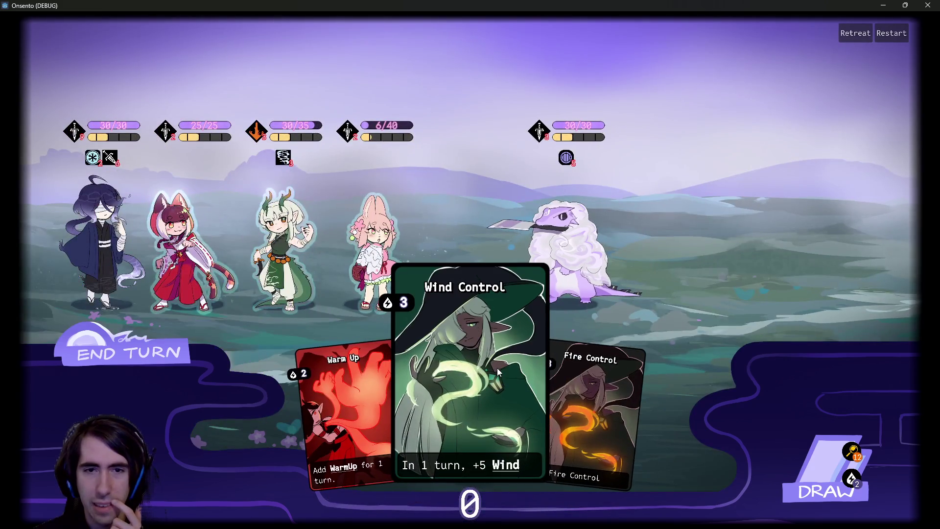
pyautogui.click(497, 368)
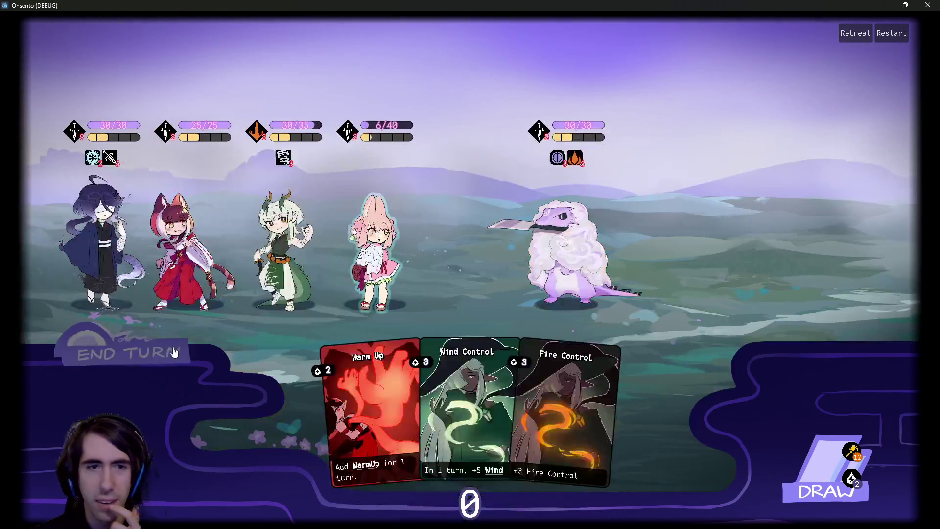
pyautogui.press('e')
pyautogui.press('e')
pyautogui.moveTo(401, 127)
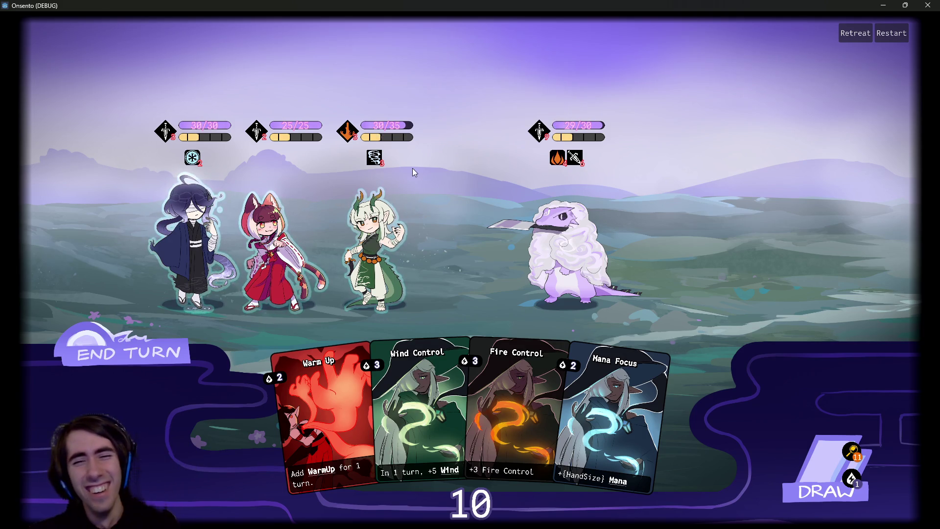
# Step: Draw a card, then cast Wind Control on the dragon girl and Warm Up on the dark-haired ally
pyautogui.click(825, 482)
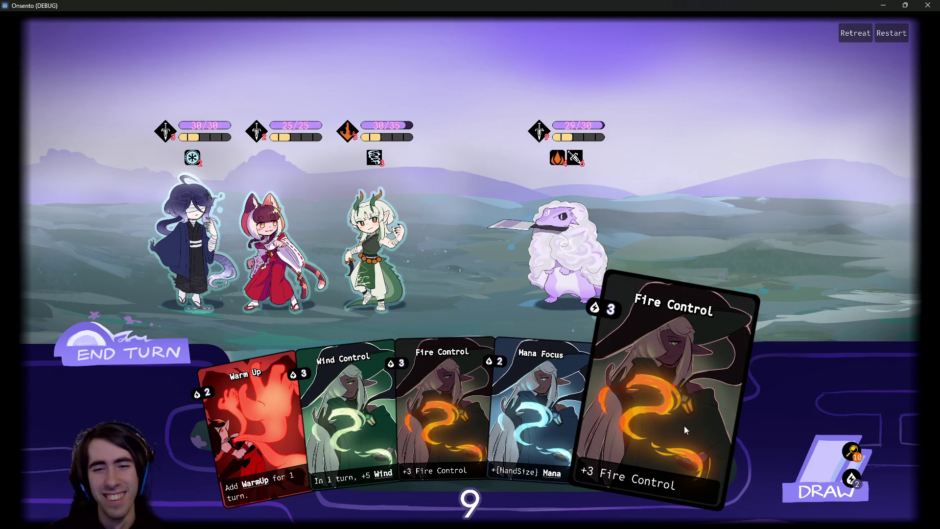
pyautogui.click(562, 431)
pyautogui.click(298, 233)
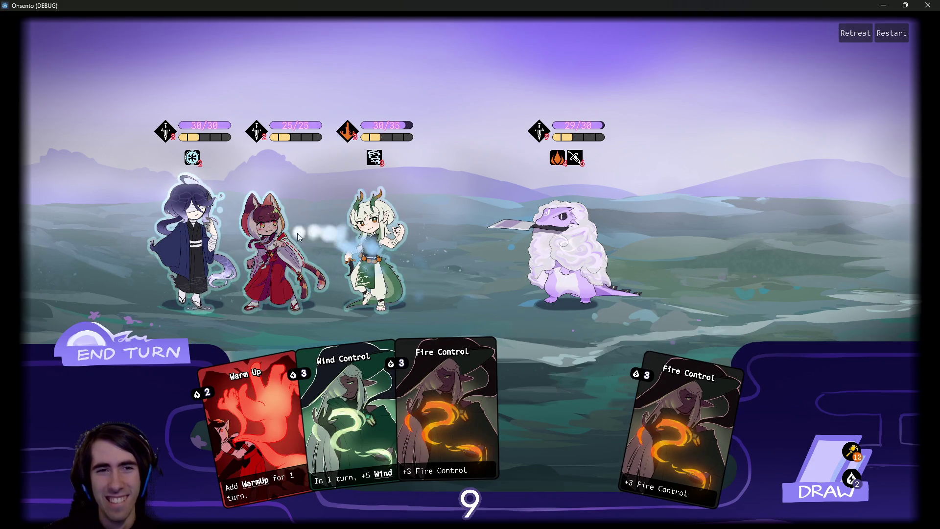
pyautogui.click(208, 246)
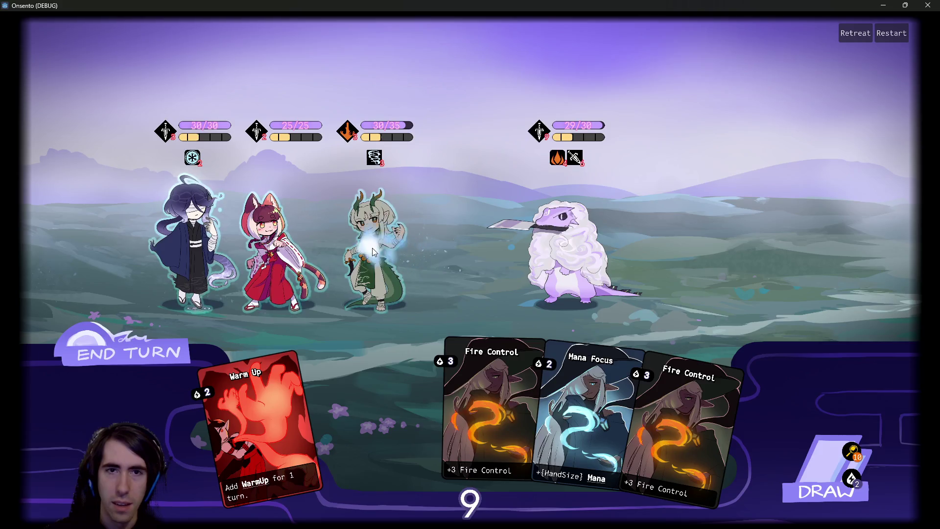
pyautogui.click(374, 275)
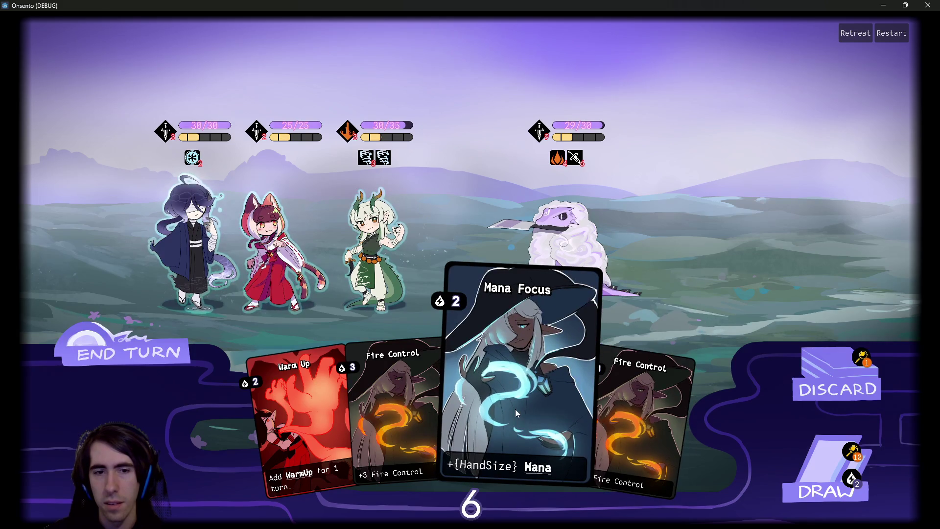
pyautogui.click(304, 407)
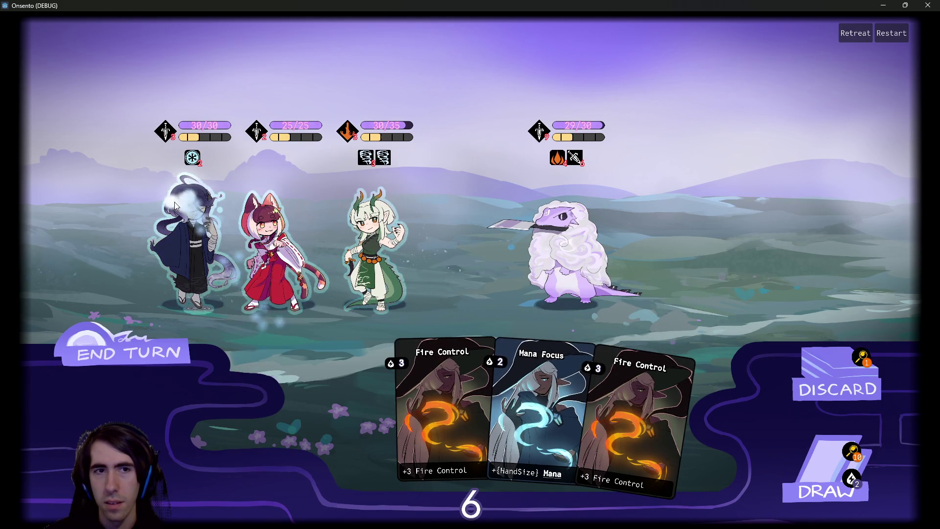
pyautogui.click(180, 232)
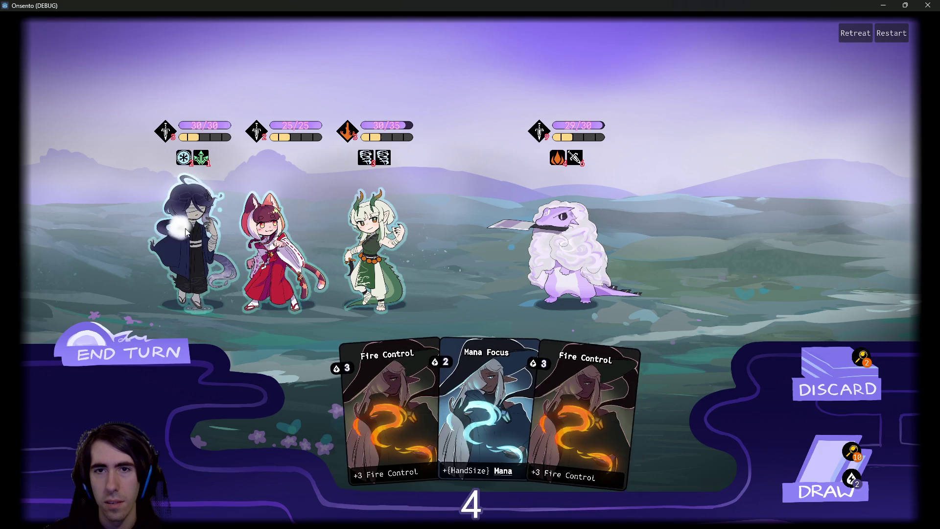
# Step: Draw another card and end the turn, confirming despite playable cards
pyautogui.click(814, 451)
pyautogui.press('space')
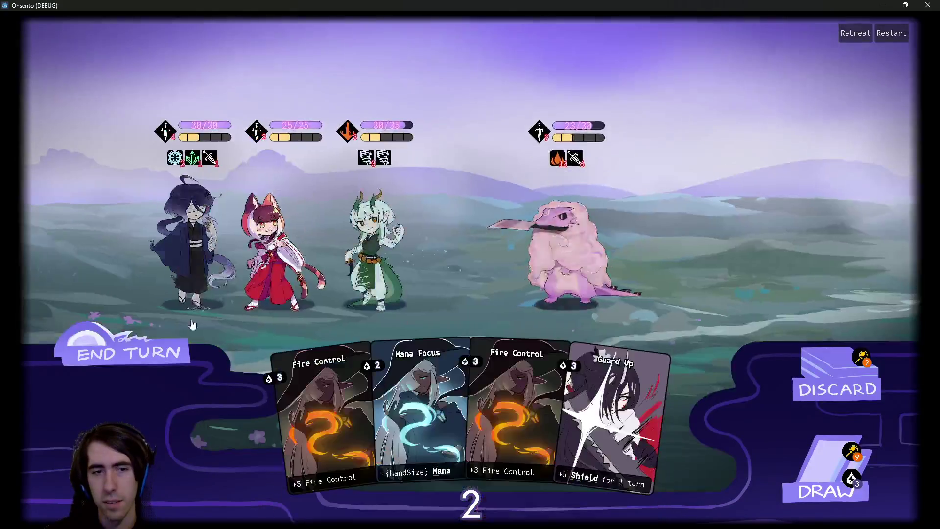
pyautogui.doubleClick(193, 325)
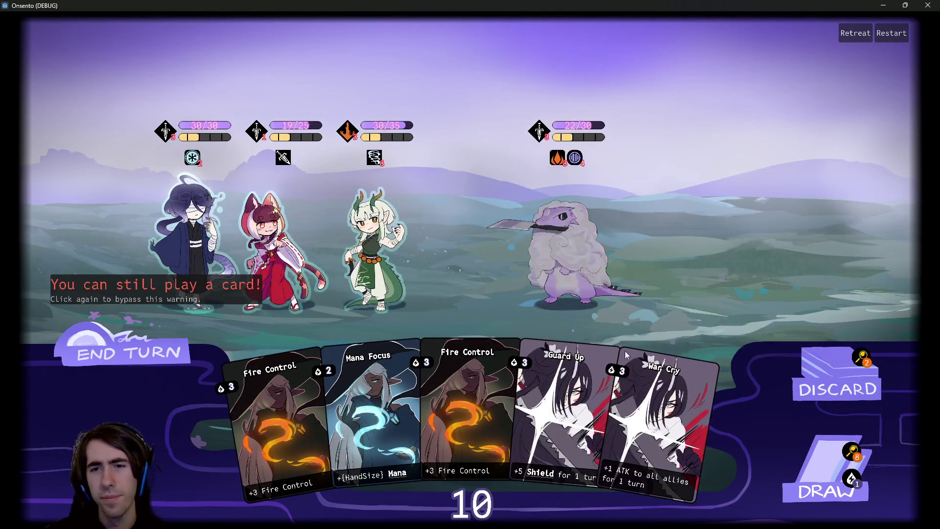
# Step: Play War Cry, draw a card, shield the cat girl with Guard Up, and end the turn
pyautogui.moveTo(634, 392); pyautogui.dragTo(442, 233)
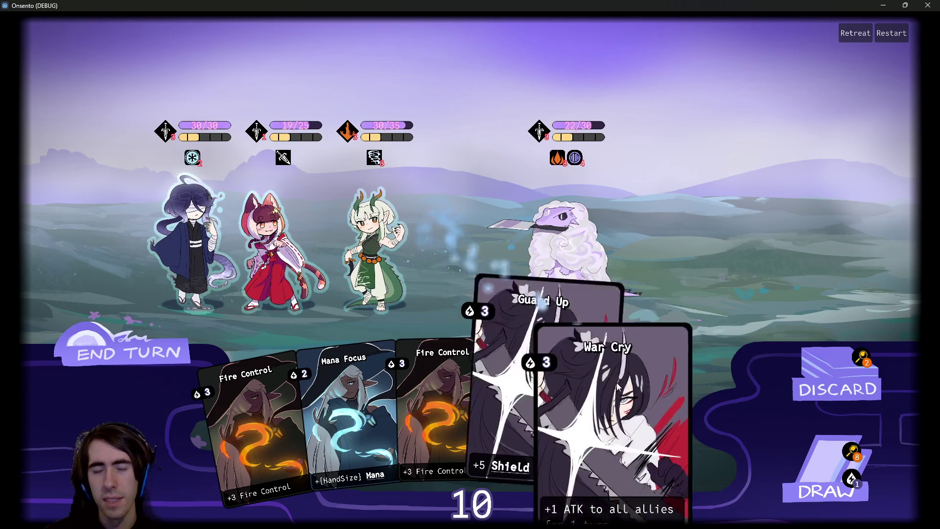
pyautogui.click(652, 402)
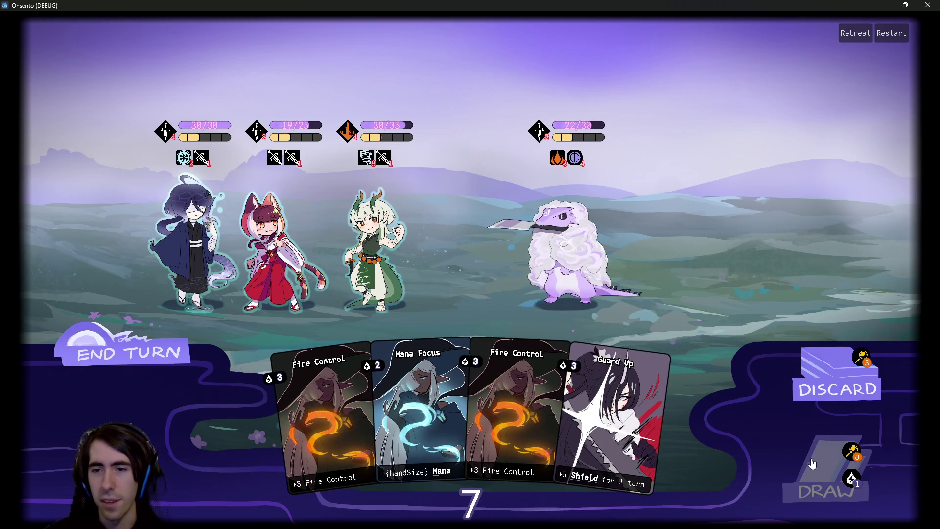
pyautogui.moveTo(632, 392); pyautogui.dragTo(457, 275)
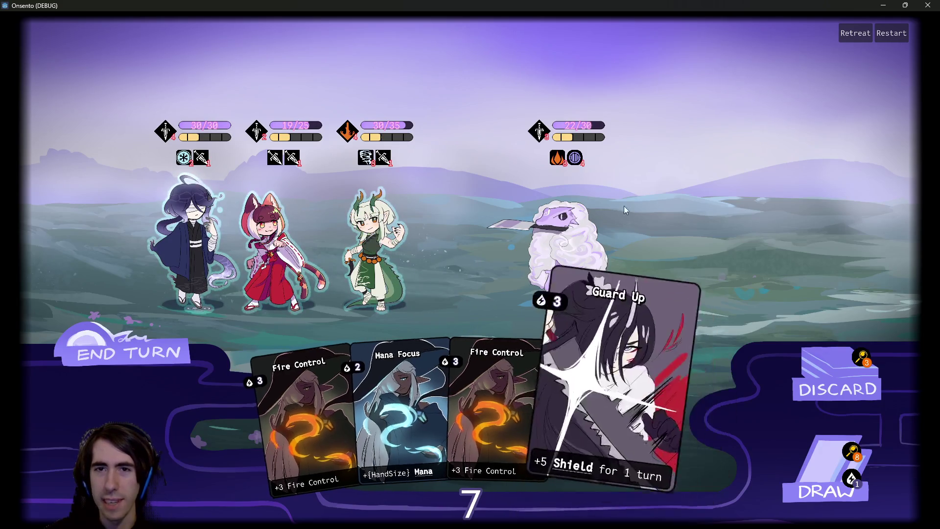
pyautogui.moveTo(581, 360)
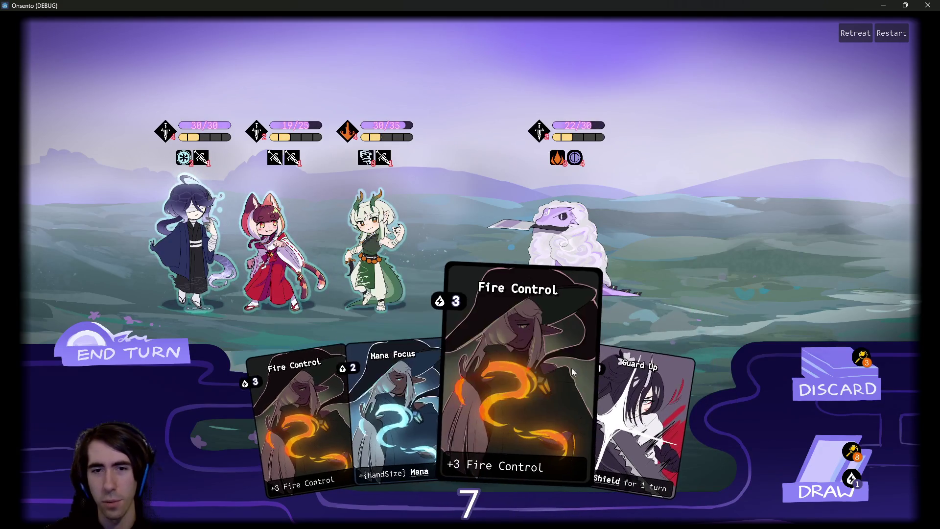
pyautogui.moveTo(608, 402)
pyautogui.click(789, 463)
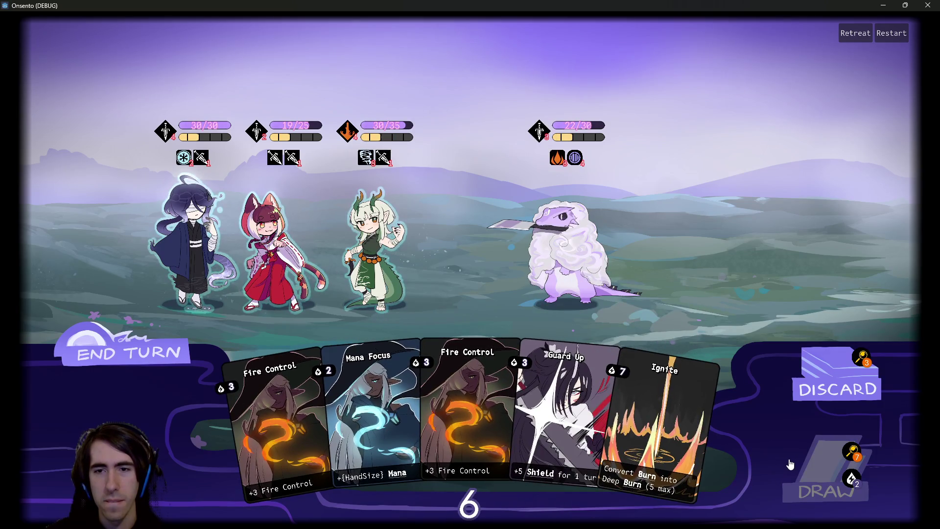
pyautogui.moveTo(685, 423)
pyautogui.mouseDown()
pyautogui.moveTo(607, 236)
pyautogui.moveTo(556, 290)
pyautogui.moveTo(543, 392)
pyautogui.moveTo(272, 242)
pyautogui.mouseUp()
pyautogui.moveTo(506, 398)
pyautogui.mouseDown()
pyautogui.moveTo(224, 221)
pyautogui.moveTo(289, 239)
pyautogui.moveTo(401, 315)
pyautogui.moveTo(272, 252)
pyautogui.mouseUp()
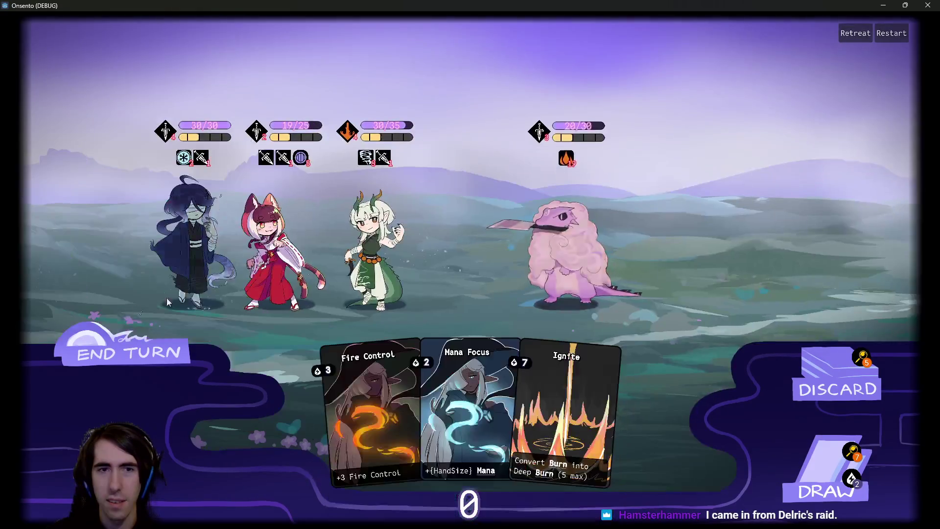
pyautogui.click(129, 336)
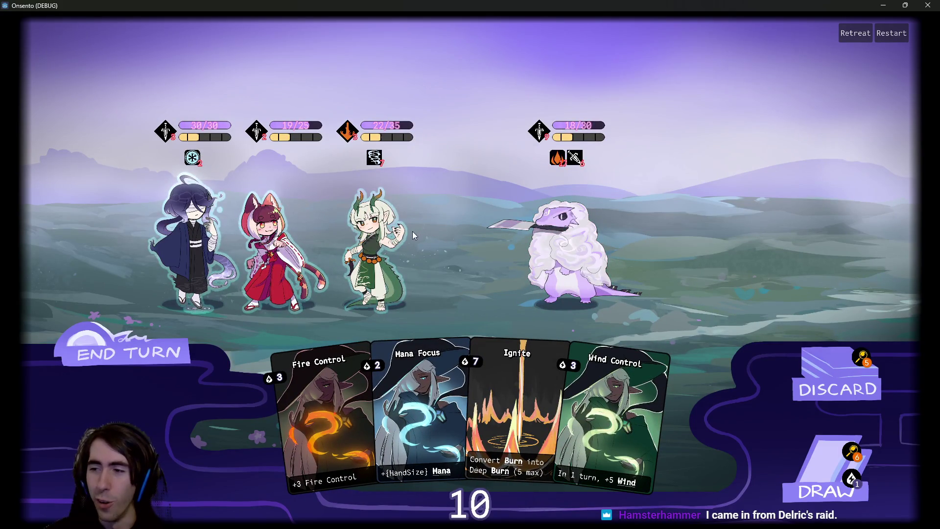
# Step: Play Ignite on the sheep so it gains Deep Burn for 10 turns
pyautogui.click(355, 257)
pyautogui.moveTo(518, 392); pyautogui.dragTo(548, 233)
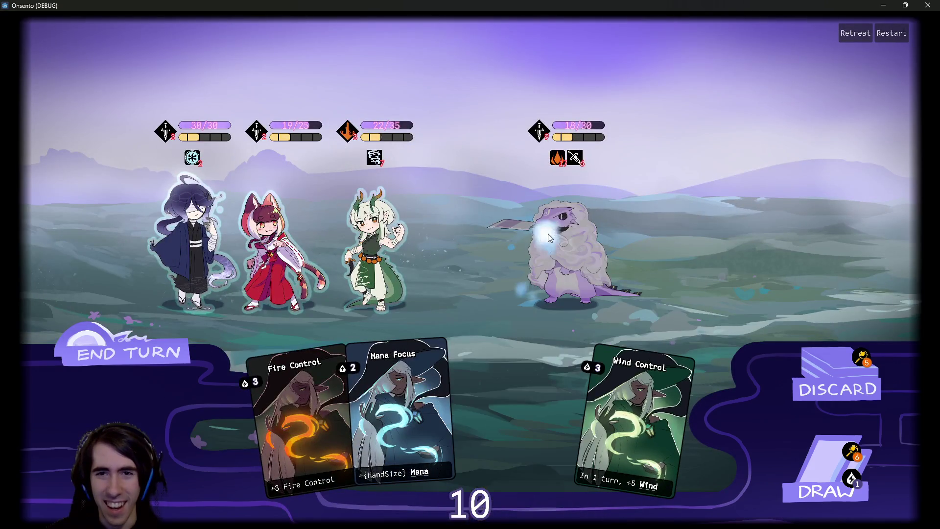
pyautogui.moveTo(588, 162)
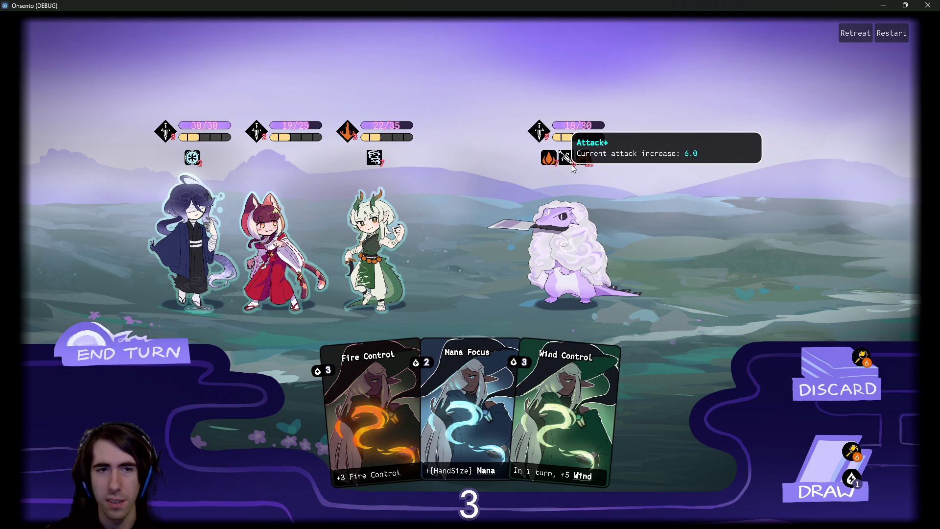
# Step: Check the discard pile, then hide the game to return to the Godot editor
pyautogui.click(837, 387)
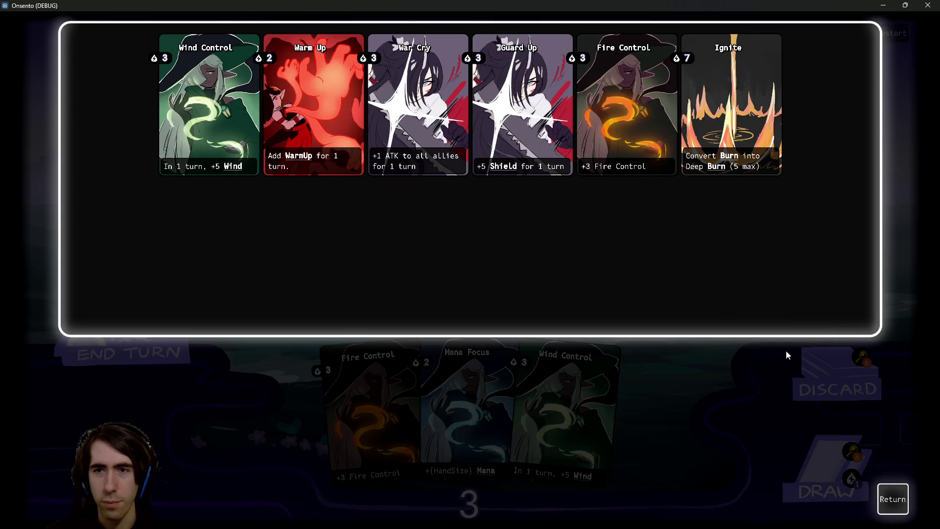
pyautogui.click(893, 499)
pyautogui.moveTo(588, 161)
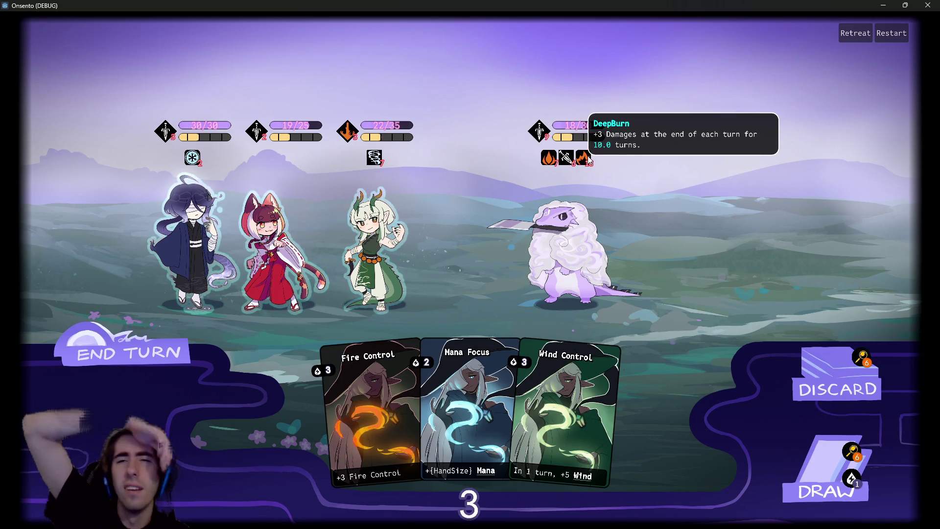
pyautogui.click(883, 5)
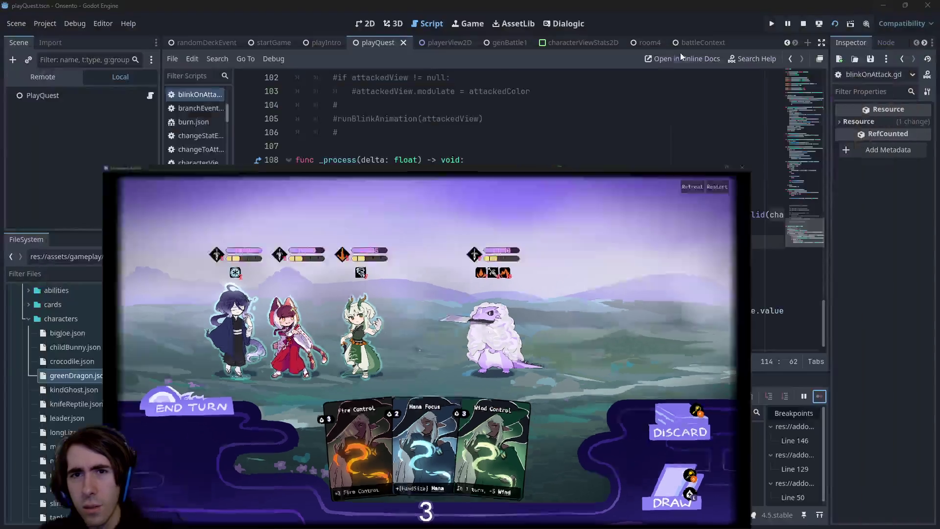
# Step: Filter the FileSystem for 'ignite' and open ignite.json, checking its (5 max) note against maxAdded 10
pyautogui.click(76, 270)
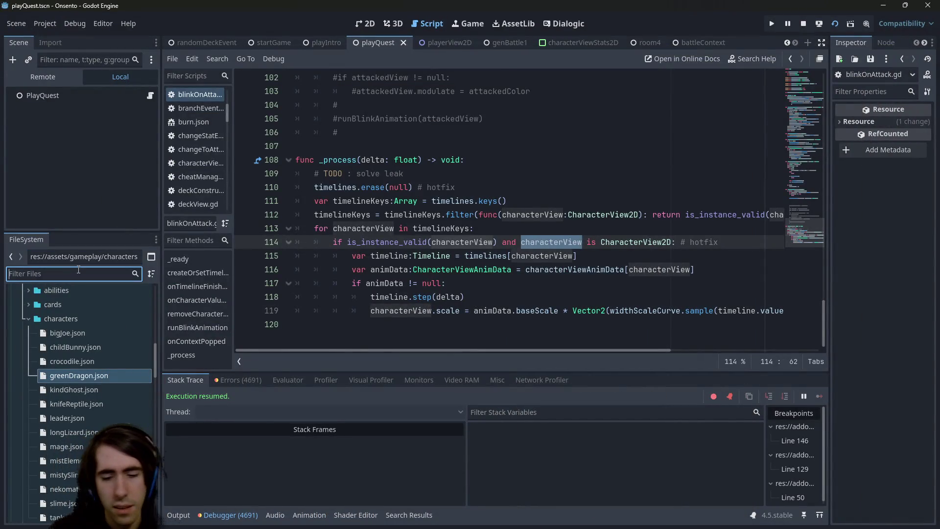
pyautogui.write('ignite')
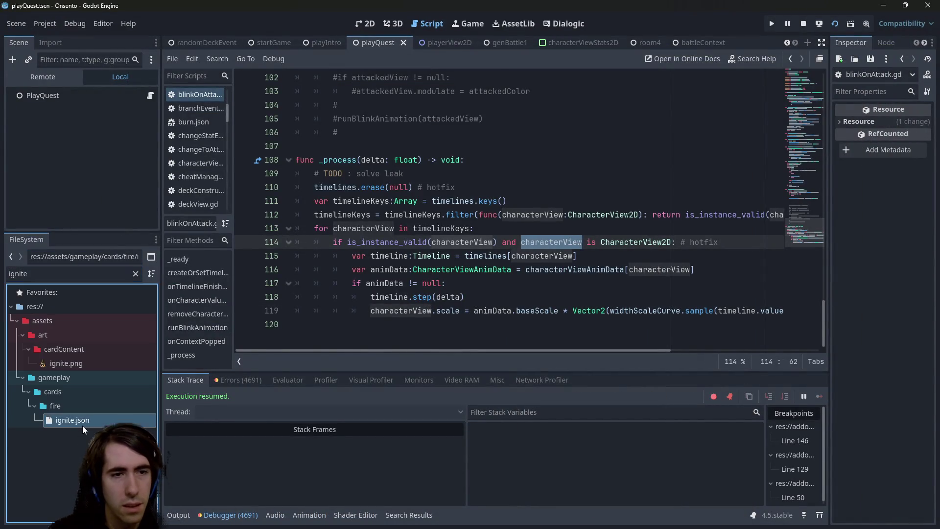
pyautogui.doubleClick(73, 420)
pyautogui.moveTo(503, 228); pyautogui.dragTo(535, 226)
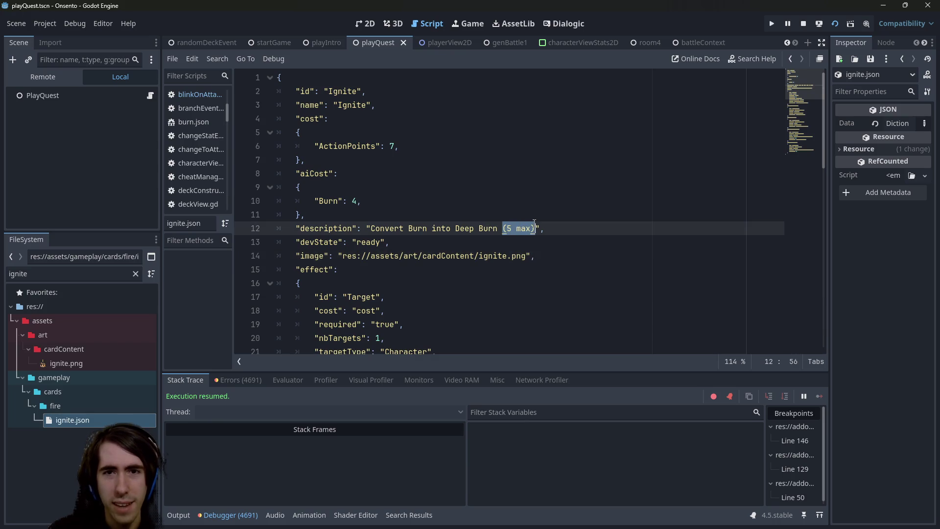
pyautogui.scroll(-13, 426, 283)
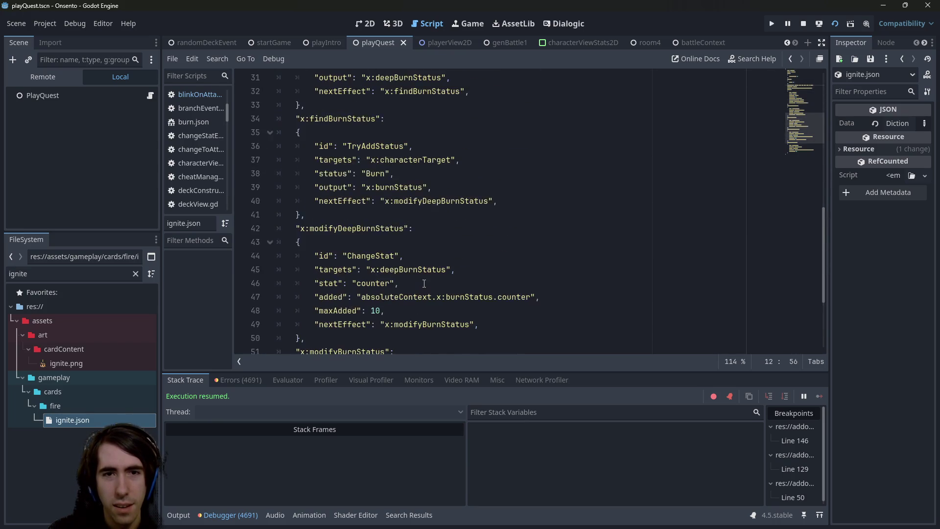
pyautogui.moveTo(316, 187); pyautogui.dragTo(422, 190)
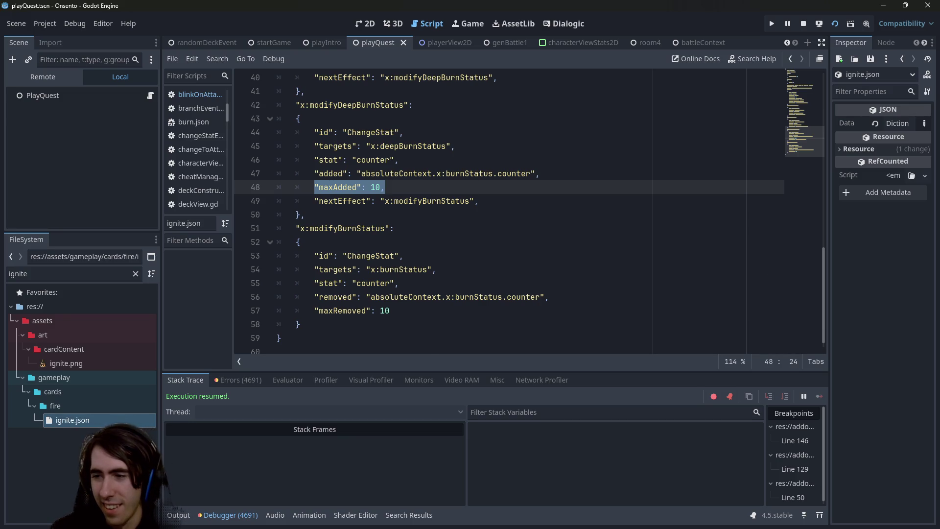
# Step: Compare with the running game, then change maxRemoved in ignite.json from 10 to 5
pyautogui.hotkey('alt', 'Tab')
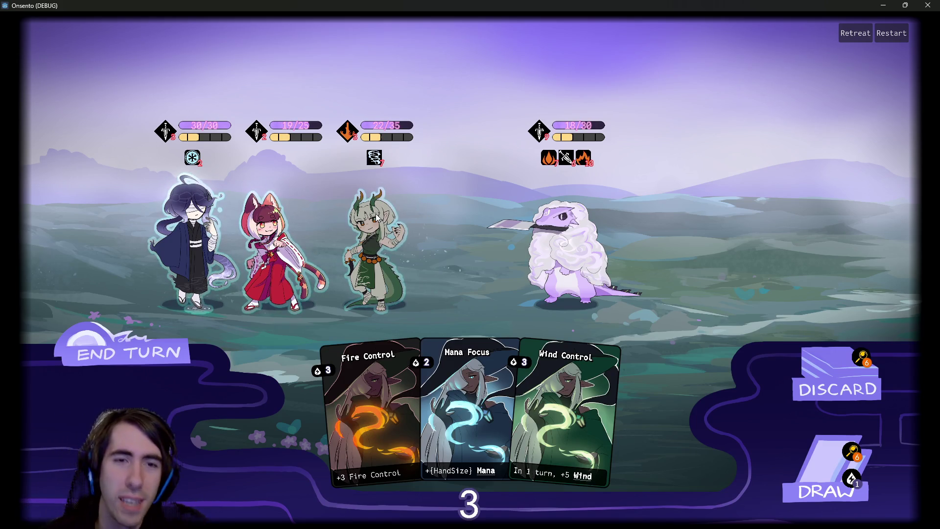
pyautogui.click(880, 5)
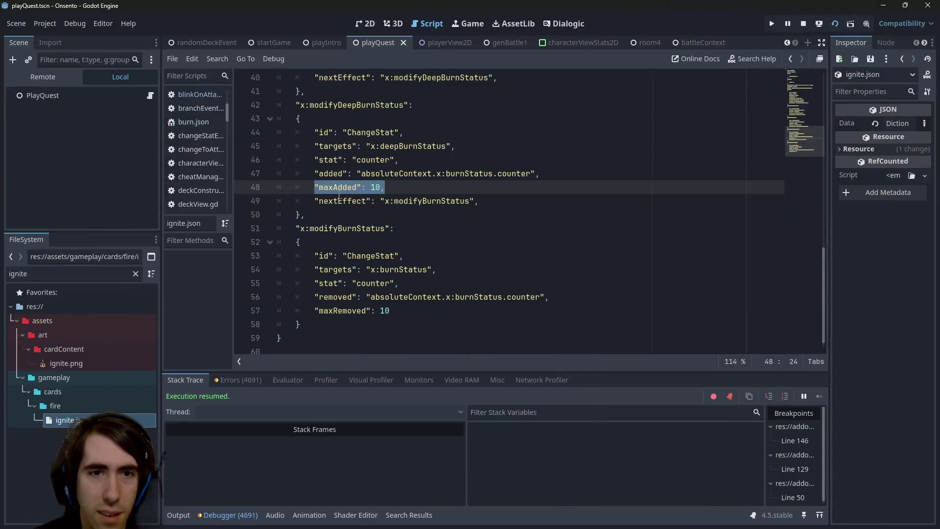
pyautogui.click(380, 189)
pyautogui.scroll(13, 368, 190)
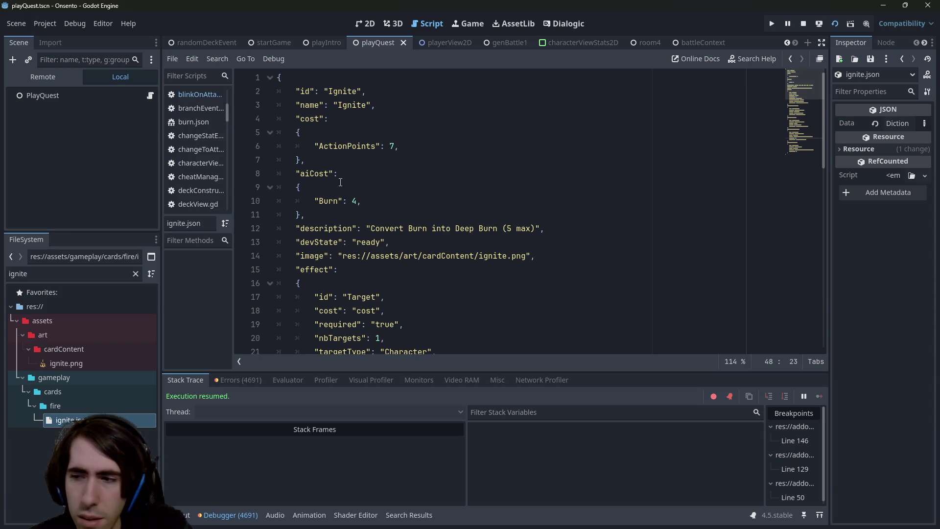
pyautogui.scroll(-13, 340, 182)
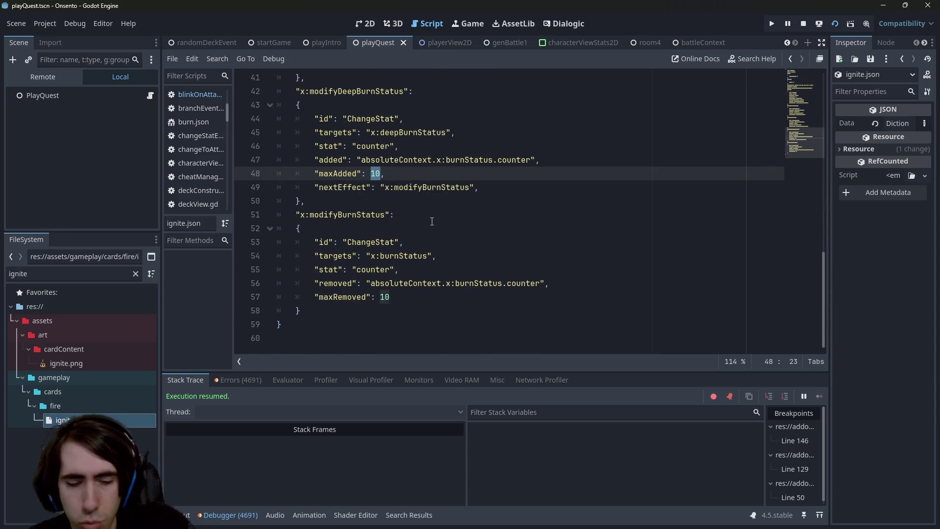
pyautogui.doubleClick(388, 296)
pyautogui.write('5')
pyautogui.click(472, 215)
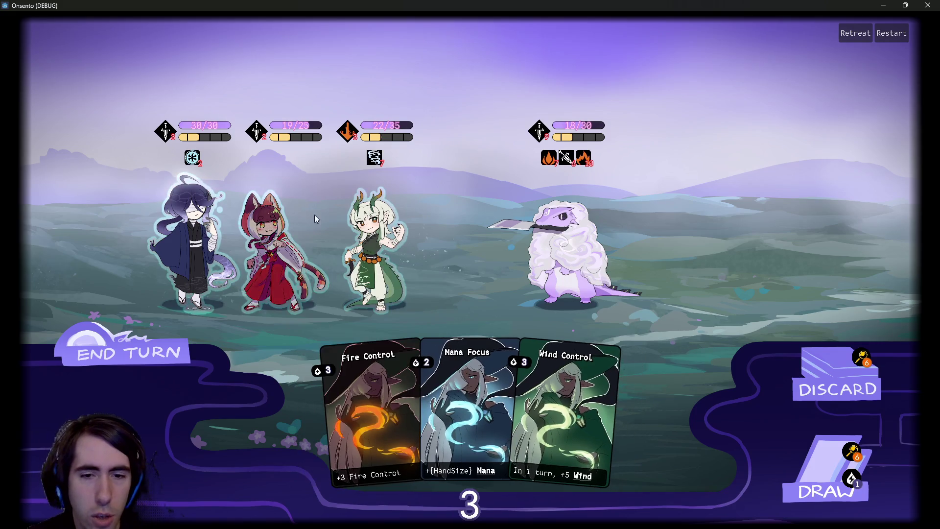
# Step: Peek at the draw pile in the running game, then hide the game window
pyautogui.click(852, 453)
pyautogui.click(545, 401)
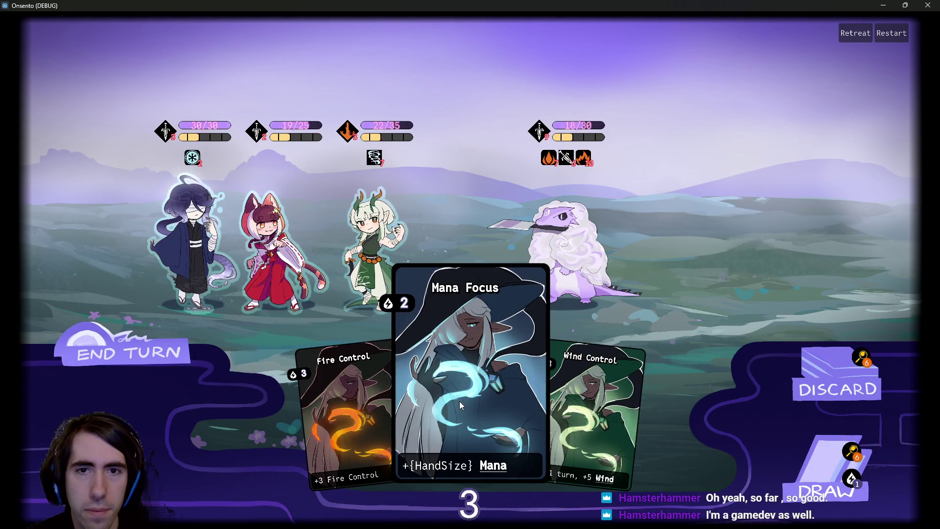
pyautogui.click(884, 6)
# Step: Search the whole project for 'ignite' with Find in Files
pyautogui.click(523, 221)
pyautogui.hotkey('ctrl', 'shift', 'f')
pyautogui.write('ignite')
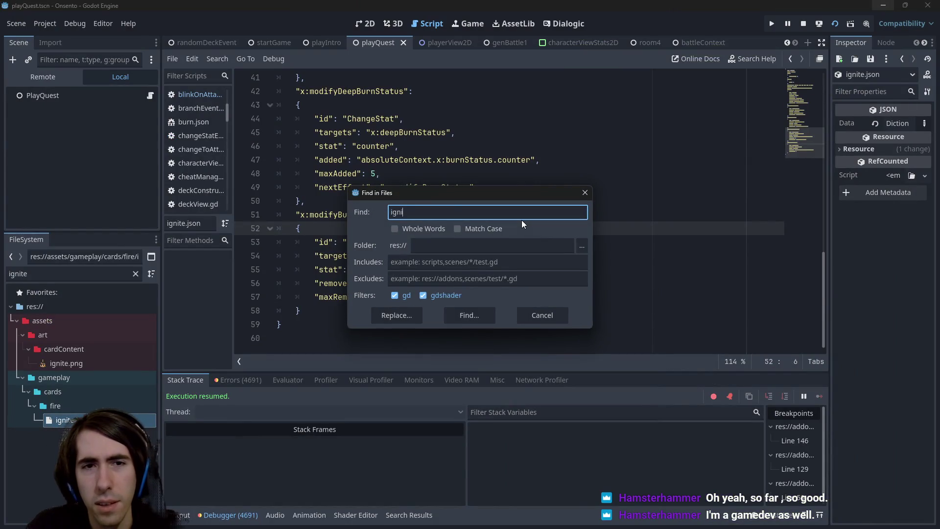
pyautogui.press('Return')
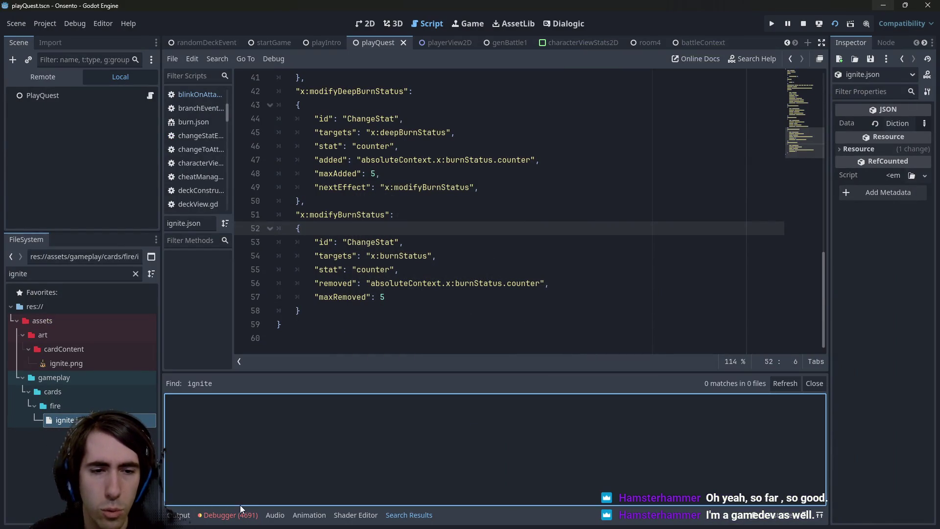
# Step: Open the Debugger's Errors list and jump to the code line behind an error
pyautogui.click(233, 514)
pyautogui.click(238, 380)
pyautogui.scroll(-1, 381, 468)
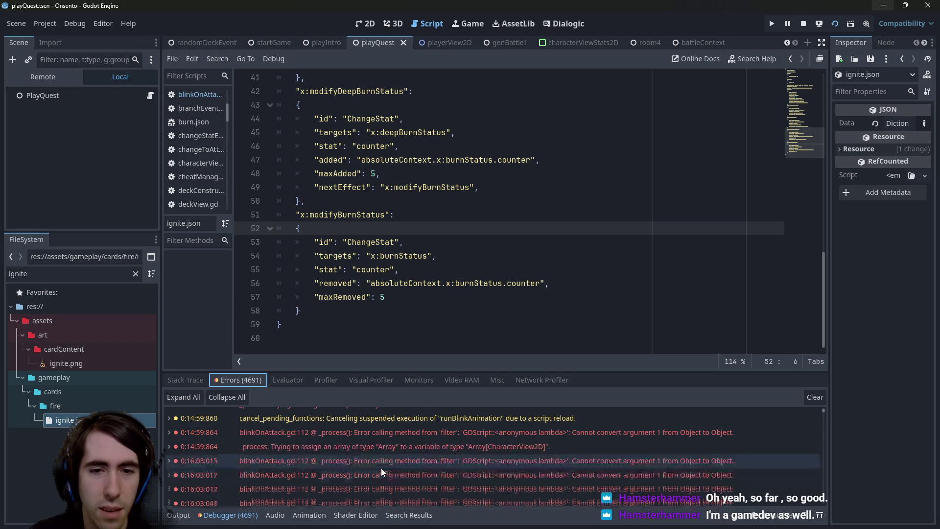
pyautogui.click(420, 433)
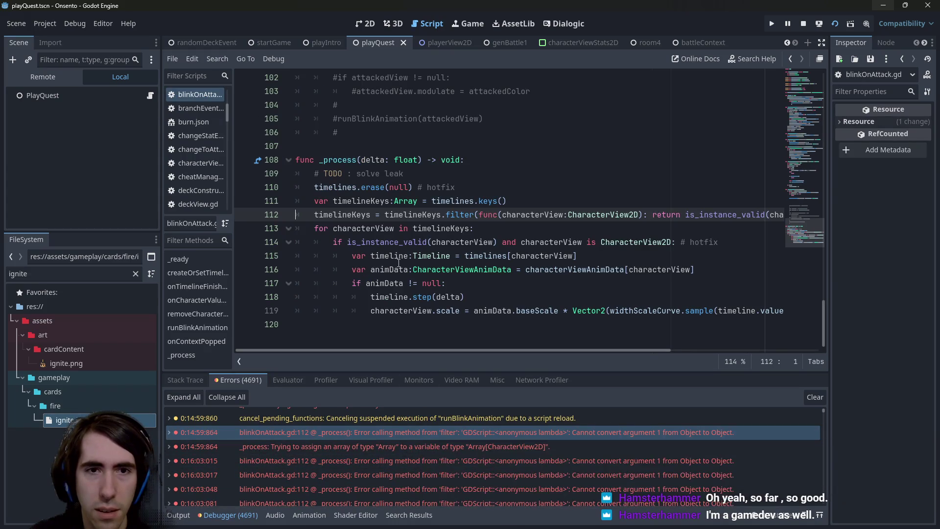
pyautogui.scroll(1, 412, 475)
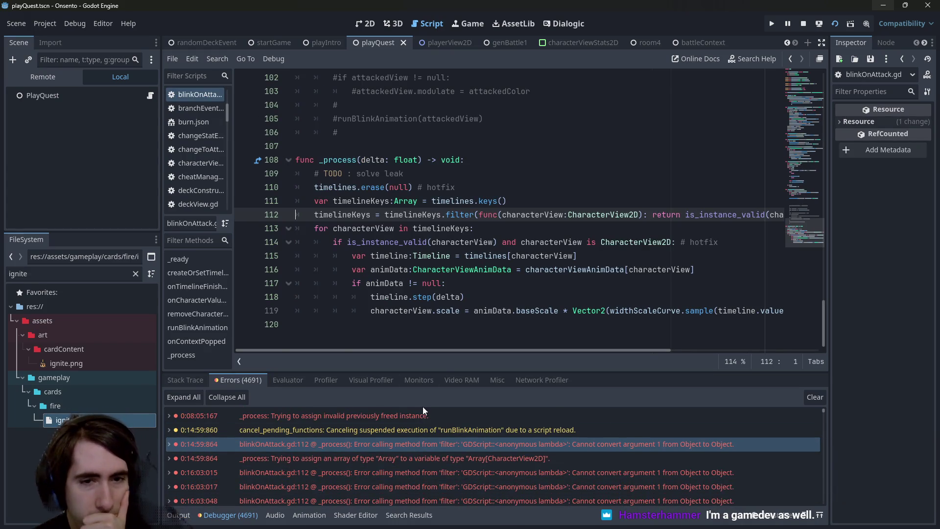
# Step: Inspect the filter conversion error details, then clear the error list
pyautogui.moveTo(412, 473)
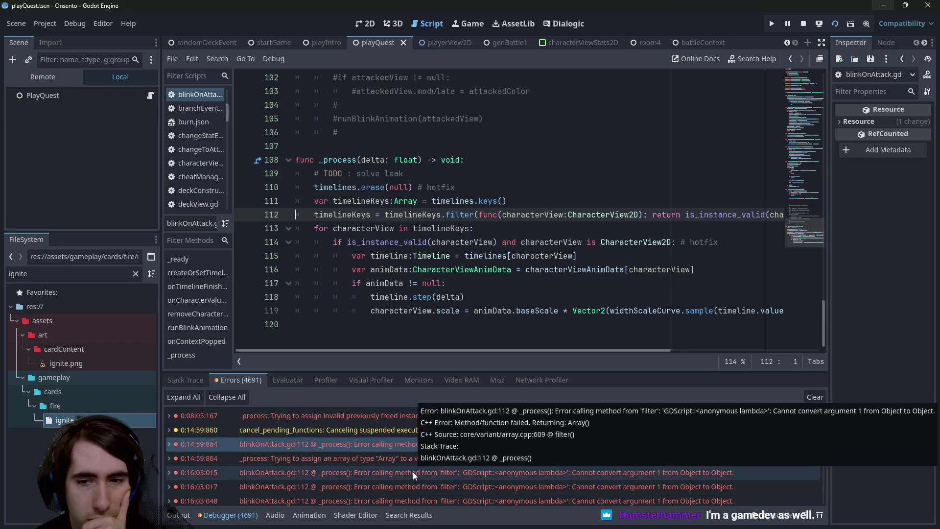
pyautogui.click(413, 472)
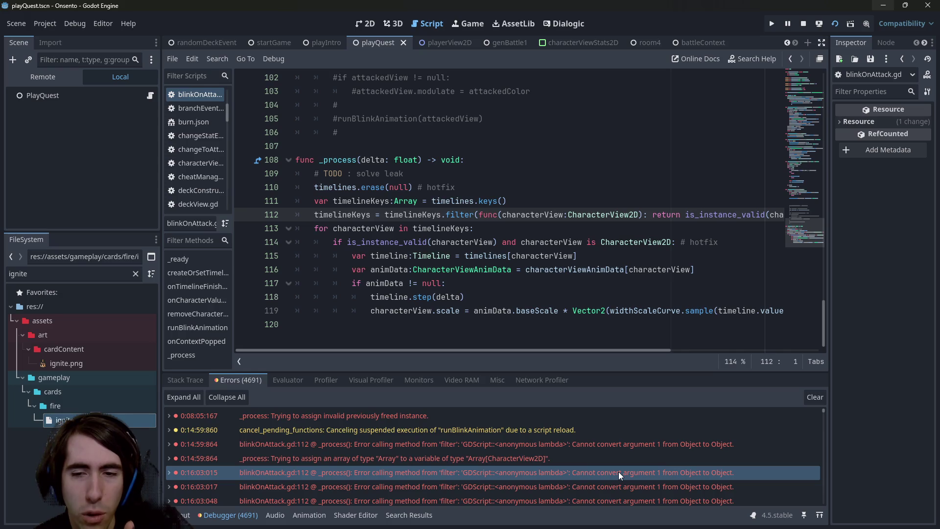
pyautogui.click(414, 462)
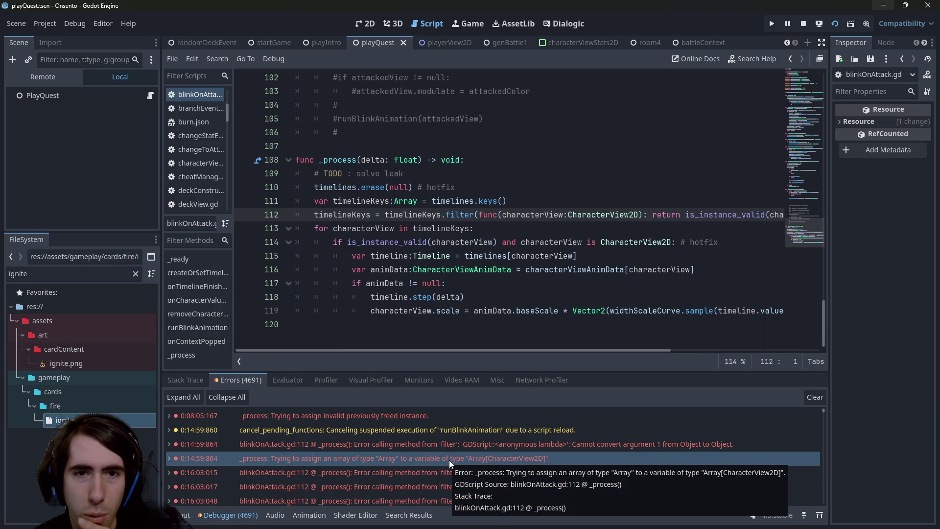
pyautogui.scroll(-3, 449, 460)
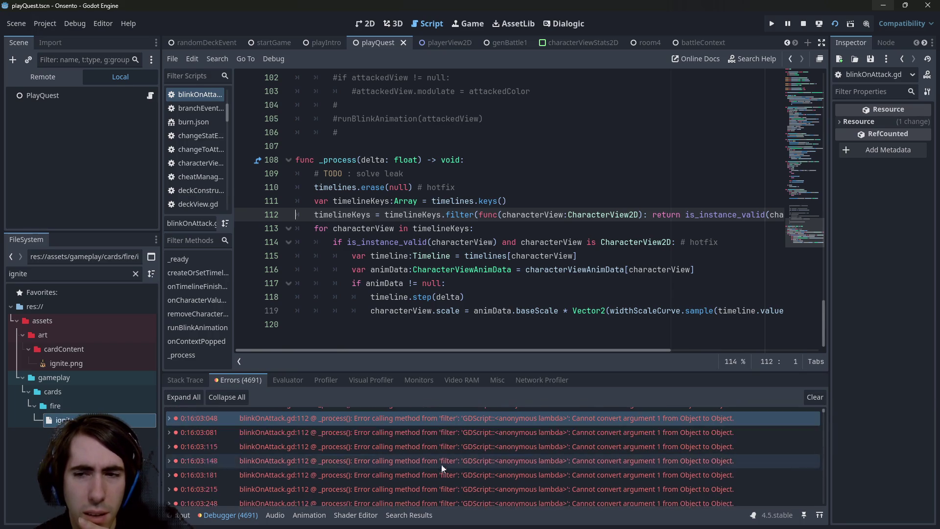
pyautogui.moveTo(824, 411); pyautogui.dragTo(825, 502)
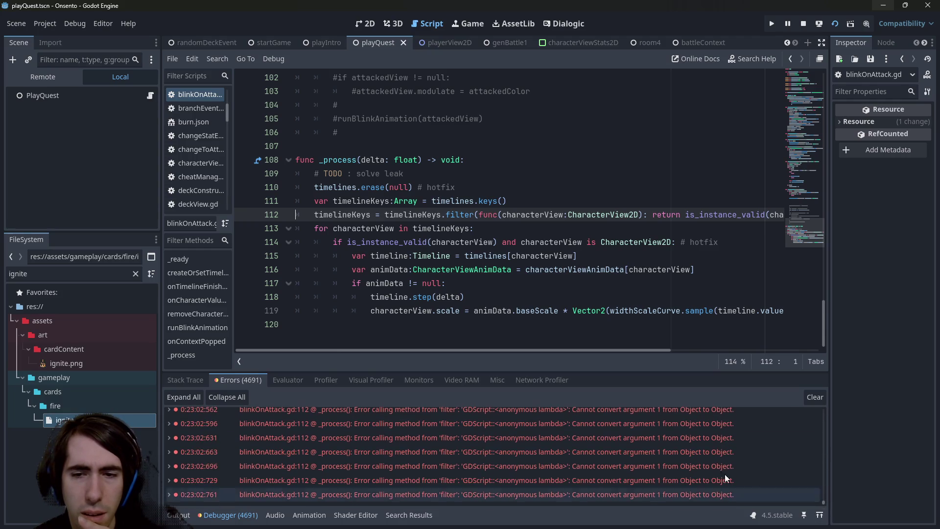
pyautogui.doubleClick(397, 465)
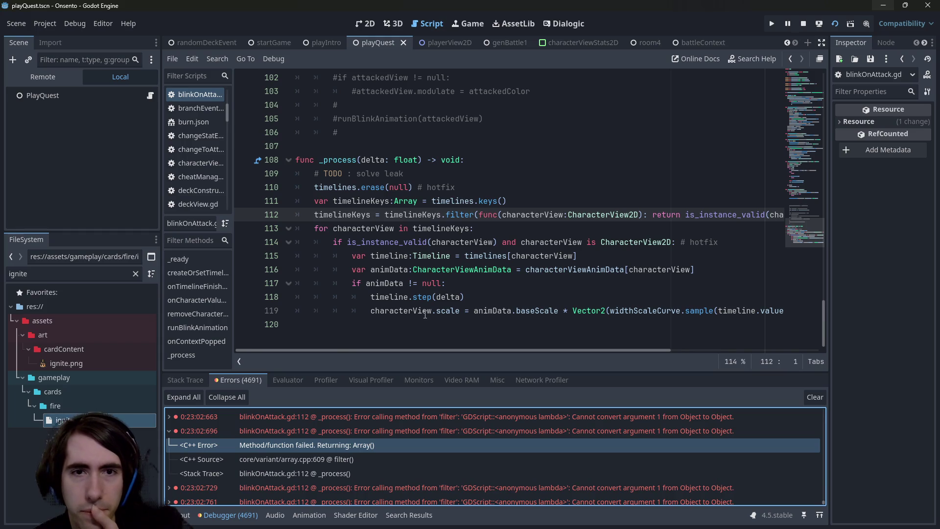
pyautogui.click(815, 398)
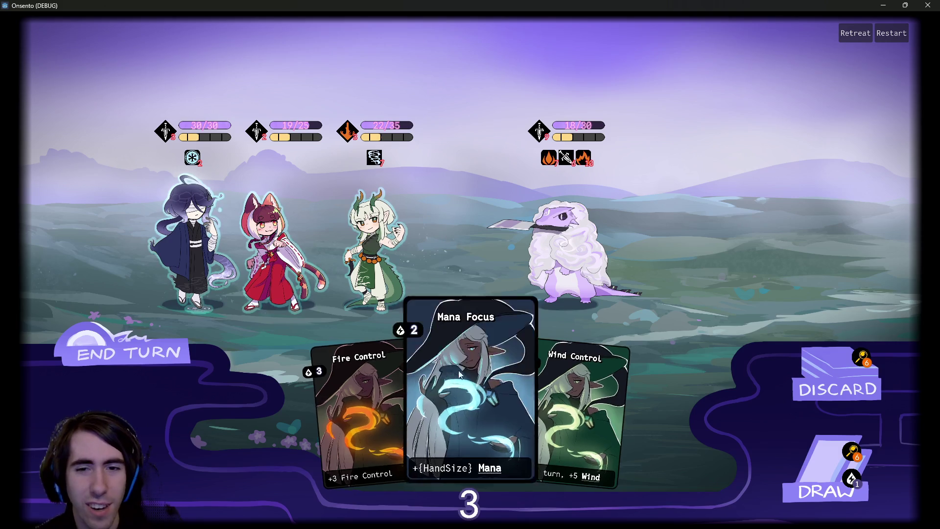
# Step: Play Wind Control on the red fox ally and end the turn so the allies defeat the sheep
pyautogui.moveTo(504, 402)
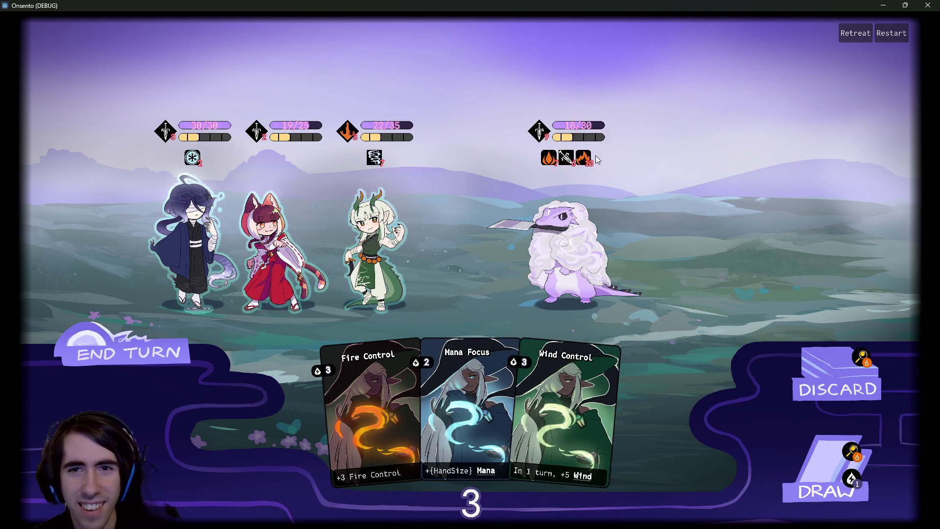
pyautogui.moveTo(566, 372)
pyautogui.moveTo(566, 372); pyautogui.dragTo(303, 240)
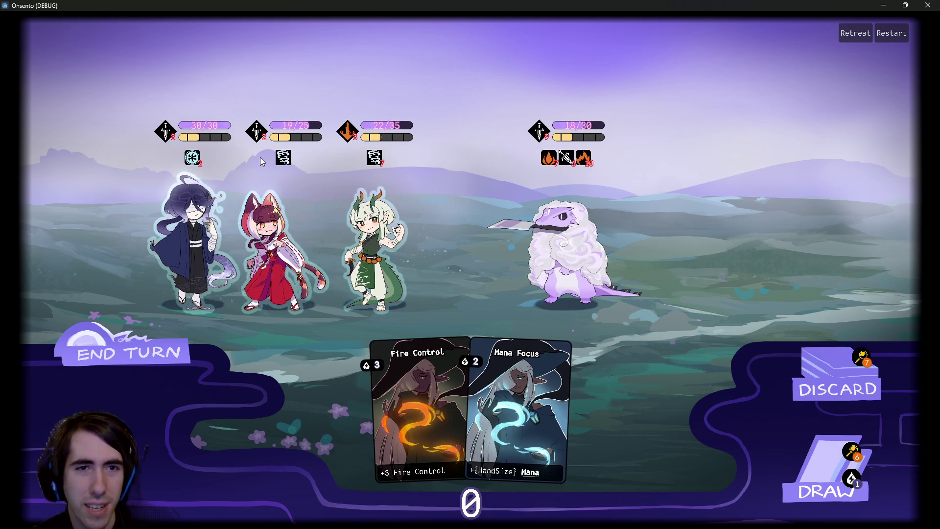
pyautogui.moveTo(284, 163)
pyautogui.moveTo(379, 160)
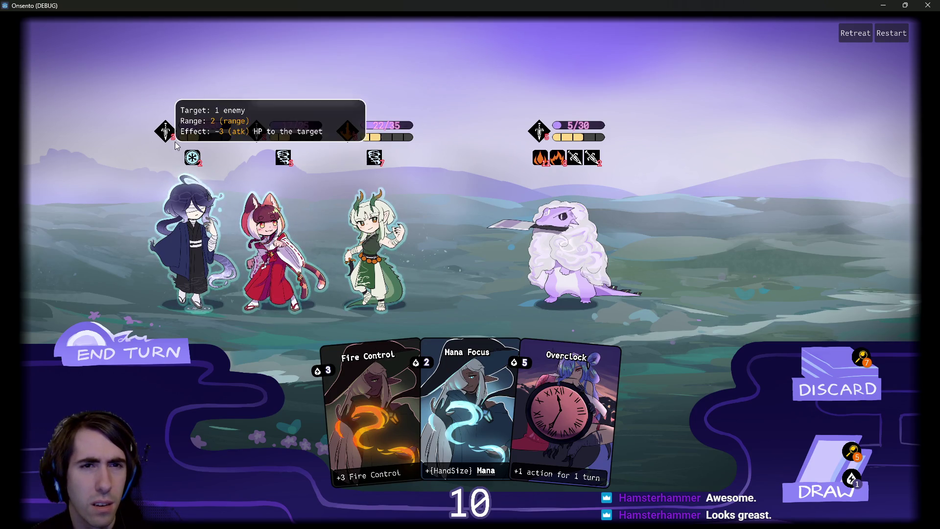
pyautogui.press('space')
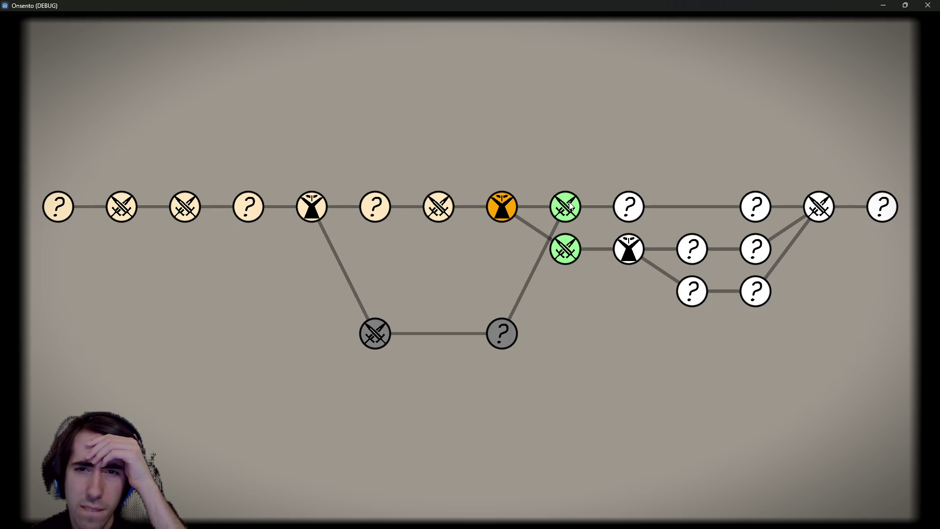
# Step: Enter the crocodile-and-jellyfish battle from the map and heal every party member by 5 HP
pyautogui.click(569, 205)
pyautogui.scroll(-3, 480, 422)
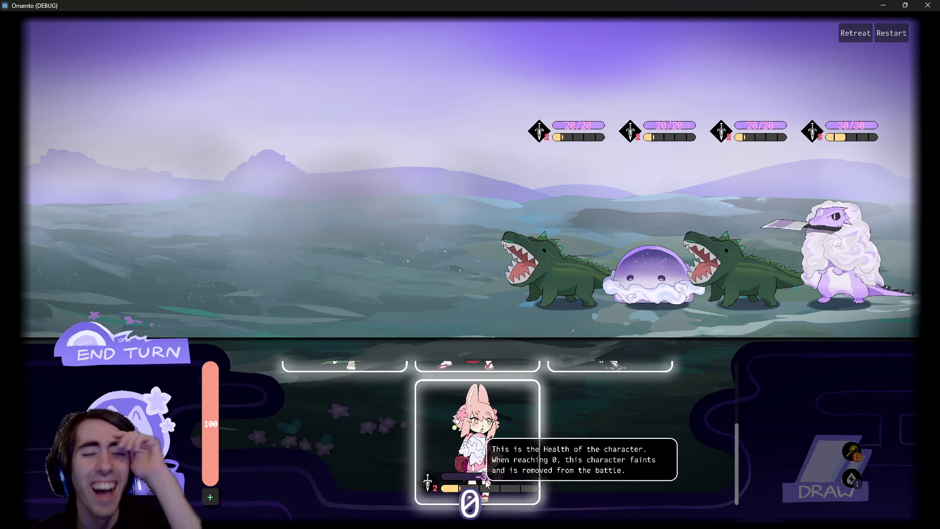
pyautogui.moveTo(493, 479)
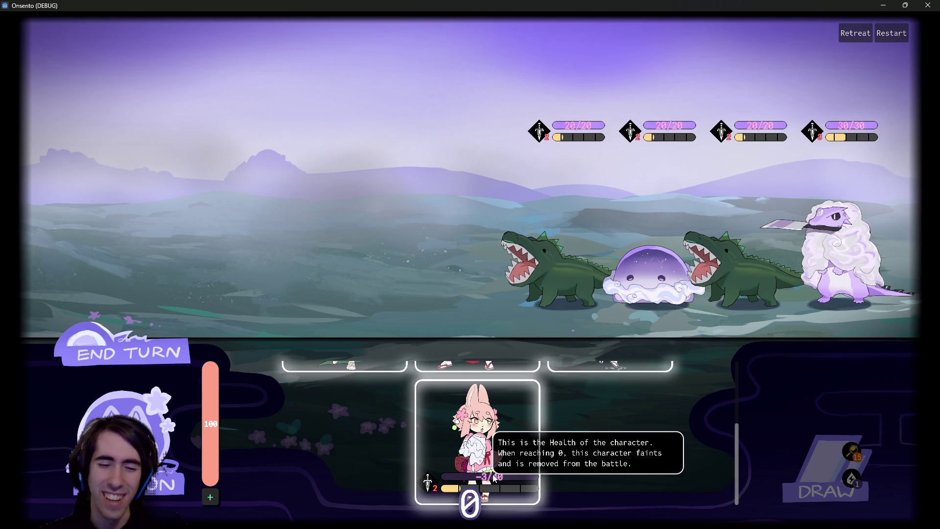
pyautogui.scroll(3, 494, 477)
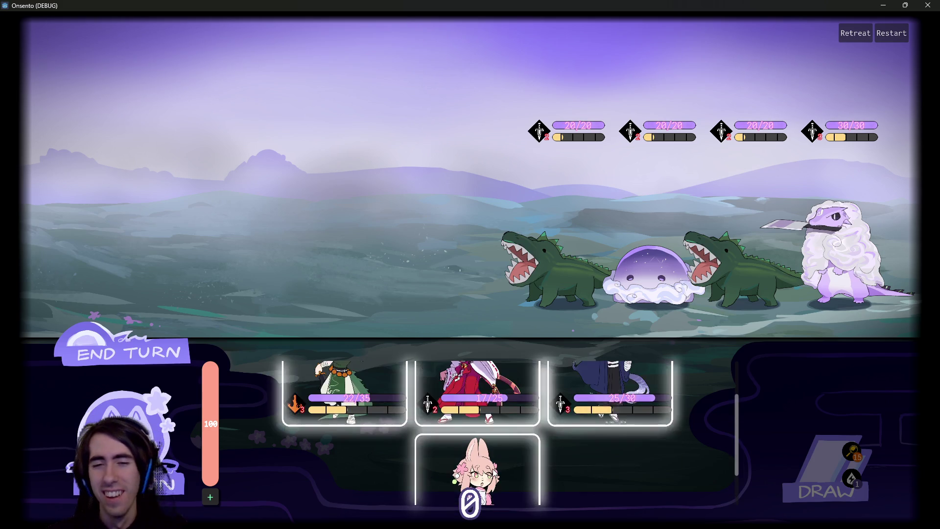
pyautogui.scroll(-2, 494, 473)
pyautogui.scroll(3, 494, 472)
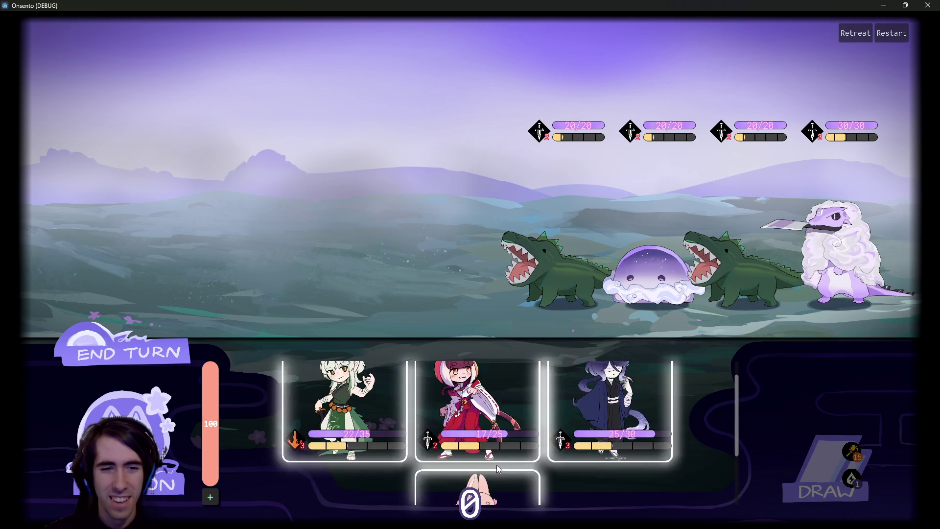
pyautogui.click(211, 497)
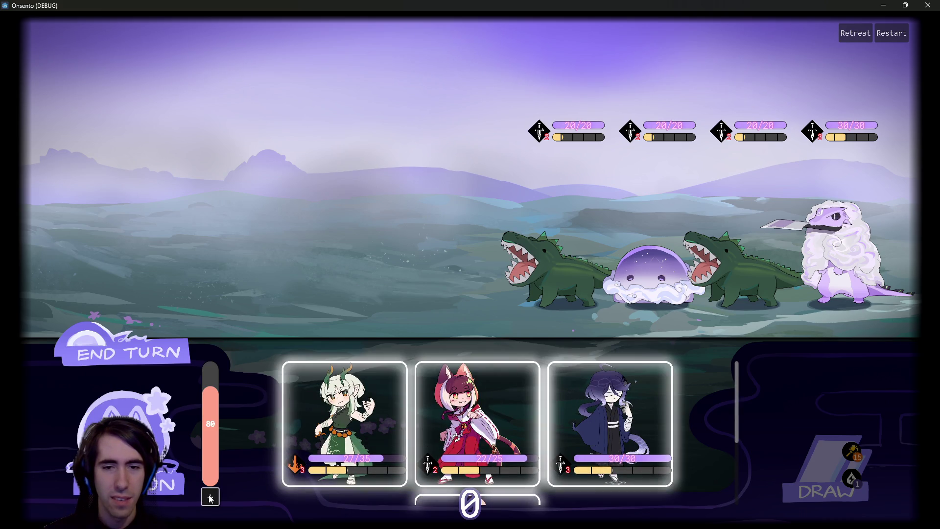
pyautogui.scroll(-3, 518, 460)
pyautogui.scroll(1, 518, 460)
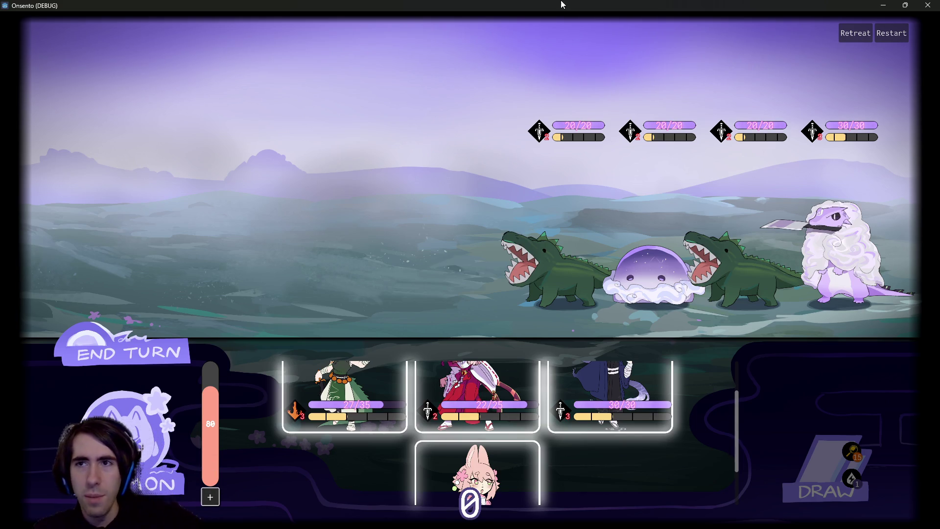
# Step: Glance at the editor, then return to the game and deploy the green dragon girl
pyautogui.click(883, 5)
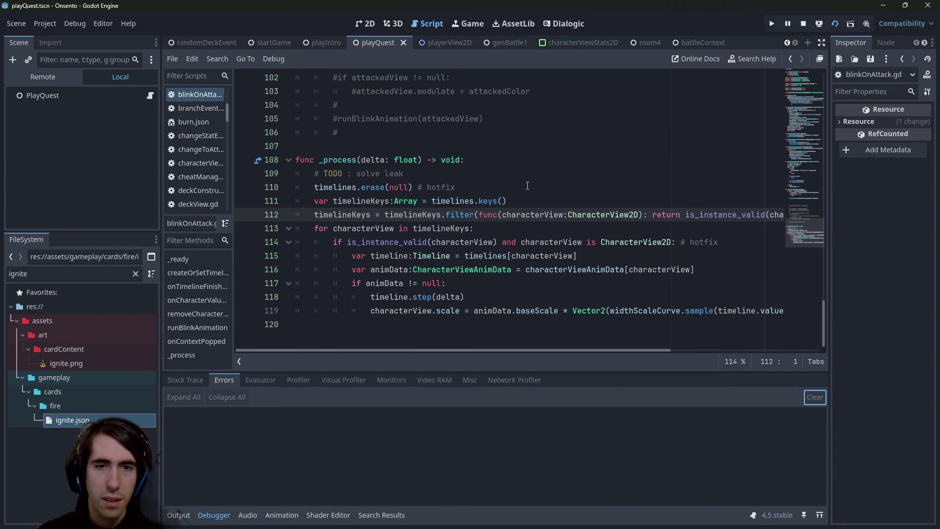
pyautogui.hotkey('alt', 'Tab')
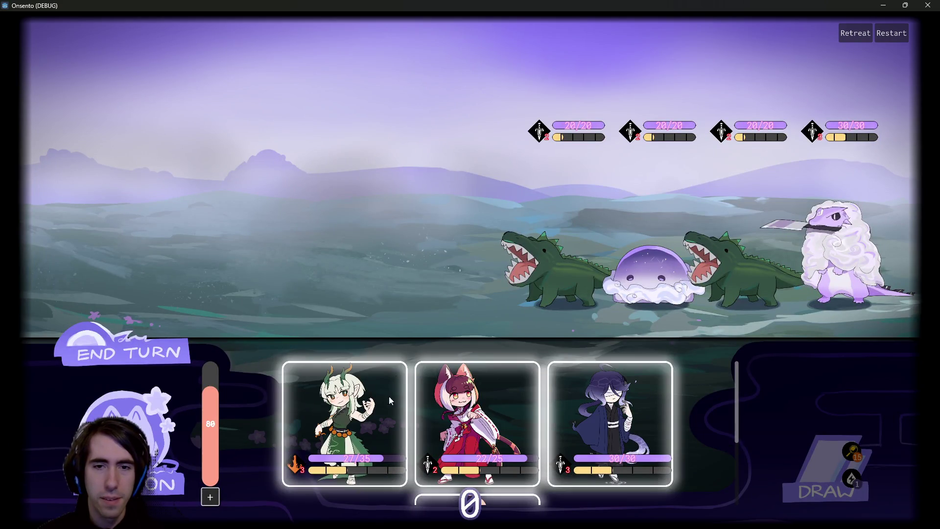
pyautogui.scroll(-2, 383, 443)
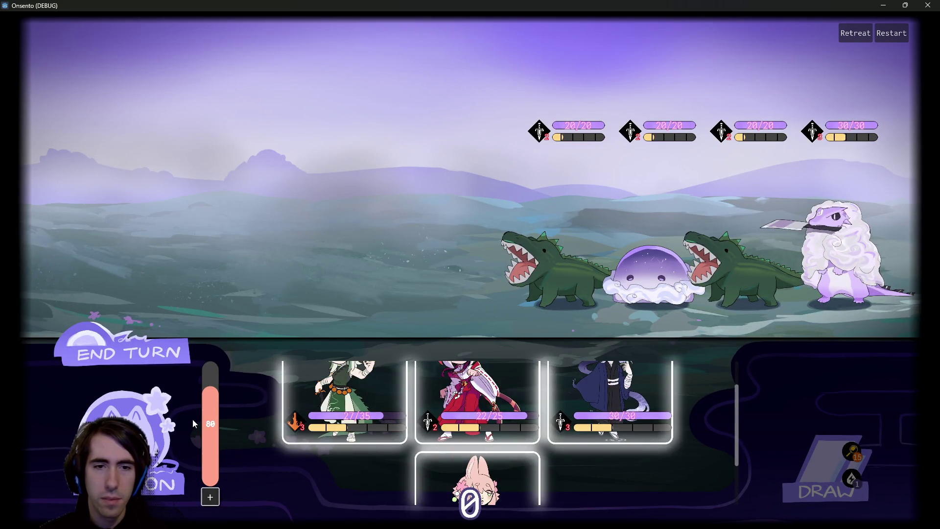
pyautogui.click(211, 499)
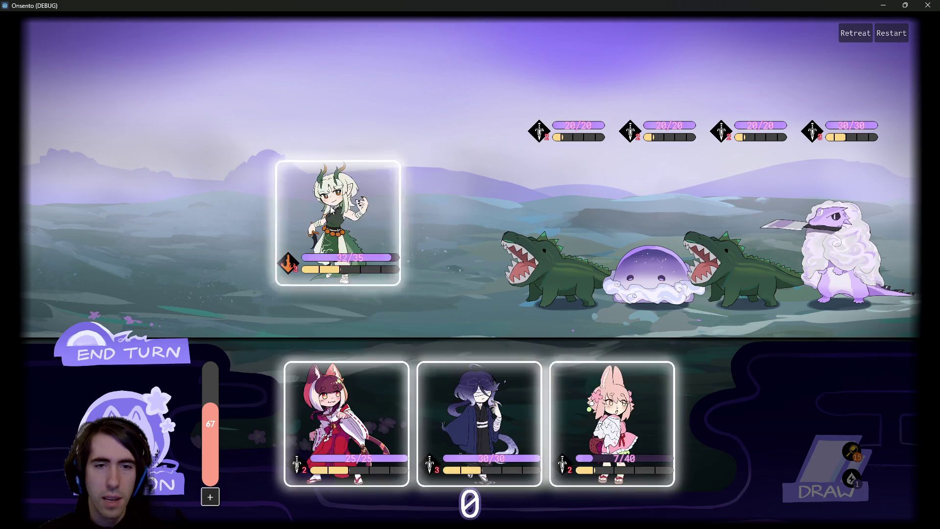
# Step: Deploy the dark-haired and pink characters to the field and start the battle turn
pyautogui.moveTo(458, 412)
pyautogui.mouseDown()
pyautogui.moveTo(270, 205)
pyautogui.moveTo(360, 210)
pyautogui.moveTo(342, 210)
pyautogui.mouseUp()
pyautogui.moveTo(413, 421)
pyautogui.mouseDown()
pyautogui.moveTo(161, 196)
pyautogui.moveTo(205, 205)
pyautogui.mouseUp()
pyautogui.moveTo(479, 421)
pyautogui.mouseDown()
pyautogui.moveTo(142, 189)
pyautogui.moveTo(86, 216)
pyautogui.mouseUp()
pyautogui.click(154, 353)
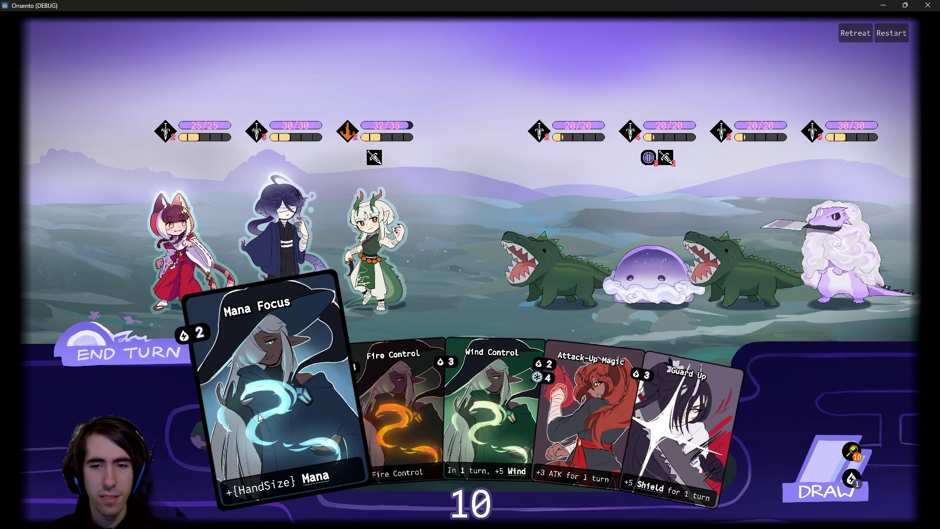
# Step: Play Mana Focus, Wind Control and Fire Control, then end the turn despite the draw warning
pyautogui.moveTo(259, 417); pyautogui.dragTo(267, 227)
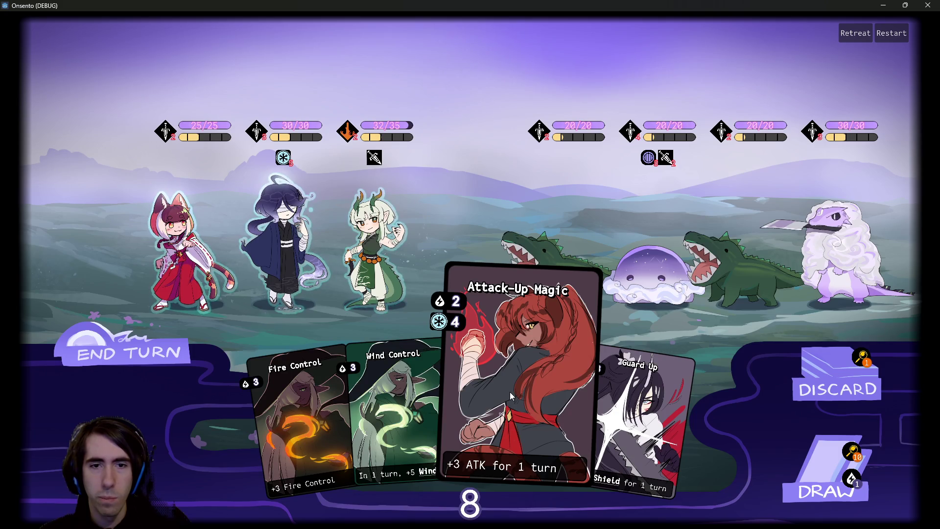
pyautogui.moveTo(397, 412); pyautogui.dragTo(377, 239)
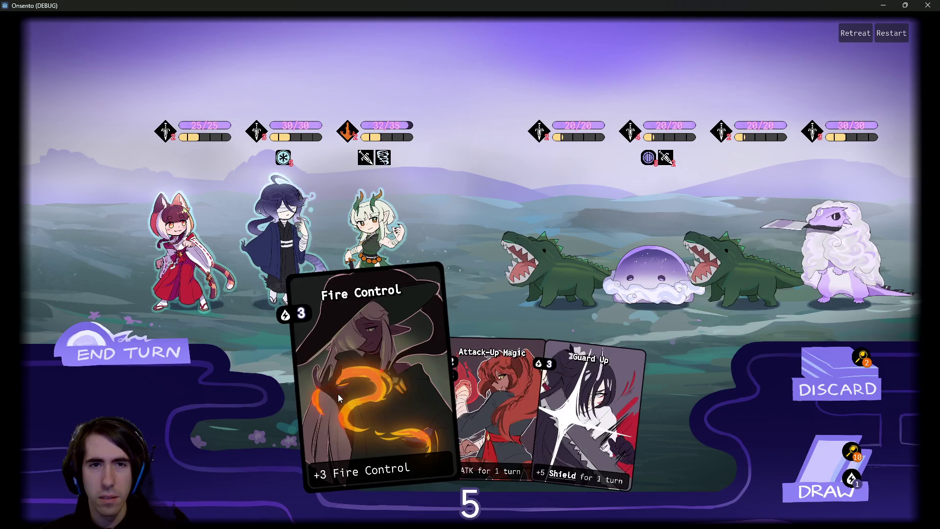
pyautogui.moveTo(338, 394); pyautogui.dragTo(359, 222)
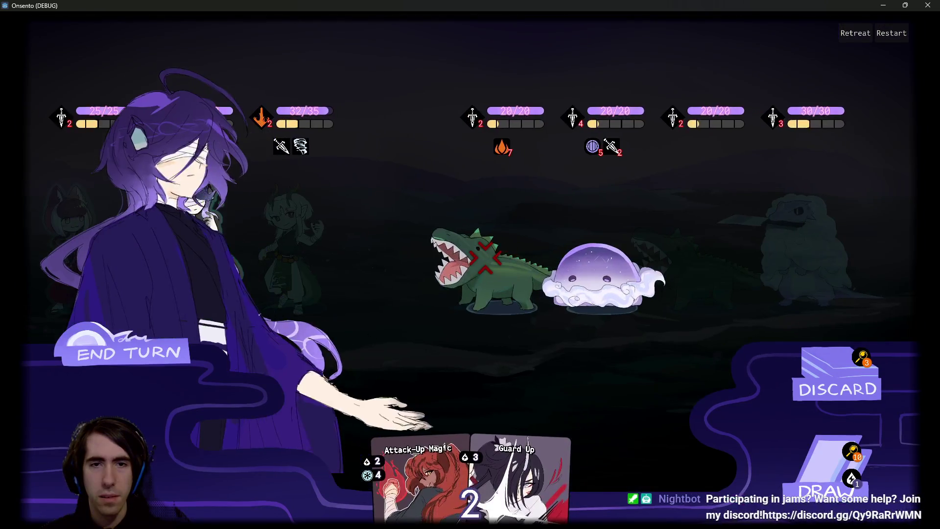
pyautogui.moveTo(573, 118)
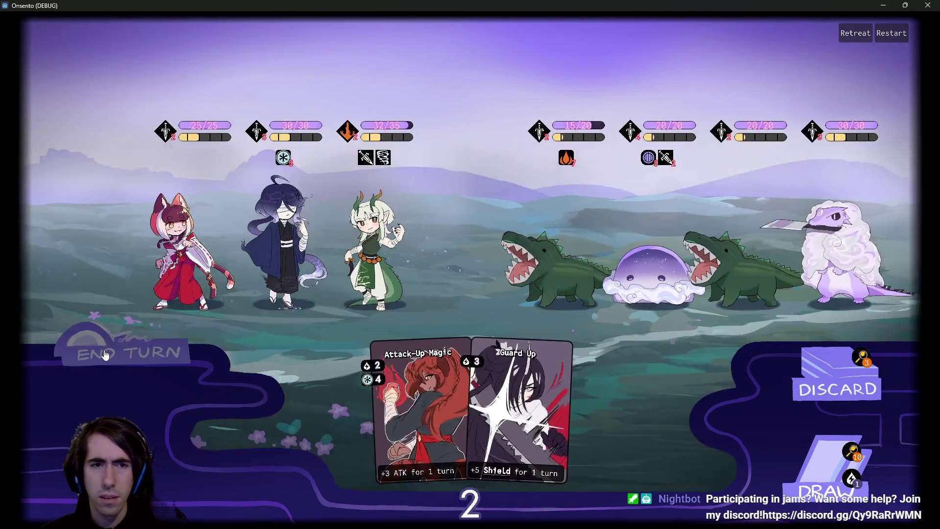
pyautogui.click(135, 351)
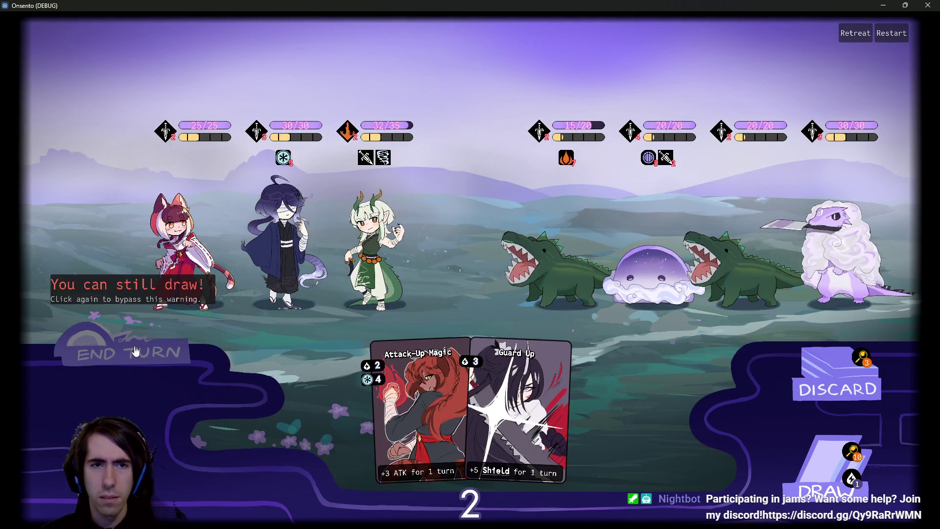
pyautogui.click(136, 352)
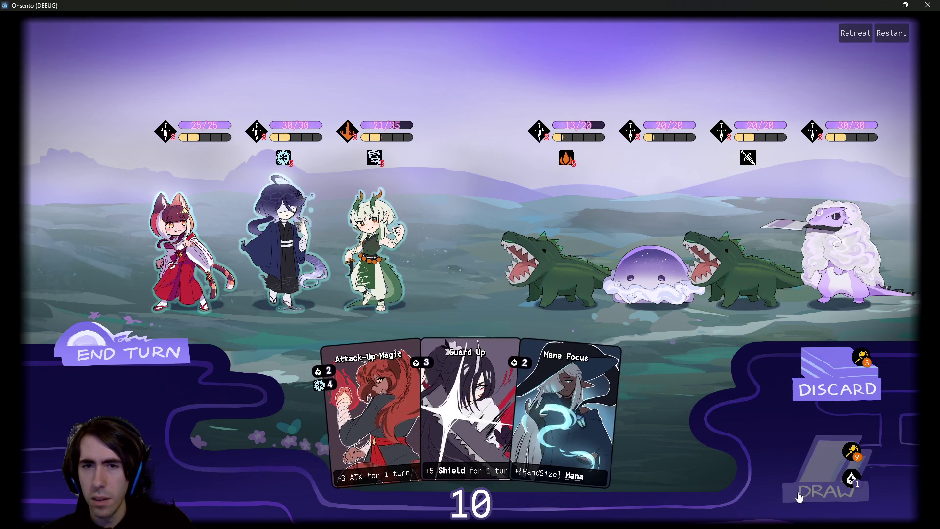
# Step: Draw cards, play Warm Up and Attack-Up Magic, attack the crocodile three times, then end the turn
pyautogui.click(786, 470)
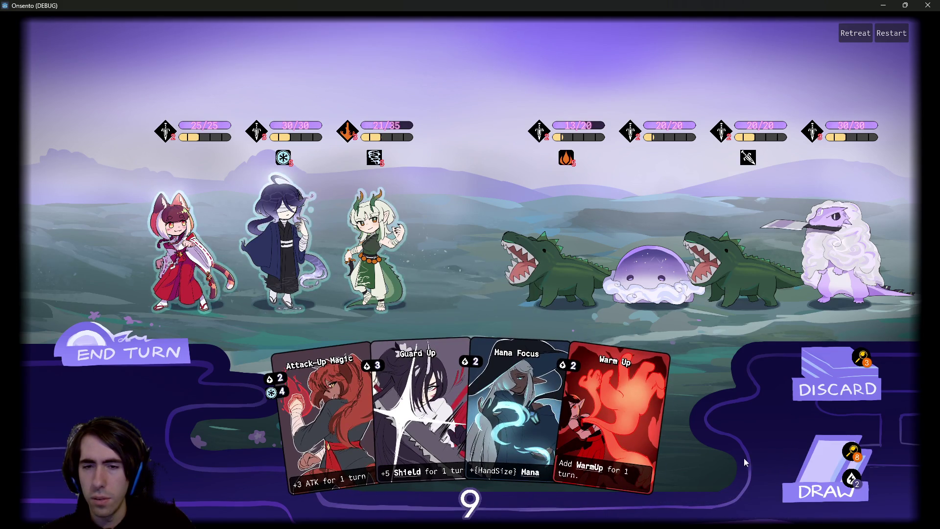
pyautogui.moveTo(591, 433); pyautogui.dragTo(286, 241)
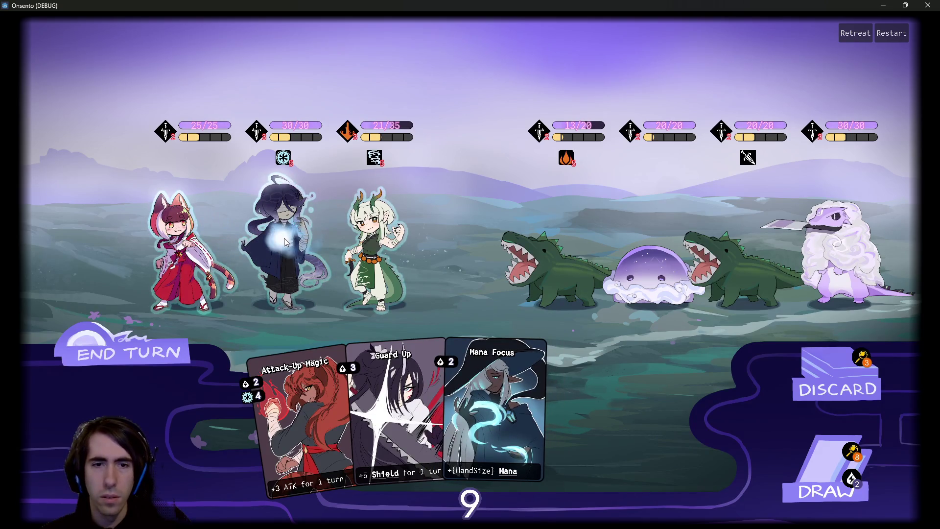
pyautogui.click(820, 469)
pyautogui.click(817, 469)
pyautogui.moveTo(323, 431)
pyautogui.mouseDown()
pyautogui.moveTo(273, 367)
pyautogui.moveTo(286, 241)
pyautogui.mouseUp()
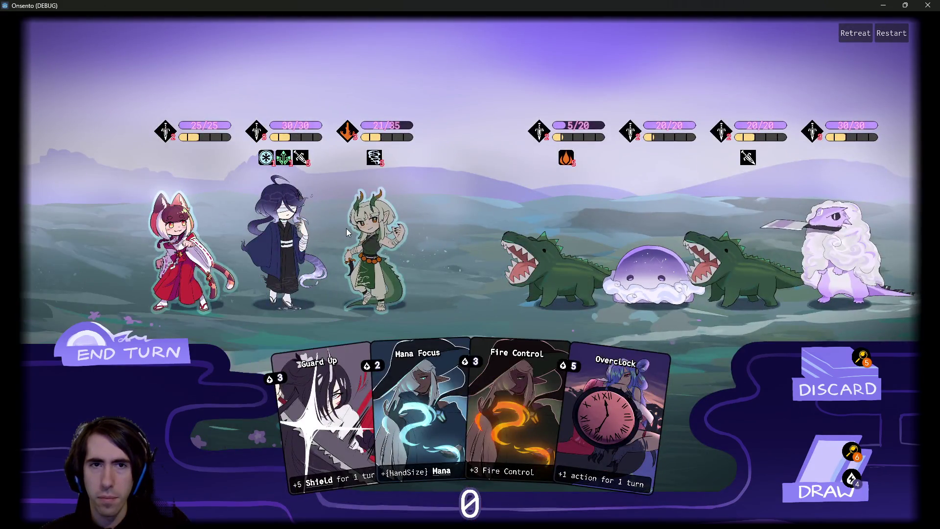
pyautogui.moveTo(347, 232); pyautogui.dragTo(531, 251)
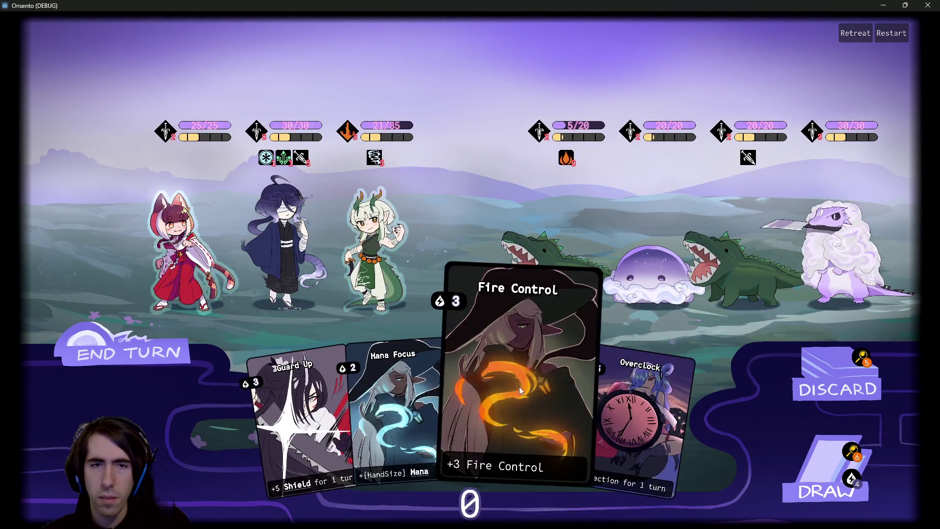
pyautogui.moveTo(372, 250); pyautogui.dragTo(490, 259)
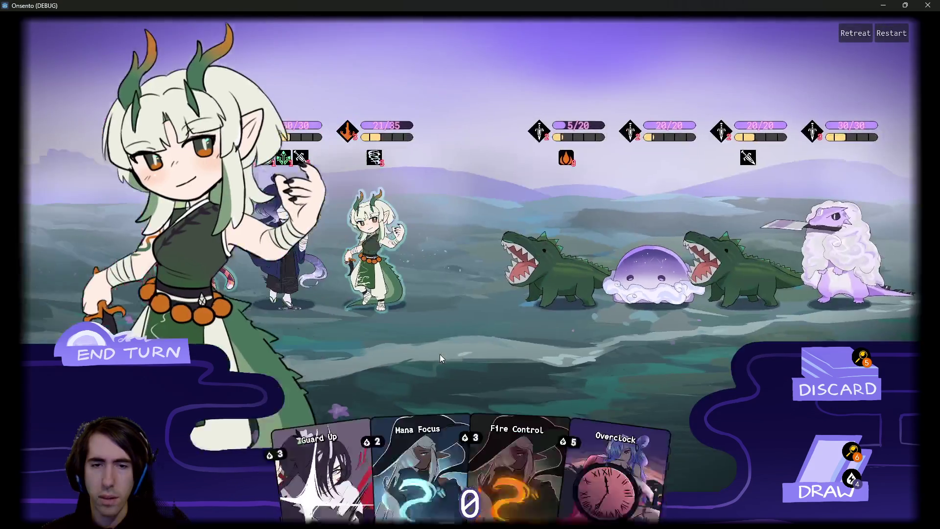
pyautogui.moveTo(362, 257); pyautogui.dragTo(485, 260)
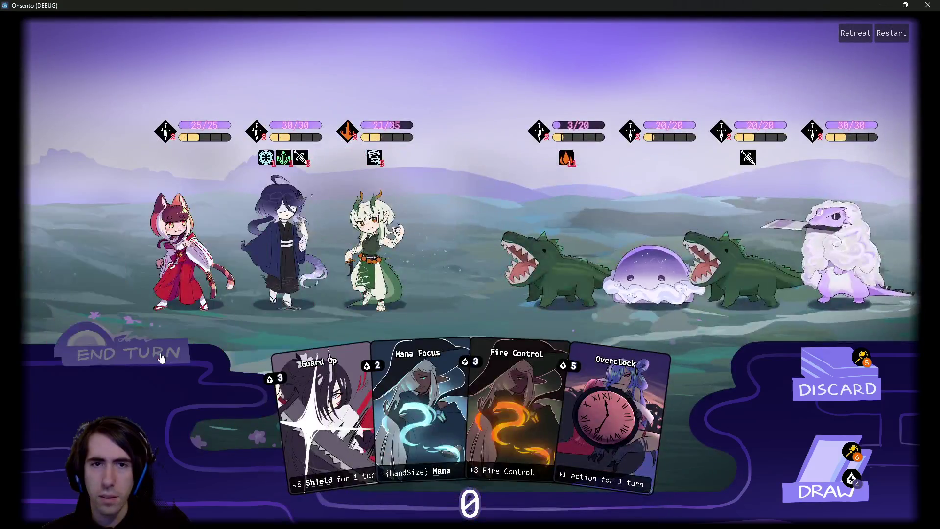
pyautogui.click(161, 358)
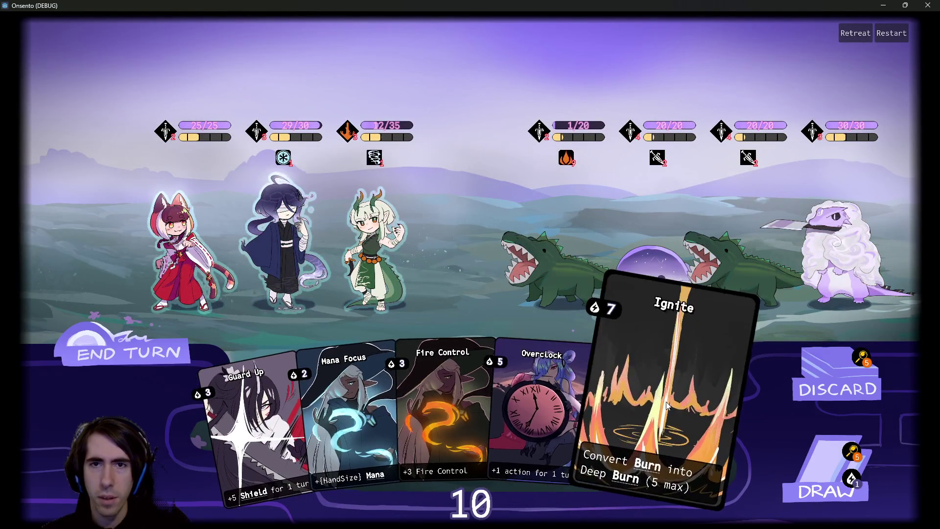
# Step: Play Ignite on the burning crocodile and attack the jellyfish with two allies, then switch to Godot
pyautogui.moveTo(651, 387); pyautogui.dragTo(548, 265)
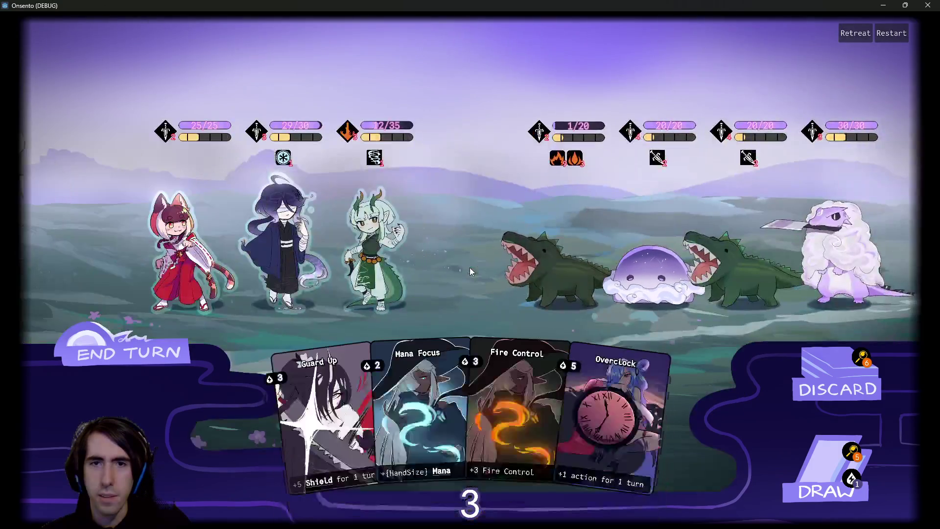
pyautogui.moveTo(269, 254); pyautogui.dragTo(646, 274)
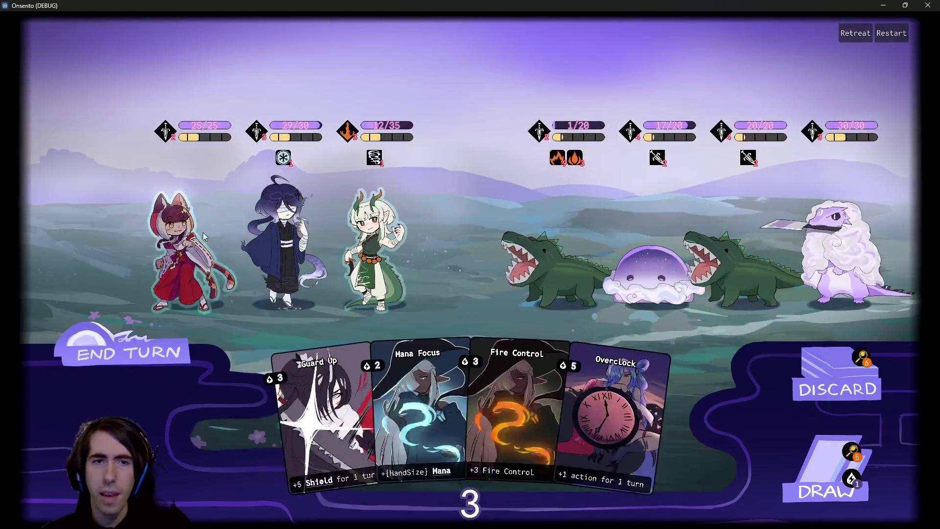
pyautogui.moveTo(205, 236); pyautogui.dragTo(646, 274)
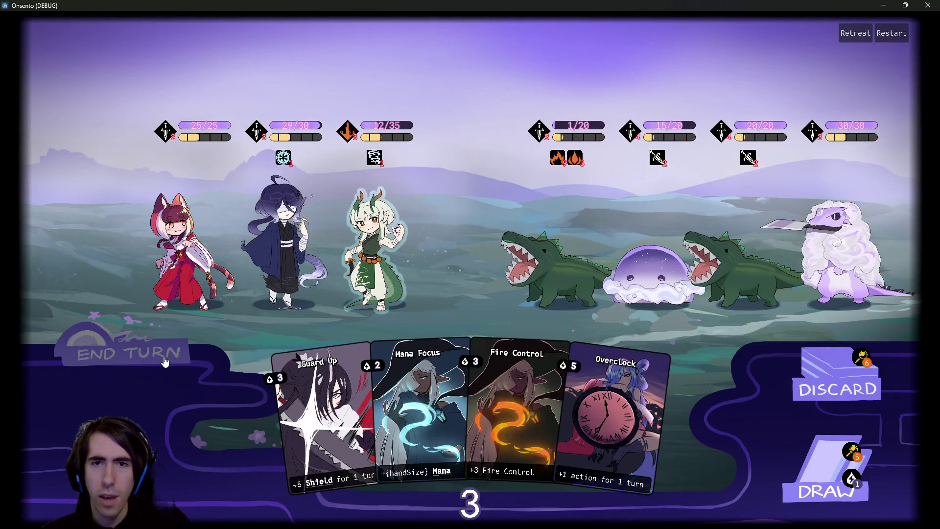
pyautogui.click(165, 362)
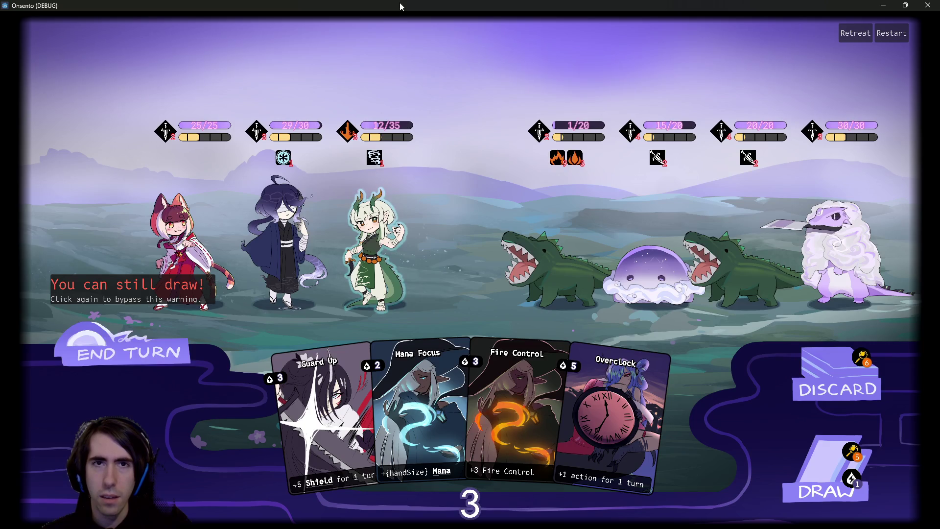
pyautogui.hotkey('alt', 'Tab')
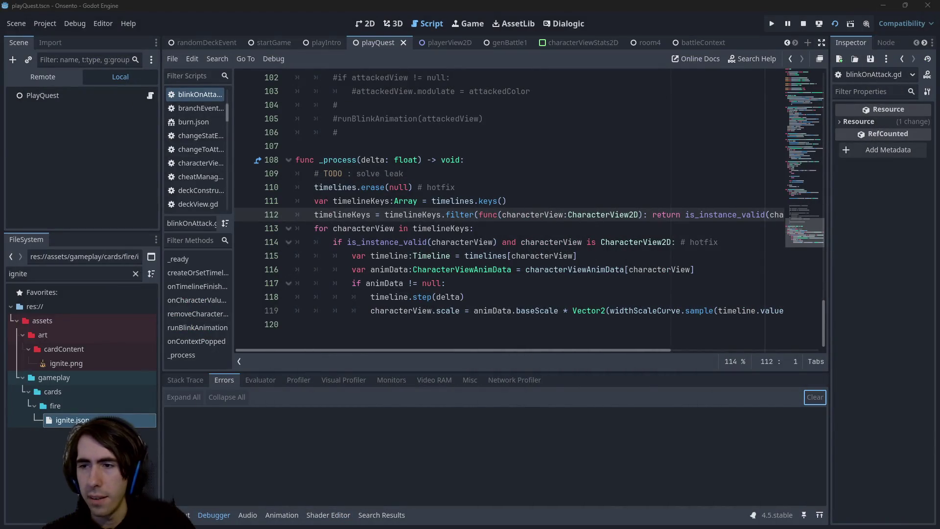
# Step: Go from the filter error to line 112 of blinkOnAttack.gd and delete CharacterView2D, leaving func(characterView)
pyautogui.scroll(1, 484, 439)
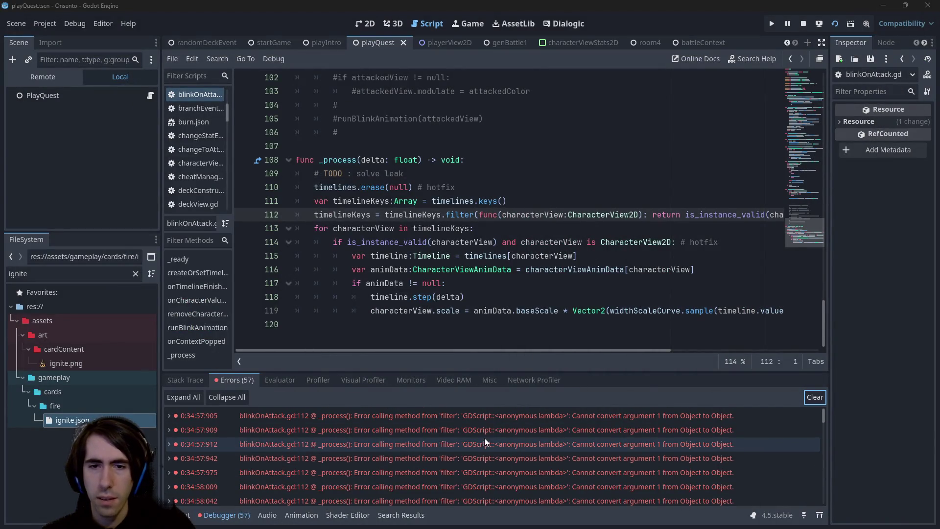
pyautogui.click(493, 429)
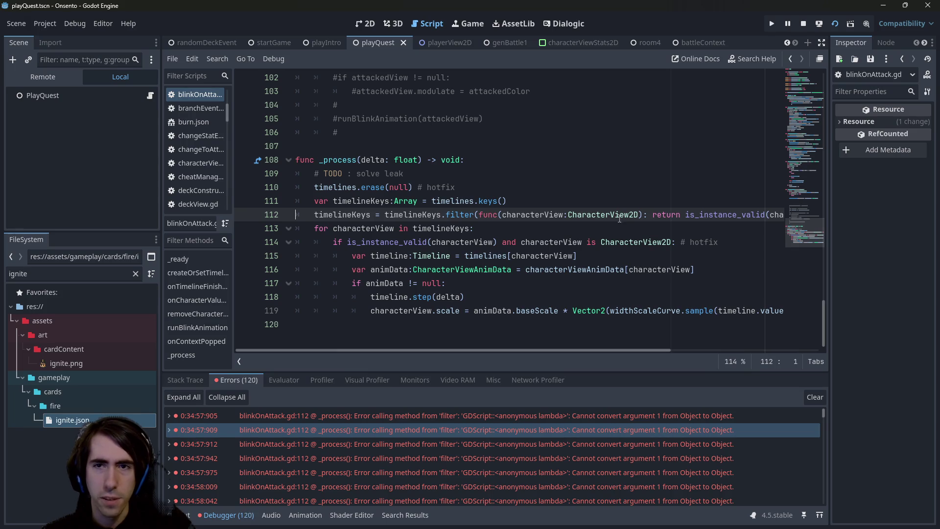
pyautogui.moveTo(580, 354)
pyautogui.mouseDown()
pyautogui.moveTo(715, 339)
pyautogui.moveTo(427, 340)
pyautogui.mouseUp()
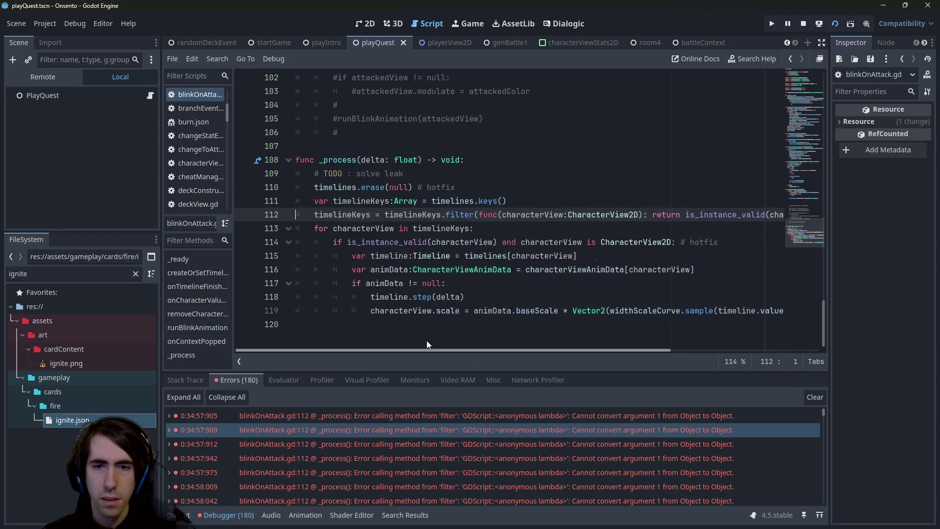
pyautogui.moveTo(516, 430)
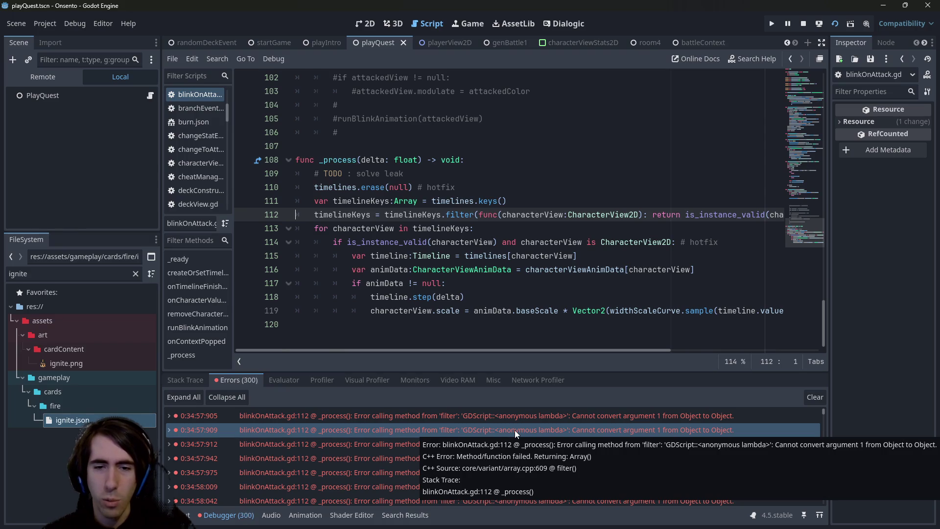
pyautogui.click(554, 214)
pyautogui.doubleClick(589, 214)
pyautogui.moveTo(598, 352)
pyautogui.mouseDown()
pyautogui.moveTo(706, 341)
pyautogui.moveTo(502, 331)
pyautogui.mouseUp()
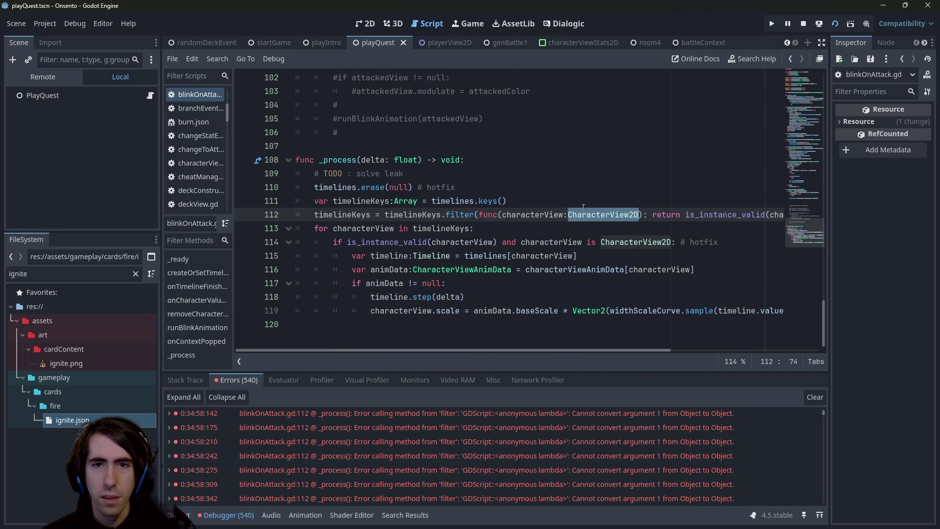
pyautogui.press('BackSpace')
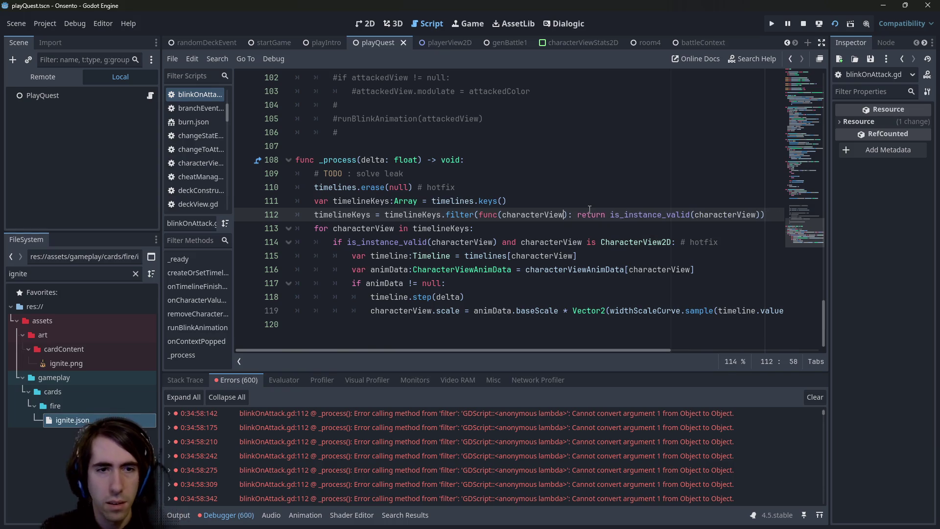
pyautogui.click(517, 271)
pyautogui.click(548, 215)
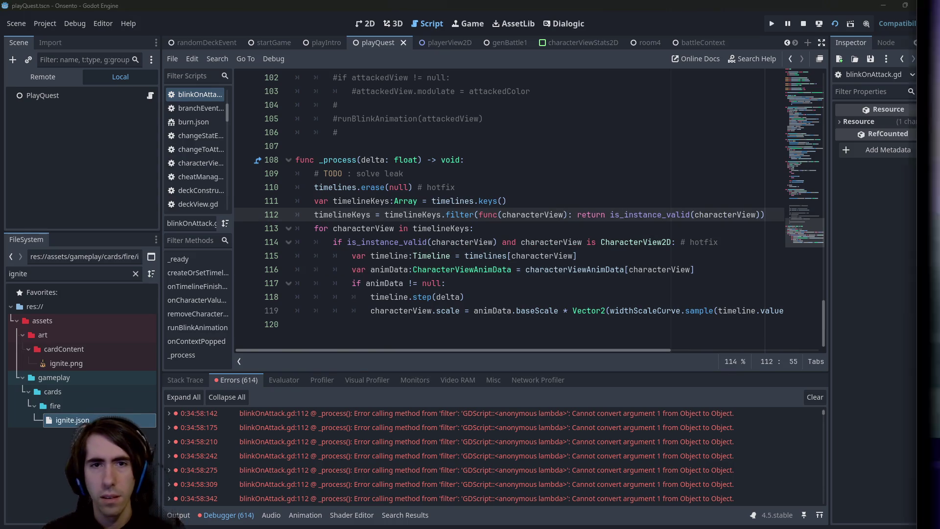
pyautogui.press('F5')
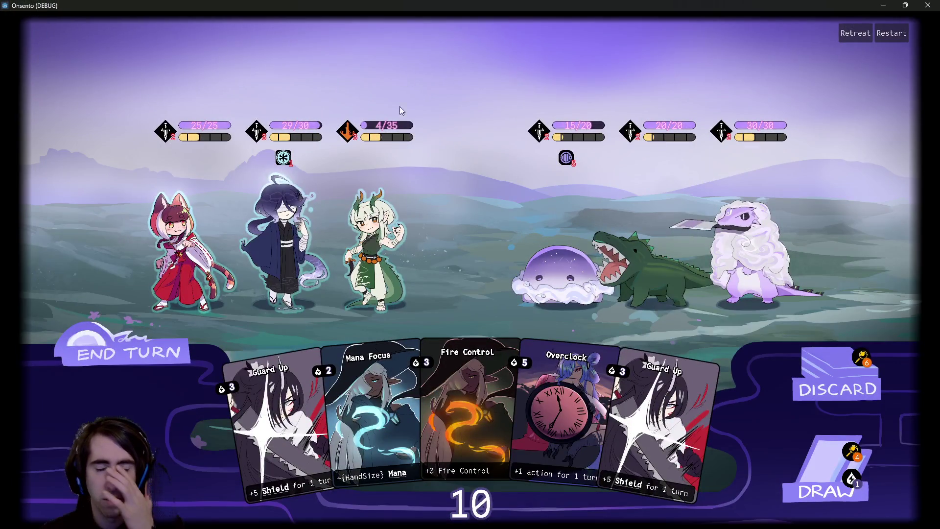
# Step: Play two Guard Ups and Fire Control on the green dragon girl, then end the turn
pyautogui.moveTo(587, 353)
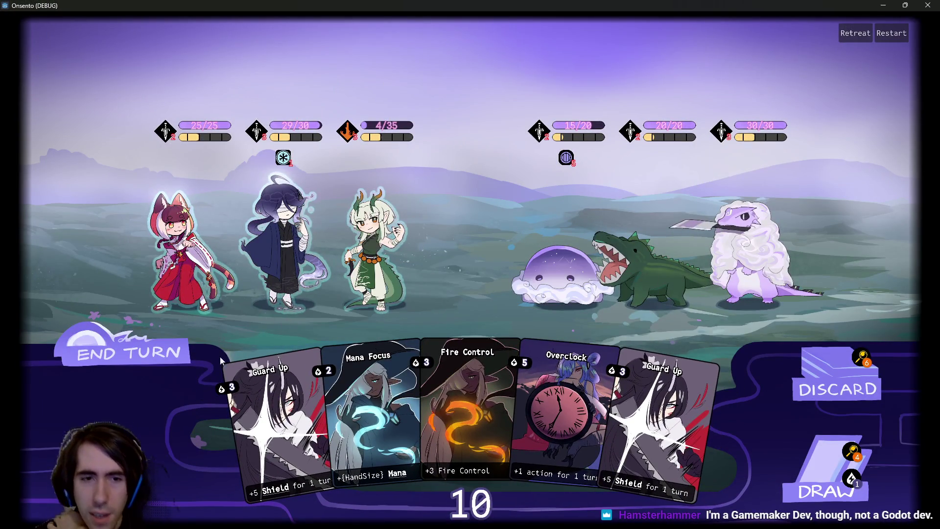
pyautogui.moveTo(223, 362); pyautogui.dragTo(377, 255)
pyautogui.moveTo(685, 426)
pyautogui.mouseDown()
pyautogui.moveTo(441, 290)
pyautogui.moveTo(377, 240)
pyautogui.mouseUp()
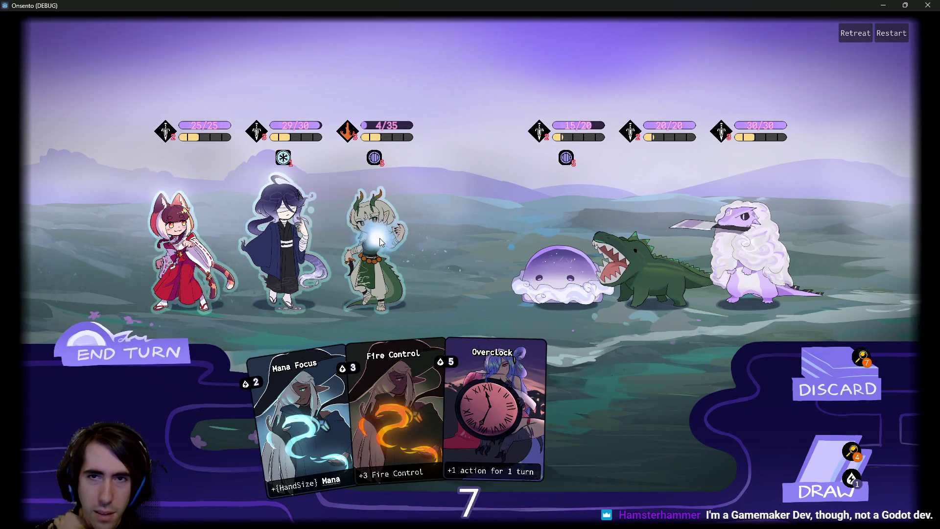
pyautogui.moveTo(381, 241); pyautogui.dragTo(381, 241)
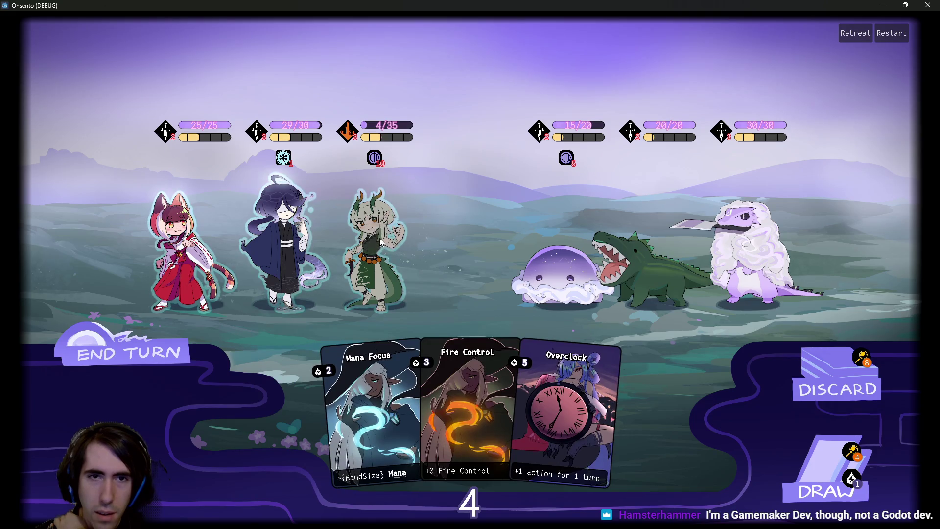
pyautogui.moveTo(480, 374)
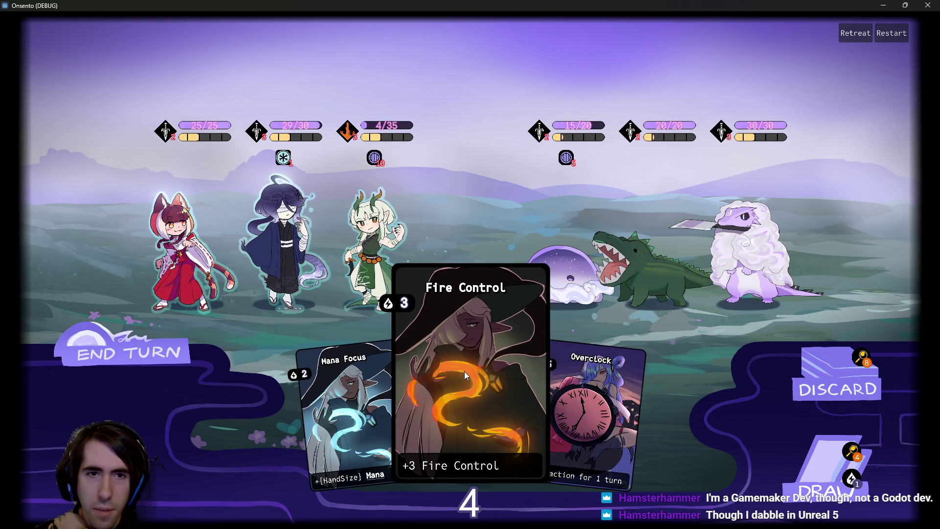
pyautogui.moveTo(465, 371); pyautogui.dragTo(367, 229)
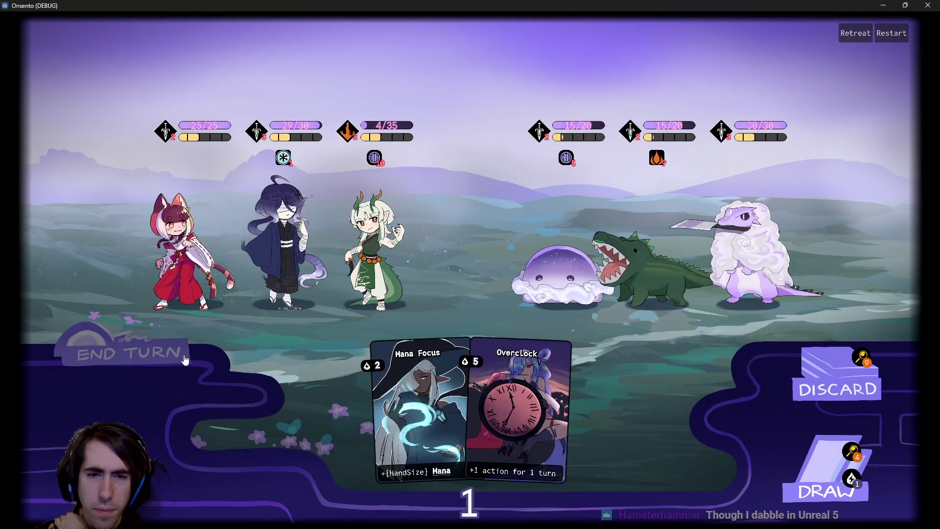
pyautogui.click(183, 359)
pyautogui.click(183, 358)
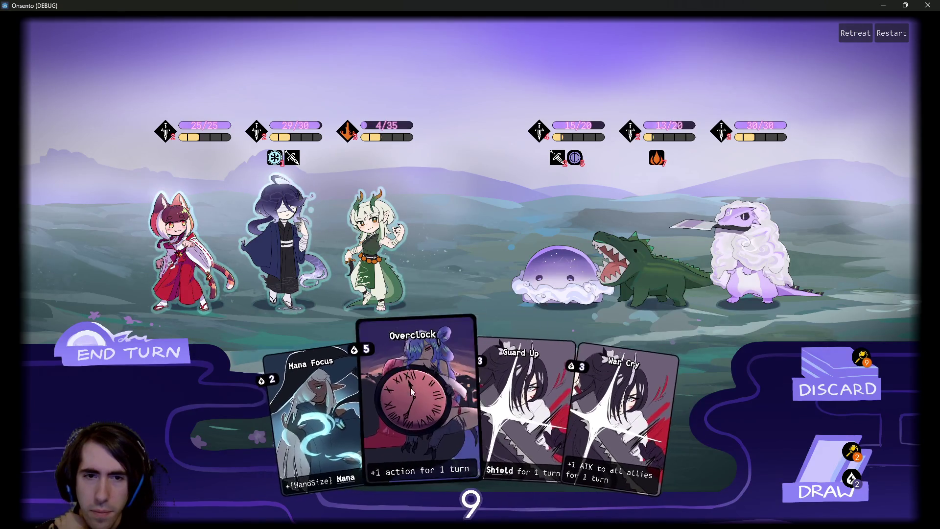
# Step: Play Overclock, Guard Up and an all-ally attack buff, attack the crocodile, then end the turn
pyautogui.click(784, 457)
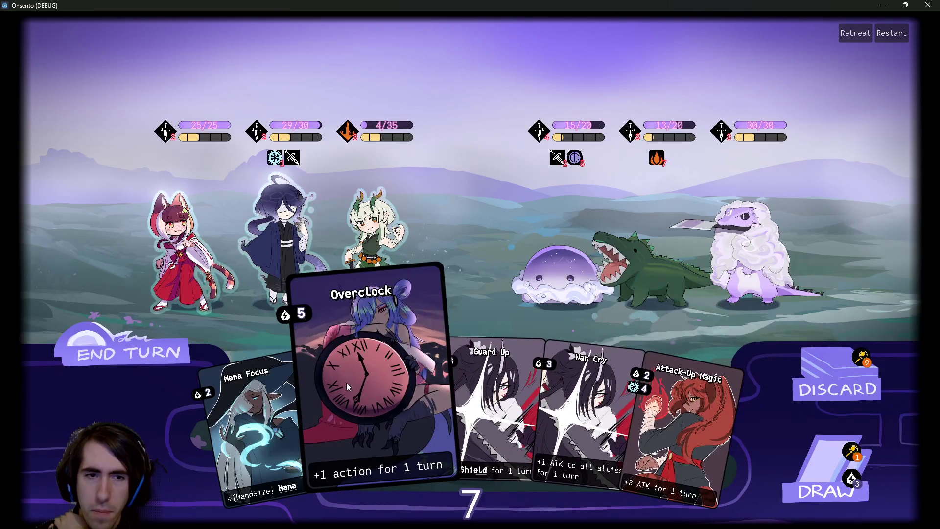
pyautogui.moveTo(356, 386); pyautogui.dragTo(289, 231)
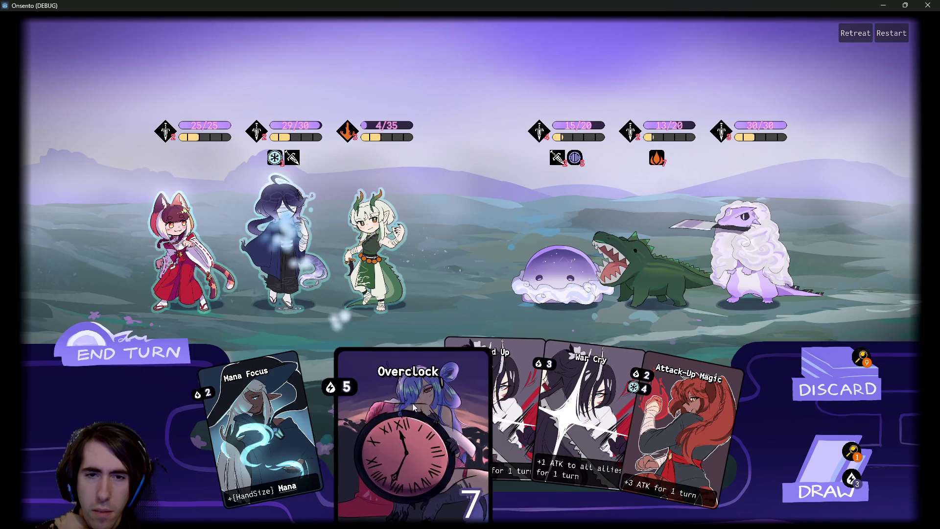
pyautogui.moveTo(483, 416); pyautogui.dragTo(389, 245)
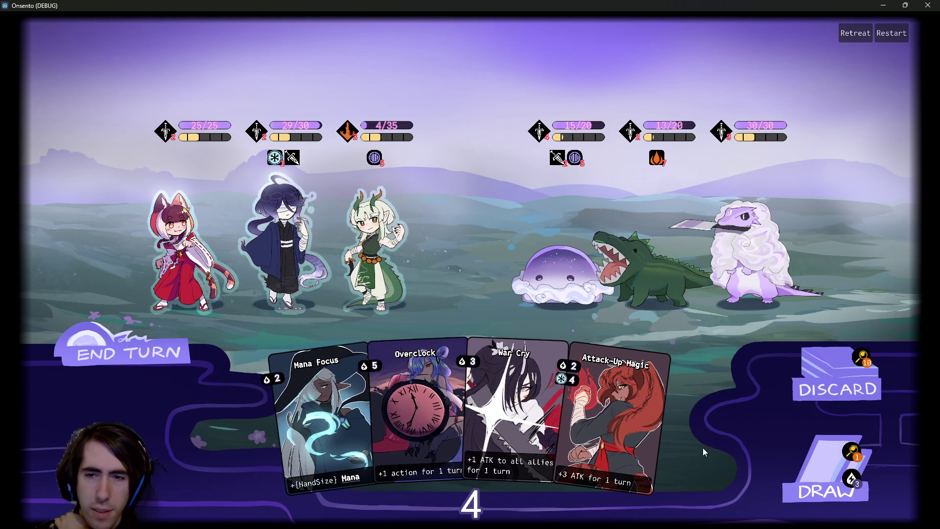
pyautogui.moveTo(514, 398); pyautogui.dragTo(412, 251)
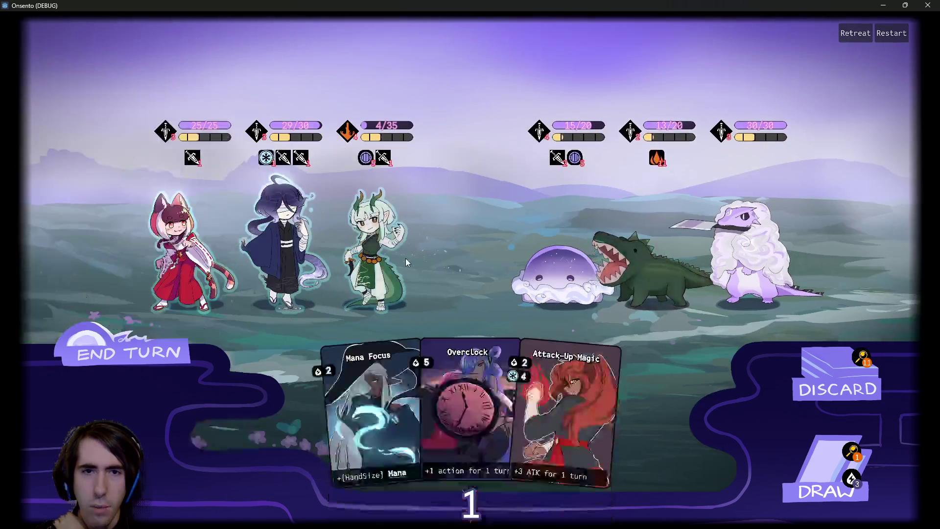
pyautogui.moveTo(406, 263)
pyautogui.mouseDown()
pyautogui.moveTo(593, 255)
pyautogui.moveTo(549, 252)
pyautogui.moveTo(563, 254)
pyautogui.mouseUp()
pyautogui.moveTo(284, 244)
pyautogui.mouseDown()
pyautogui.moveTo(318, 252)
pyautogui.moveTo(205, 249)
pyautogui.mouseUp()
pyautogui.click(603, 258)
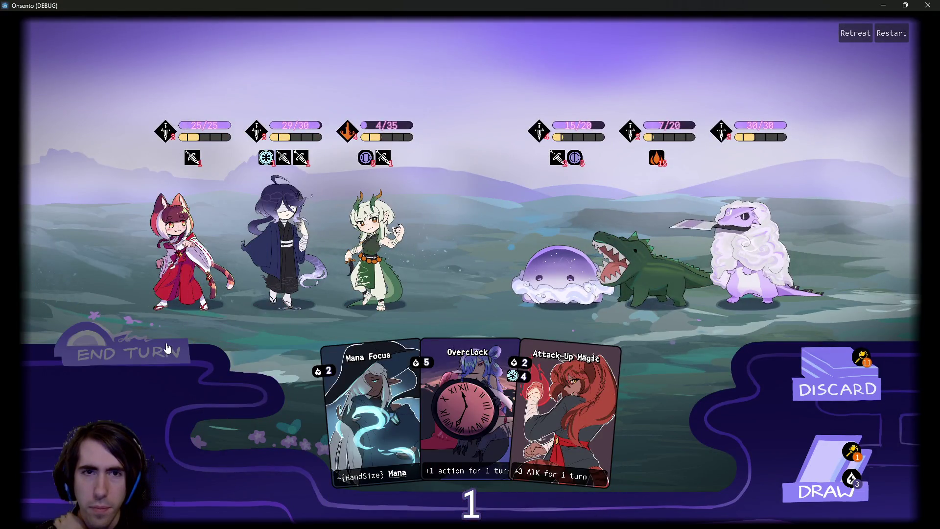
pyautogui.click(166, 347)
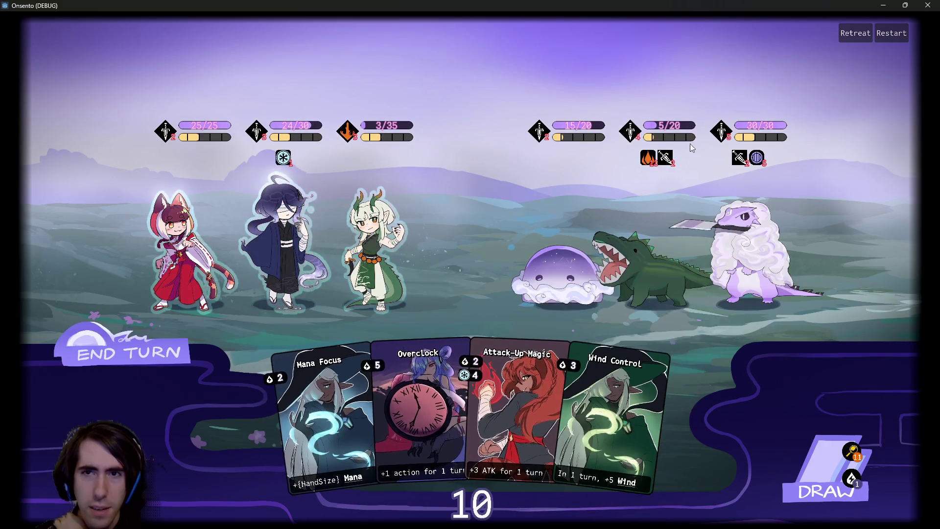
# Step: Attack the crocodile, play Wind Control and Guard Up on the third ally, hit the slime, then move the game window aside
pyautogui.moveTo(680, 124)
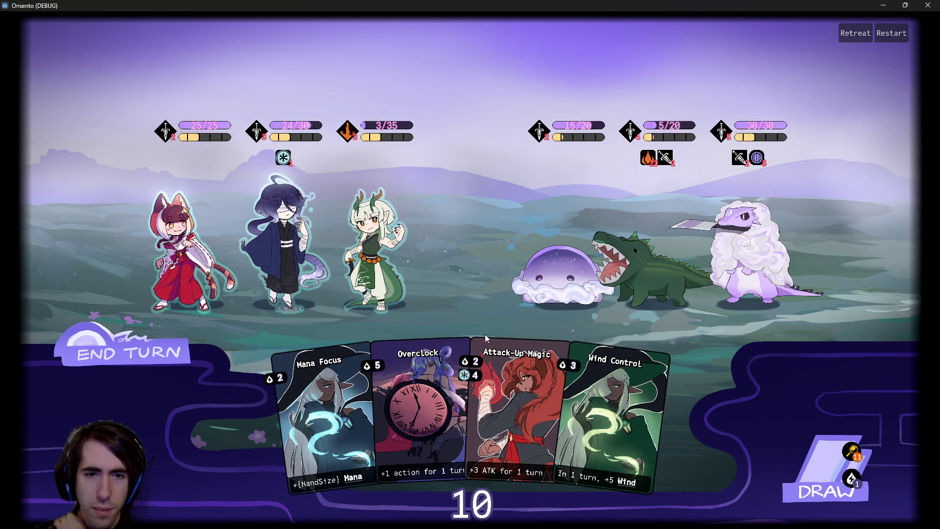
pyautogui.moveTo(277, 208); pyautogui.dragTo(594, 262)
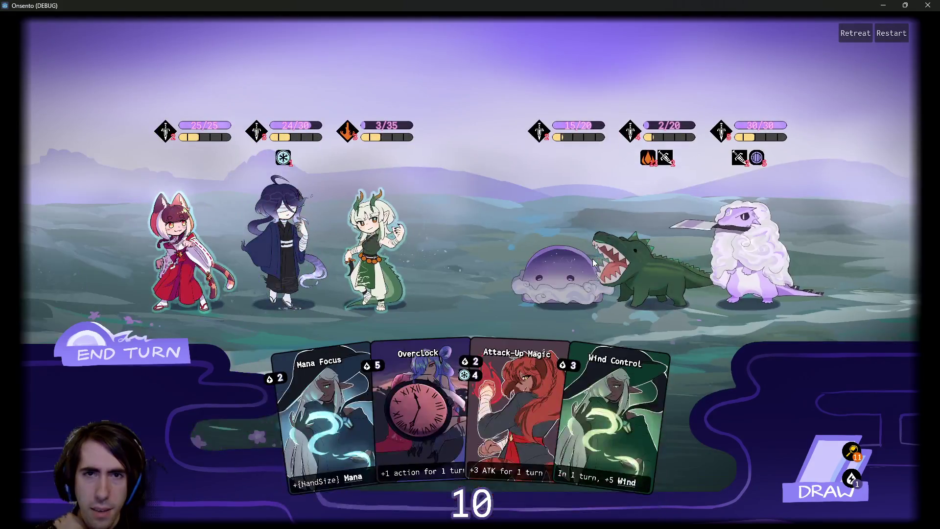
pyautogui.moveTo(375, 250); pyautogui.dragTo(587, 262)
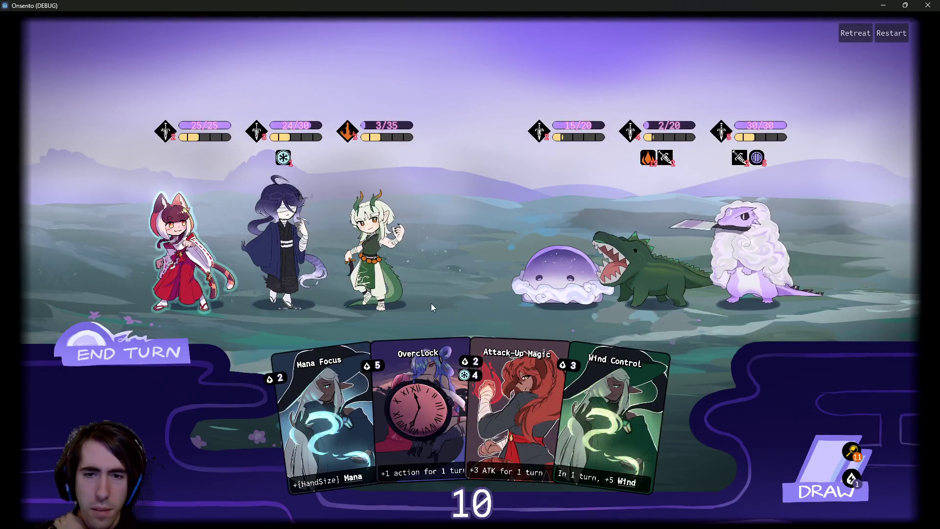
pyautogui.moveTo(615, 431); pyautogui.dragTo(386, 217)
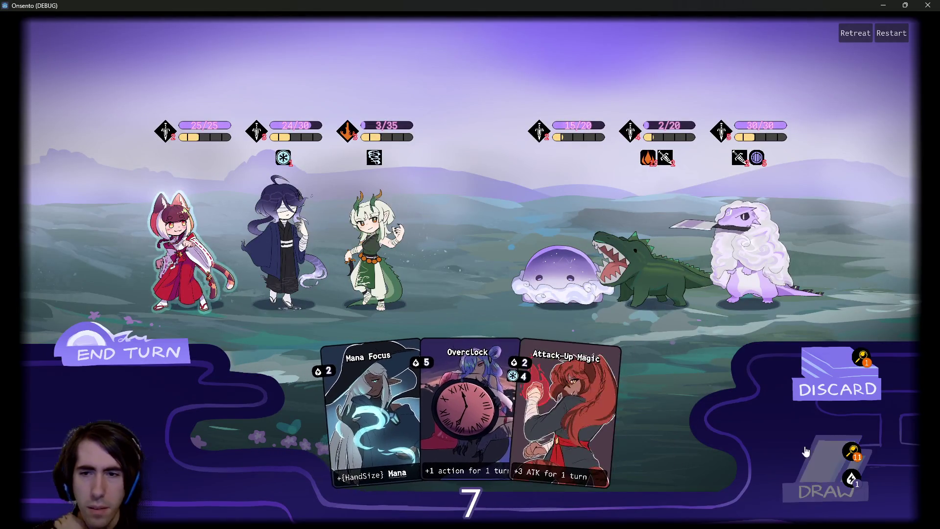
pyautogui.click(796, 451)
pyautogui.click(795, 451)
pyautogui.moveTo(652, 416); pyautogui.dragTo(338, 250)
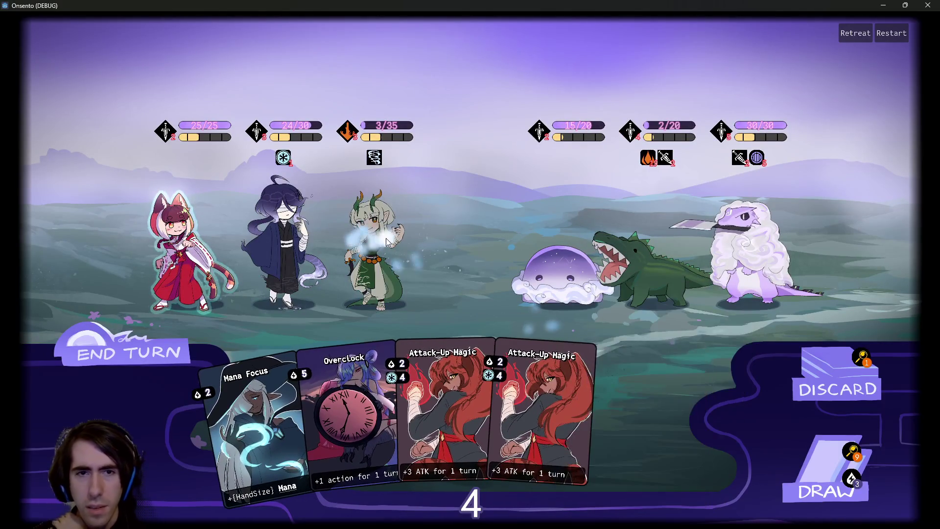
pyautogui.click(222, 252)
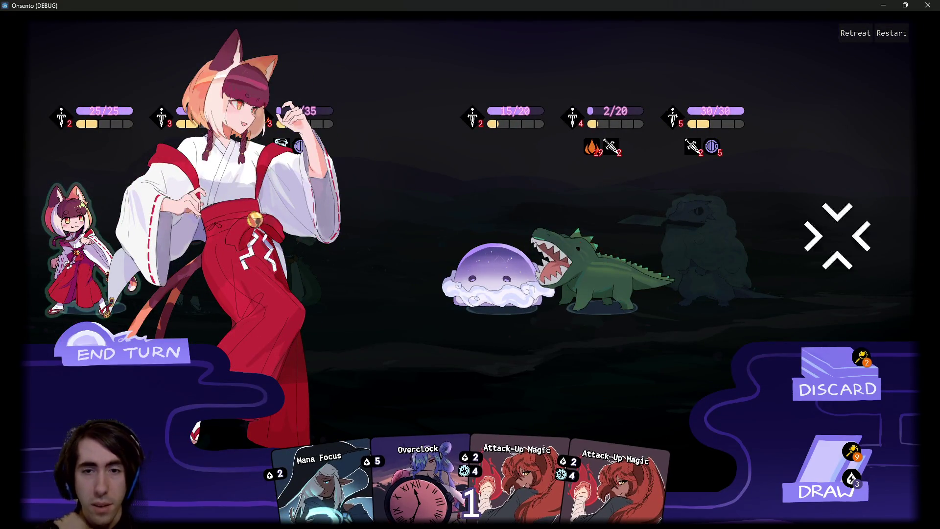
pyautogui.click(559, 246)
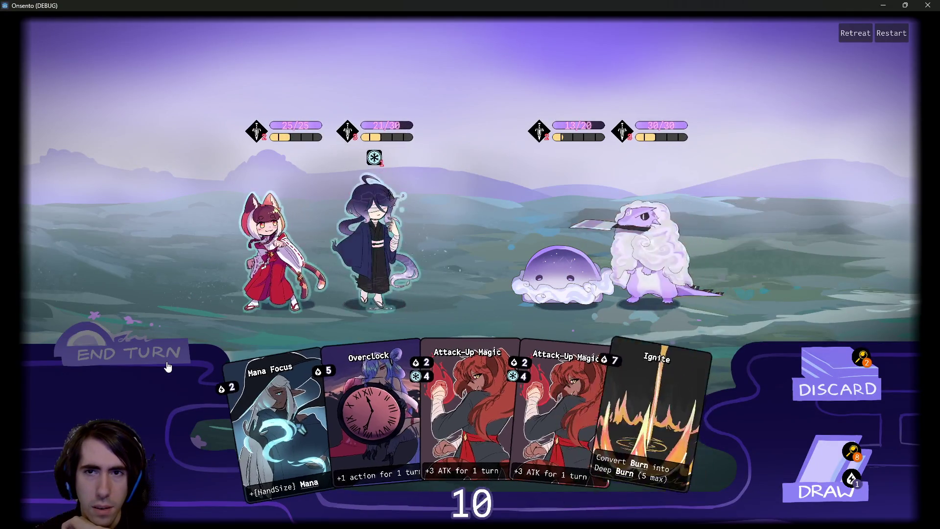
pyautogui.moveTo(703, 6); pyautogui.dragTo(939, 128)
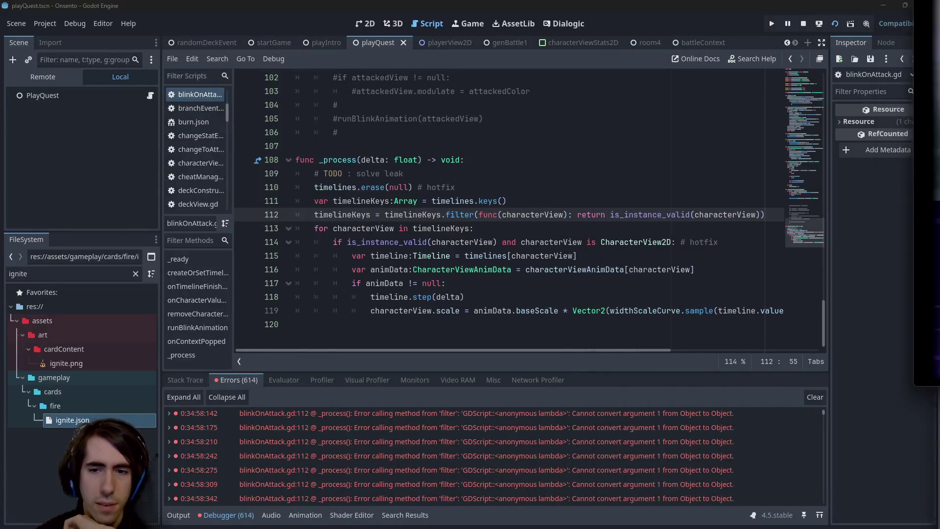
# Step: Scroll to the newest line-112 filter errors in the debugger, then bring the Onsento game back to the front
pyautogui.moveTo(824, 410); pyautogui.dragTo(818, 497)
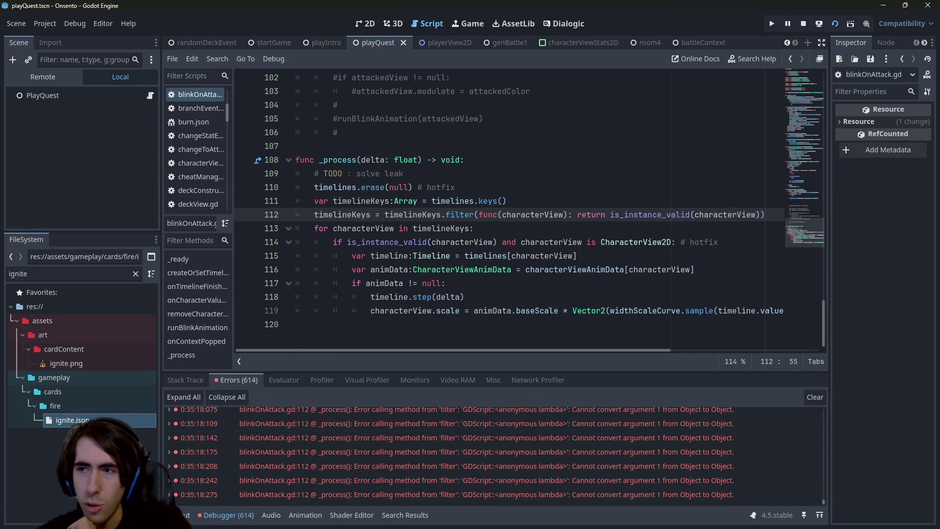
pyautogui.hotkey('alt', 'Tab')
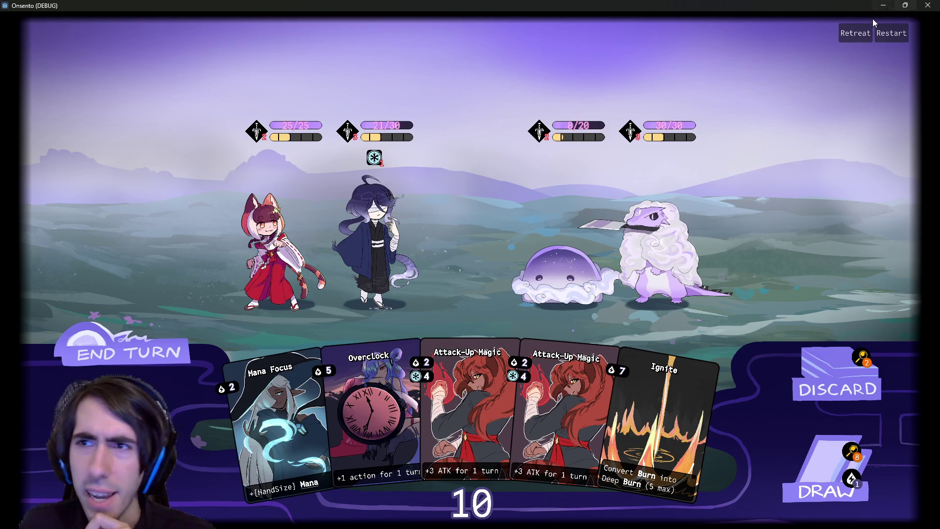
# Step: Toggle the quest map overlay on and off with M, then close the debug game window
pyautogui.press('m')
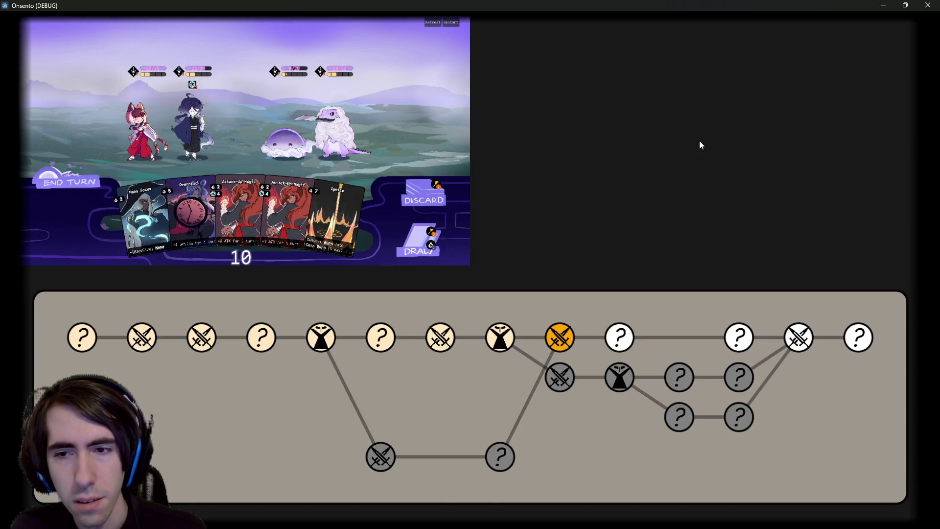
pyautogui.press('m')
pyautogui.click(928, 6)
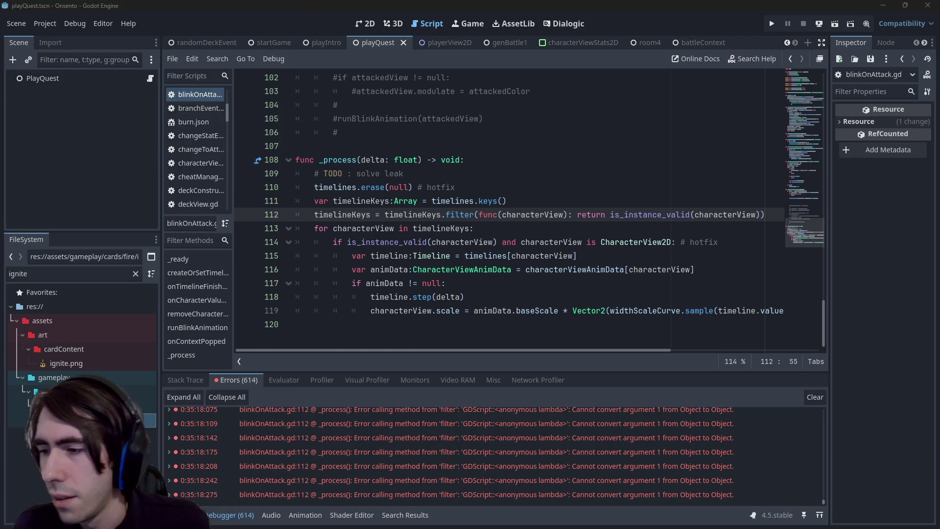
# Step: Run git status in the terminal and view the git diff of ignite.json
pyautogui.hotkey('alt', 'Tab')
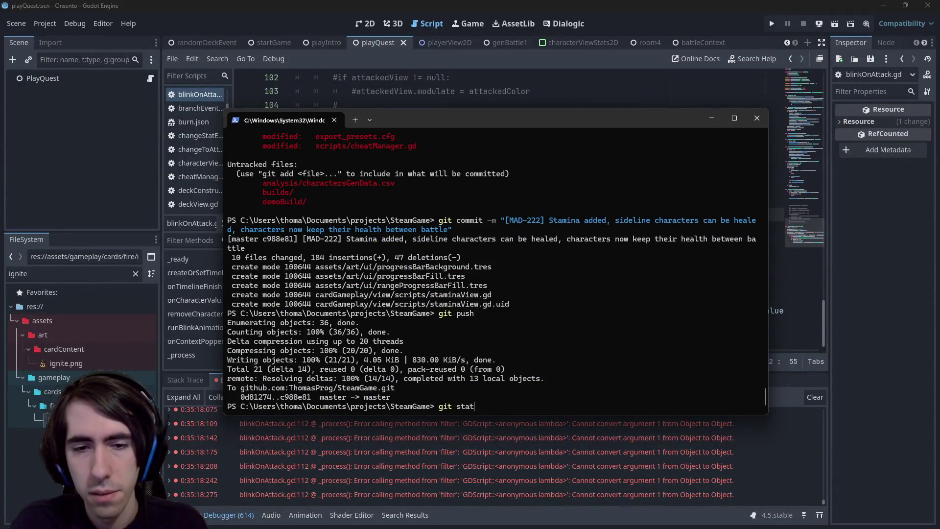
pyautogui.write('tus')
pyautogui.press('Return')
pyautogui.write('g')
pyautogui.moveTo(431, 125)
pyautogui.mouseDown()
pyautogui.moveTo(628, 105)
pyautogui.moveTo(452, 93)
pyautogui.moveTo(495, 131)
pyautogui.mouseUp()
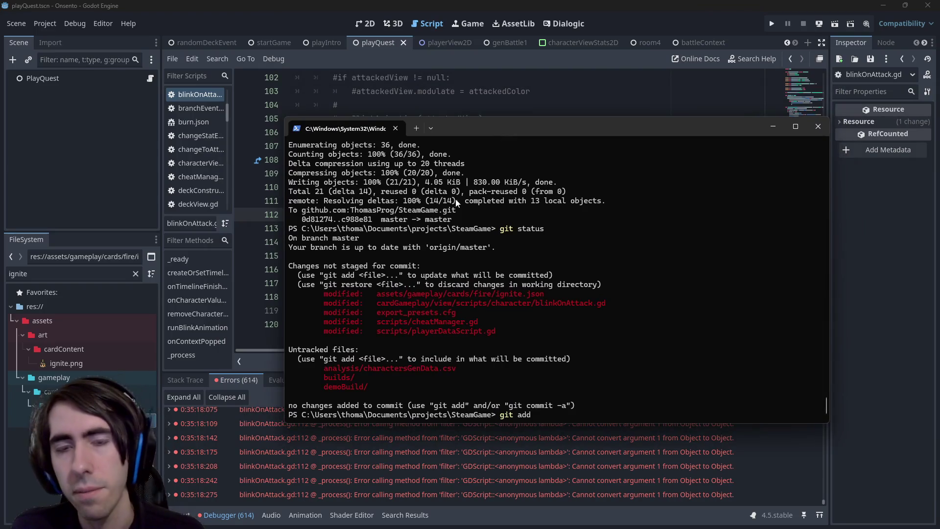
pyautogui.moveTo(374, 293); pyautogui.dragTo(549, 293)
pyautogui.hotkey('ctrl', 'c')
pyautogui.press('BackSpace')
pyautogui.press('BackSpace')
pyautogui.press('BackSpace')
pyautogui.write('diff')
pyautogui.hotkey('ctrl', 'v')
pyautogui.press('Return')
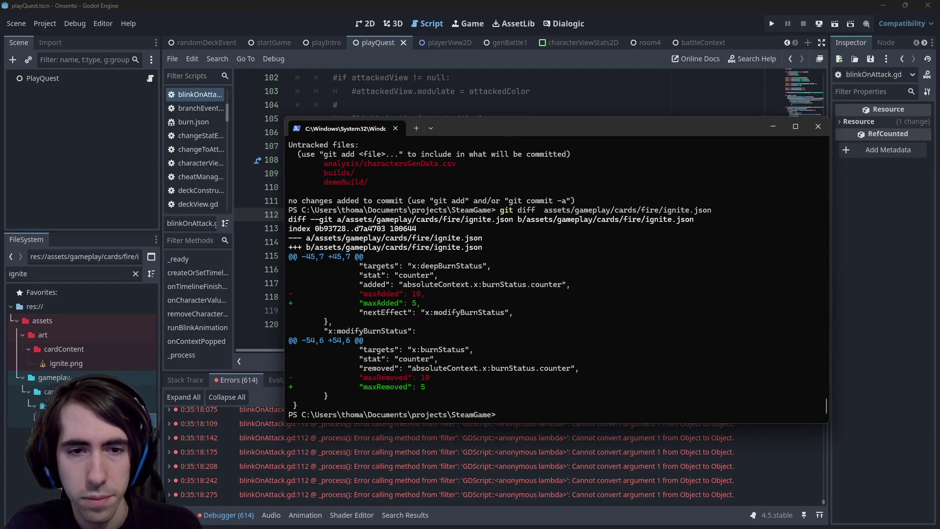
# Step: Stage ignite.json, commit it as "[hotfix] Ignite balanced a bit", push, and recheck git status
pyautogui.hotkey('ctrl', 'v')
pyautogui.press('Return')
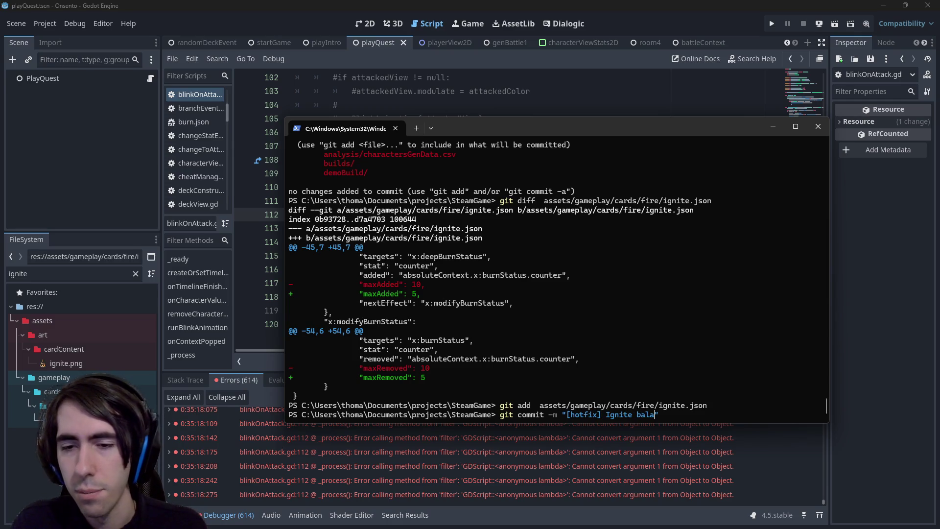
pyautogui.press('Return')
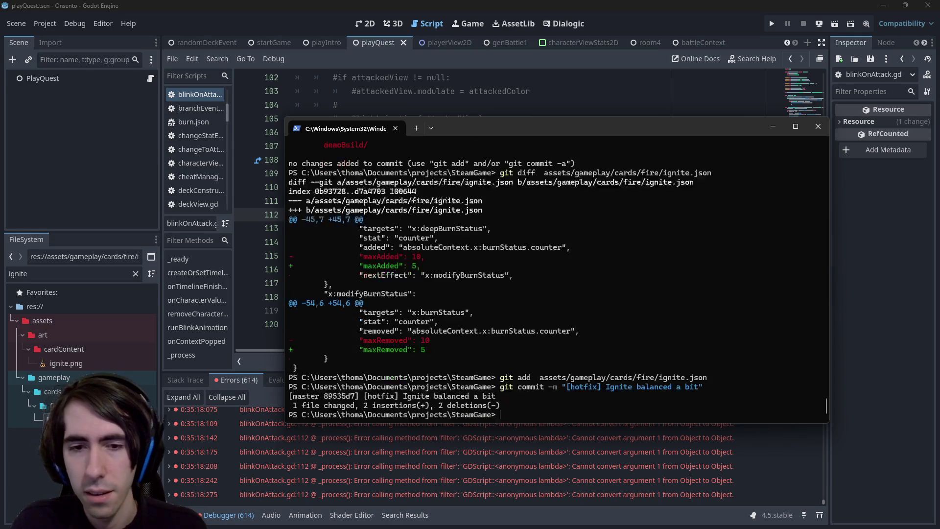
pyautogui.write('ush')
pyautogui.press('Return')
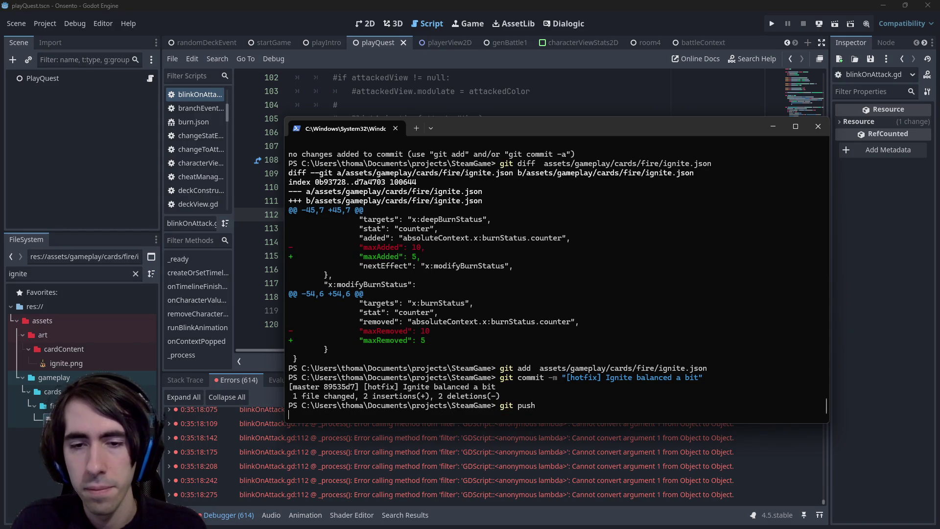
pyautogui.write('git status')
pyautogui.press('Return')
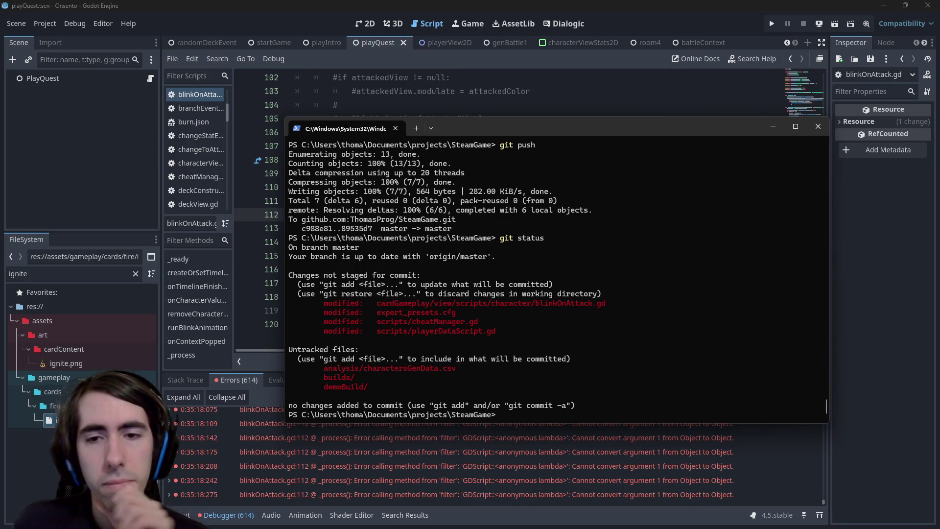
# Step: Copy the blinkOnAttack.gd path from git status and review its diff
pyautogui.moveTo(376, 305); pyautogui.dragTo(597, 304)
pyautogui.hotkey('ctrl', 'c')
pyautogui.write('git status')
pyautogui.press('Return')
pyautogui.write('git ad')
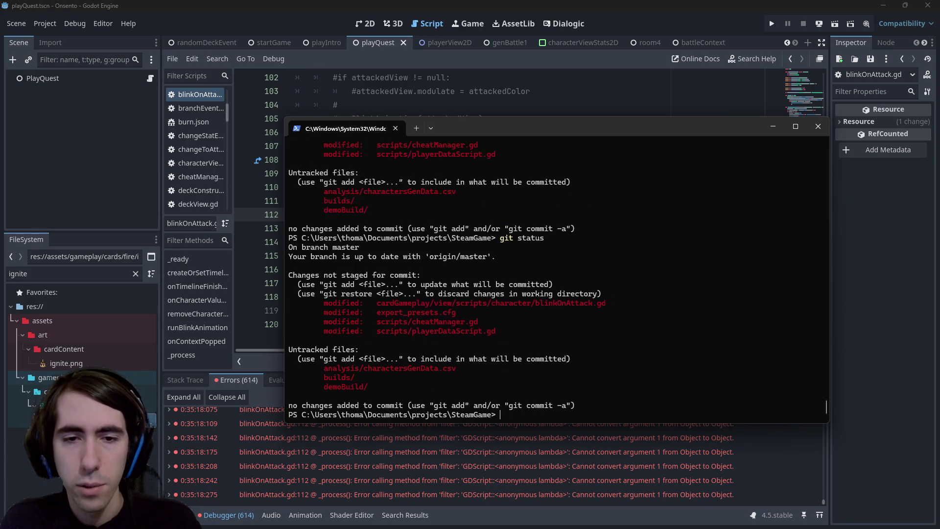
pyautogui.hotkey('ctrl', 'v')
pyautogui.press('Return')
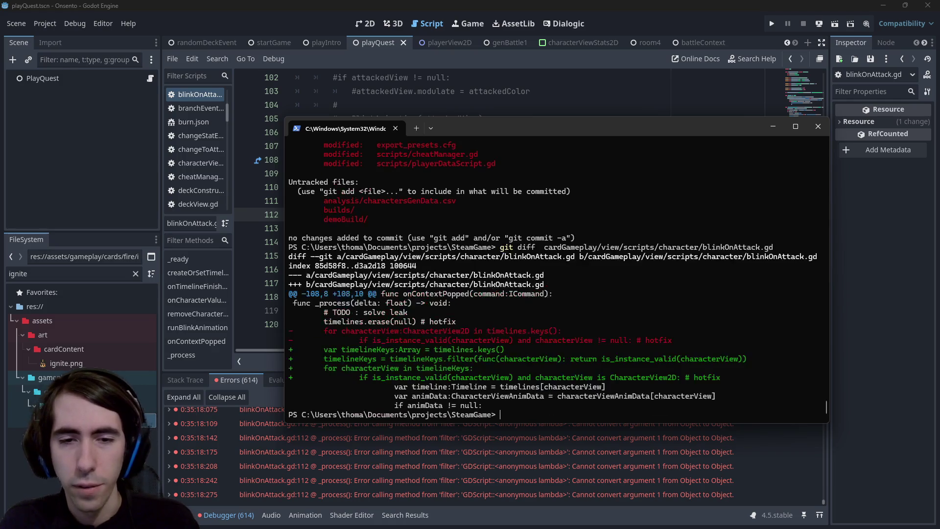
# Step: Stage blinkOnAttack.gd, commit it as '[hotfix] blinkOnAttack (maybe) fixed', and push
pyautogui.write('add')
pyautogui.hotkey('ctrl', 'v')
pyautogui.press('Return')
pyautogui.write('git')
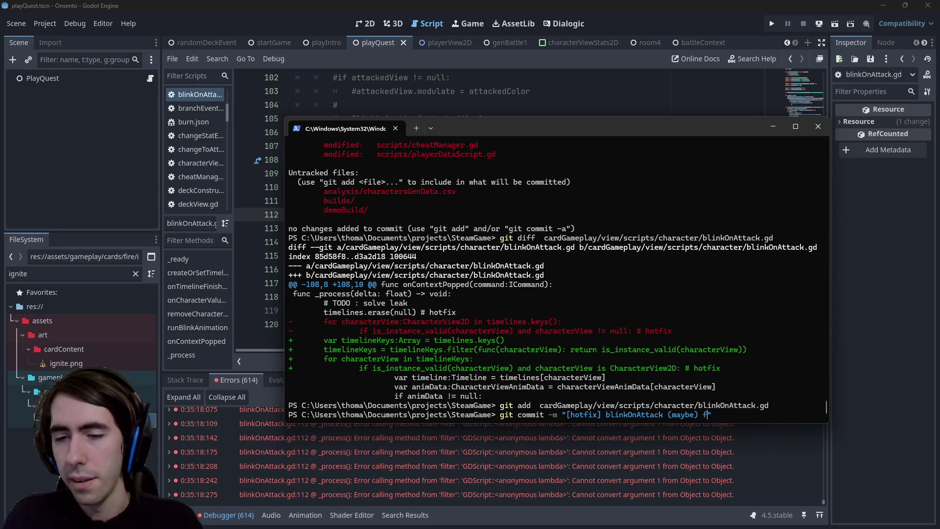
pyautogui.press('Return')
pyautogui.write('git')
pyautogui.press('Return')
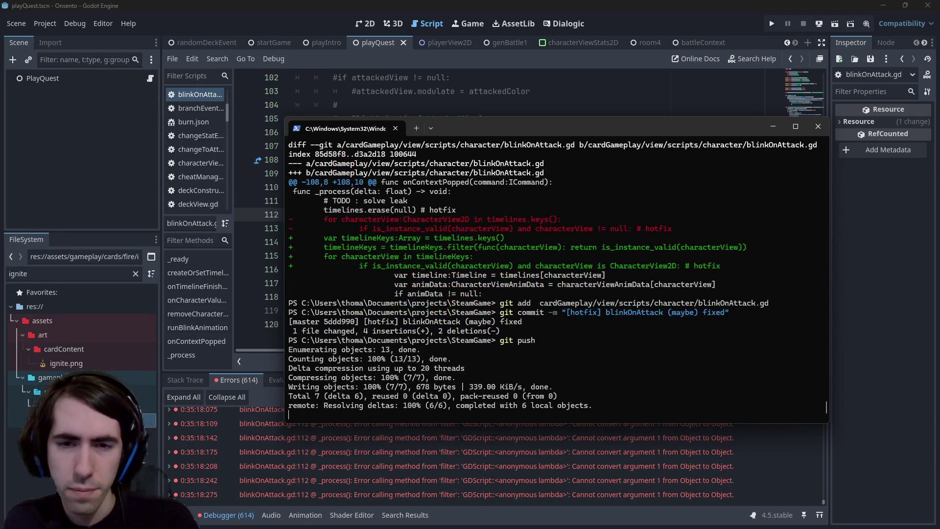
# Step: Review the git diff of playerDataScript.gd, then go back to the Godot editor
pyautogui.write('git status')
pyautogui.press('Return')
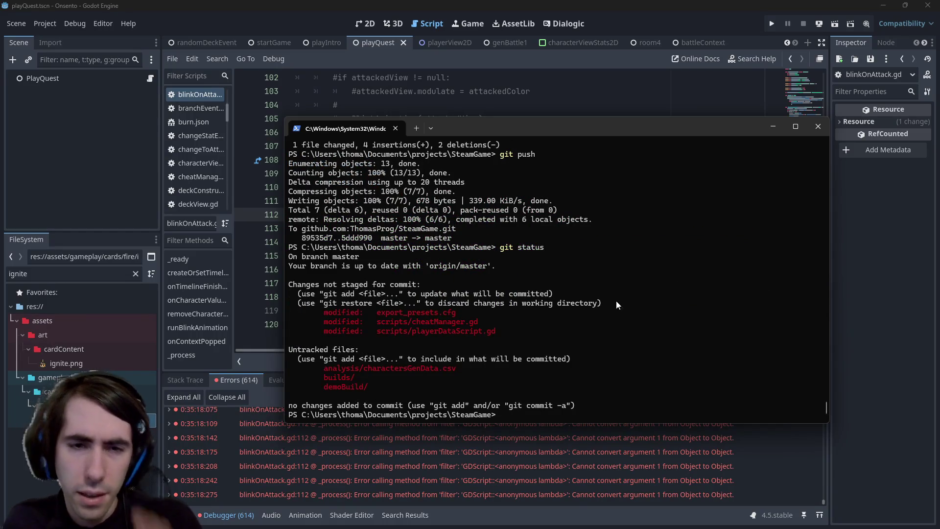
pyautogui.moveTo(374, 331); pyautogui.dragTo(497, 331)
pyautogui.rightClick(498, 327)
pyautogui.write('git diff')
pyautogui.hotkey('ctrl', 'v')
pyautogui.press('Return')
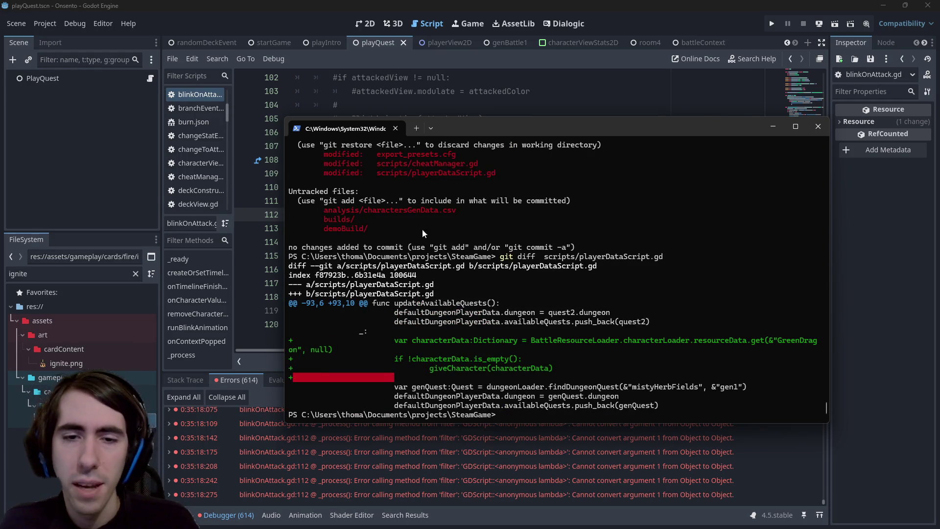
pyautogui.click(460, 4)
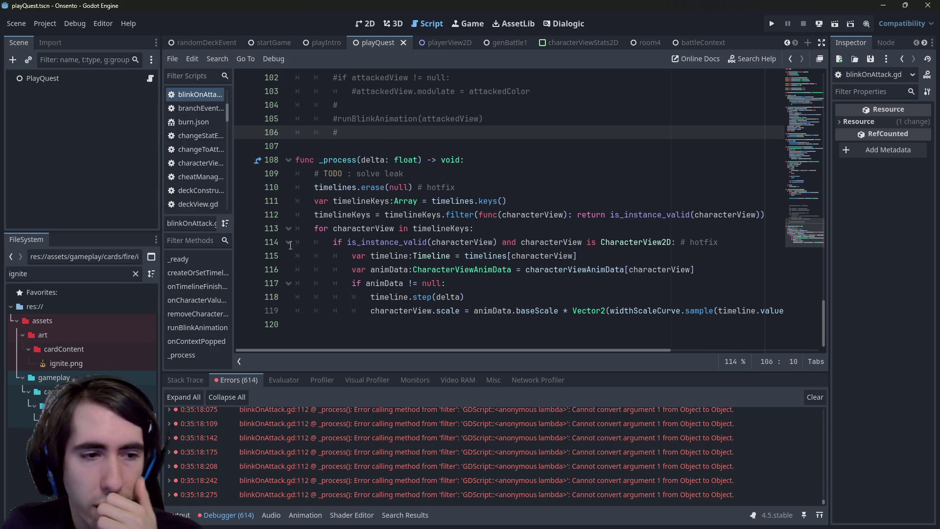
# Step: Clear the 'ignite' FileSystem filter and show the playerView2D scene in 2D
pyautogui.click(136, 273)
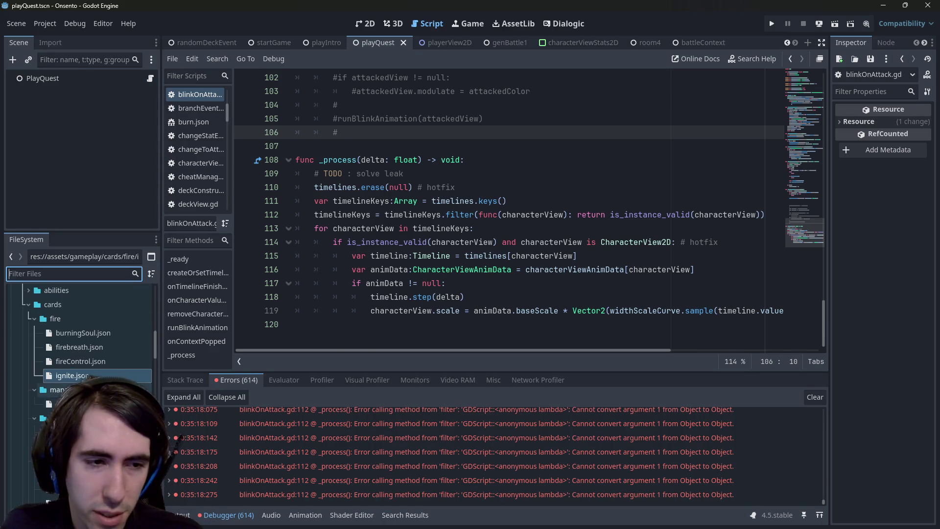
pyautogui.click(367, 201)
pyautogui.click(465, 42)
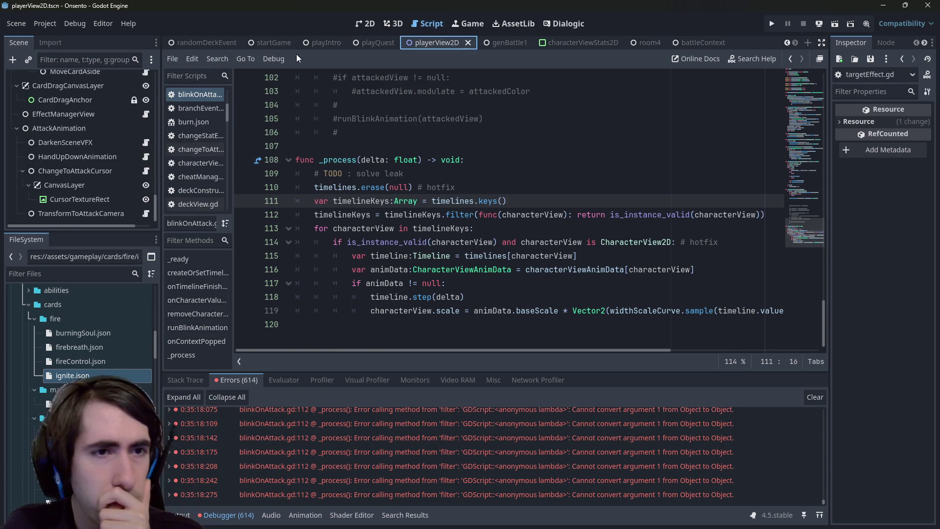
pyautogui.click(363, 23)
# Step: Select Stamina_ProgressBar and GiveStaminaAll_Button, then open the staminaView.gd script
pyautogui.click(310, 242)
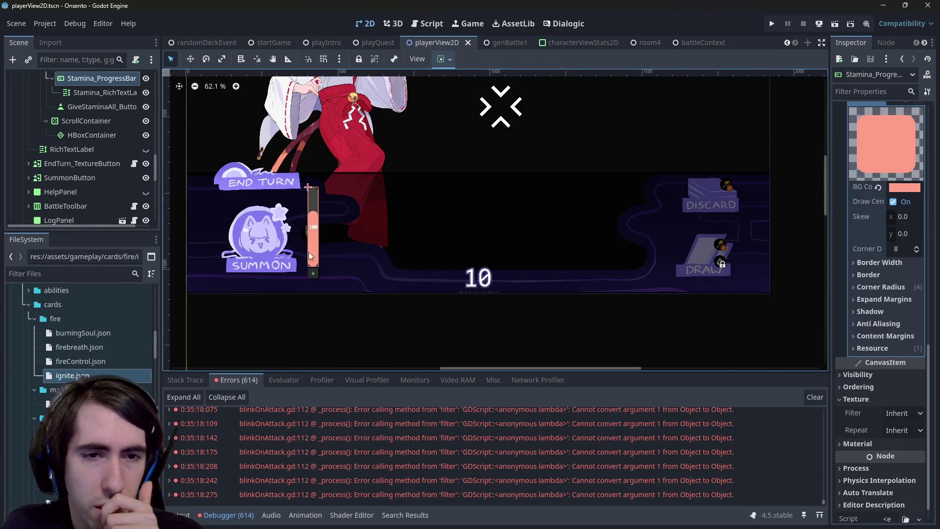
pyautogui.scroll(4, 310, 243)
pyautogui.click(319, 280)
pyautogui.scroll(3, 74, 145)
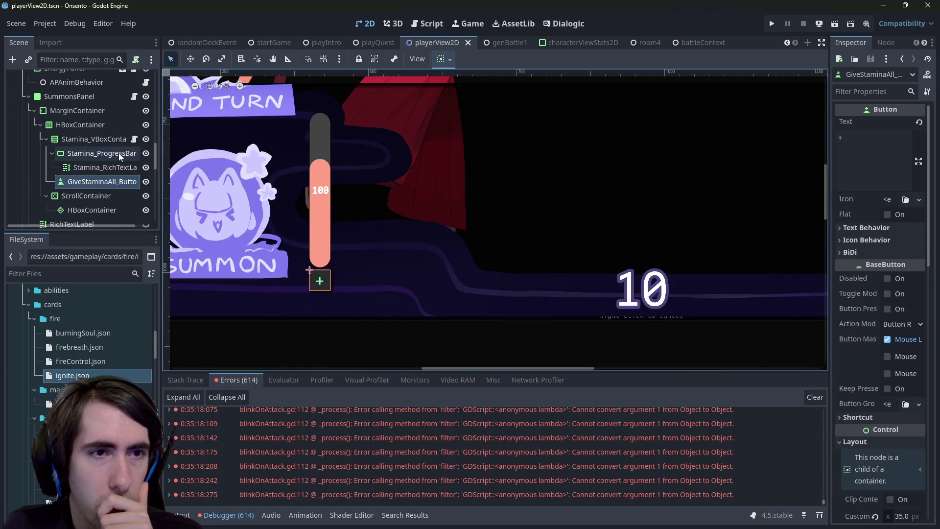
pyautogui.click(133, 140)
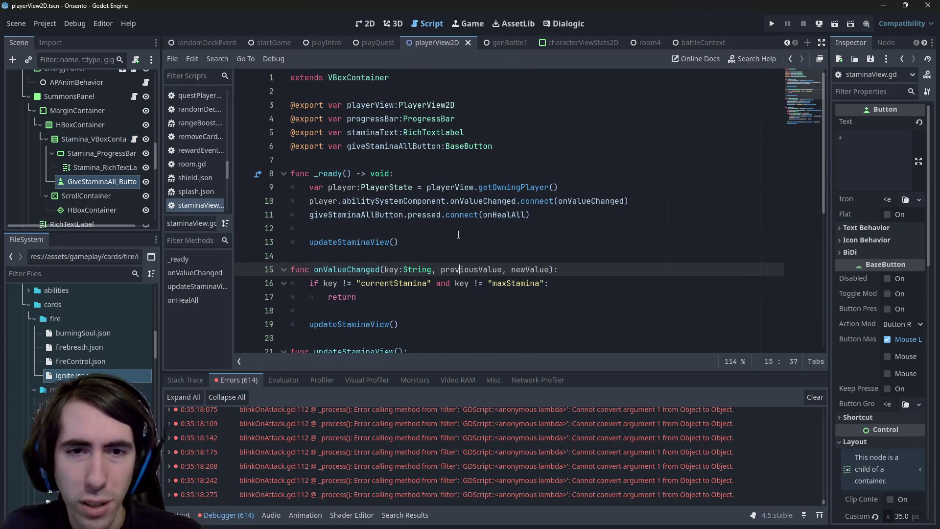
# Step: Highlight every use of the player variable in staminaView.gd
pyautogui.scroll(-7, 458, 242)
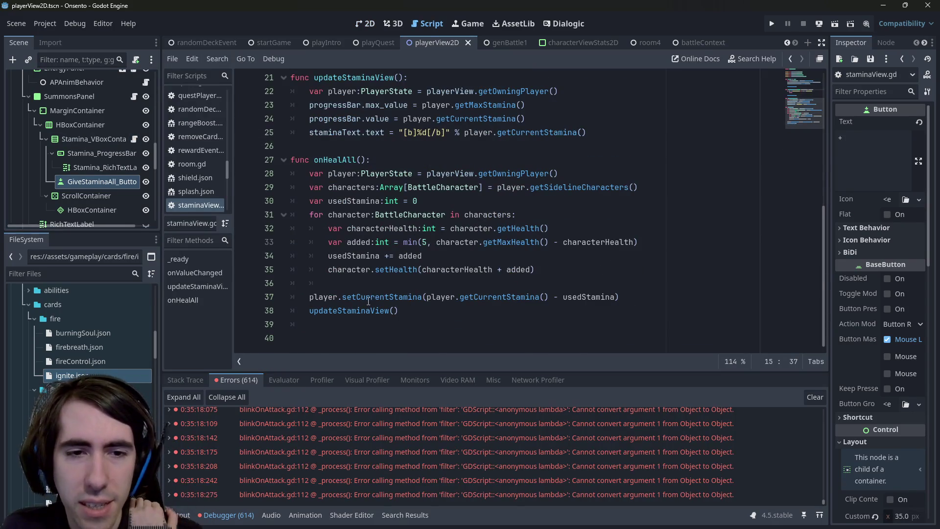
pyautogui.doubleClick(324, 297)
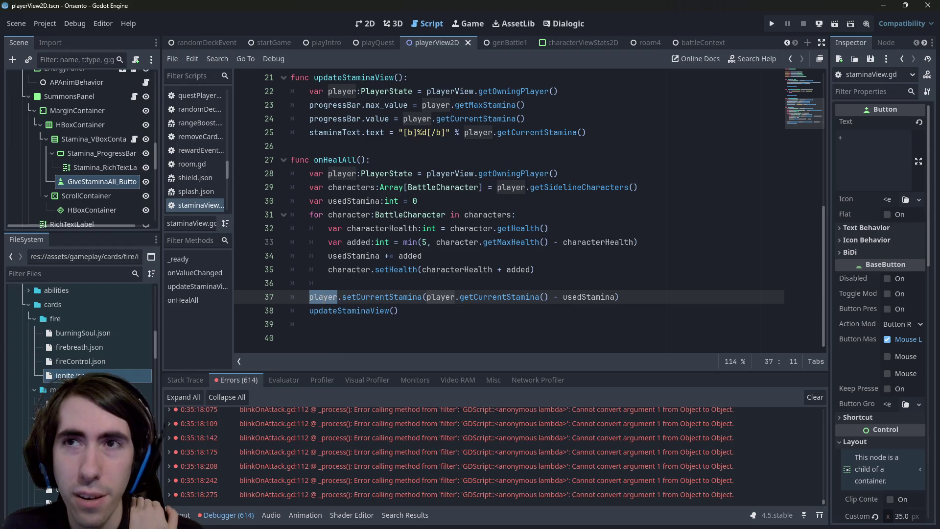
pyautogui.scroll(7, 519, 287)
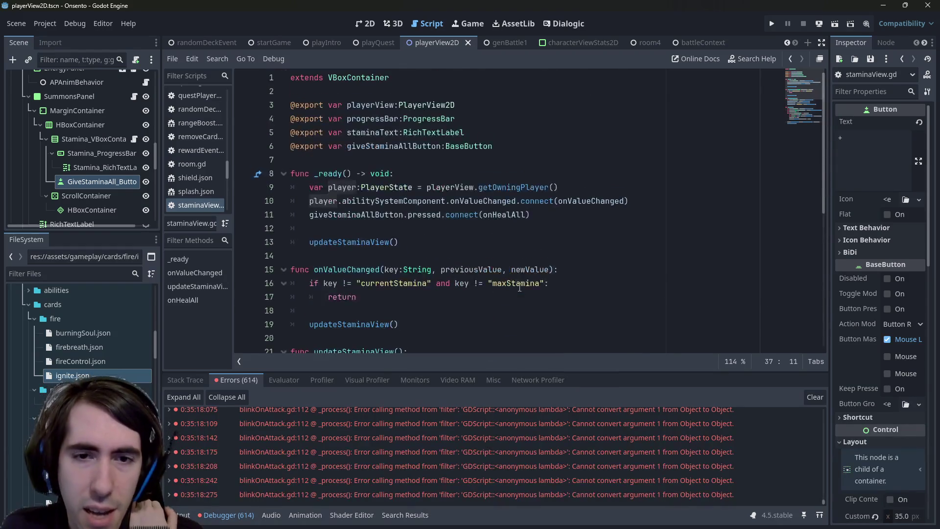
pyautogui.scroll(-7, 520, 288)
pyautogui.scroll(7, 519, 288)
pyautogui.scroll(-7, 519, 287)
pyautogui.scroll(2, 502, 279)
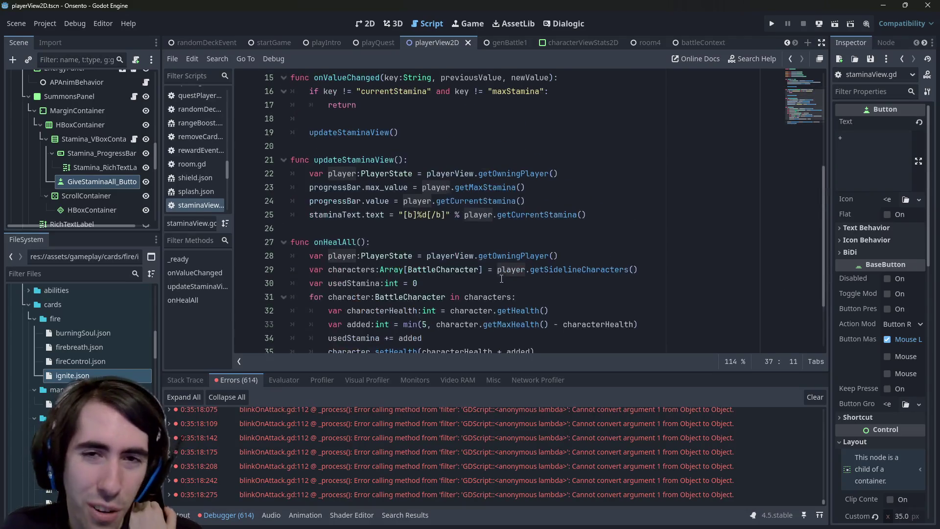
pyautogui.scroll(-1, 501, 279)
# Step: Jump to the getMaxStamina definition in playerState.gd
pyautogui.click(504, 134)
pyautogui.click(498, 143)
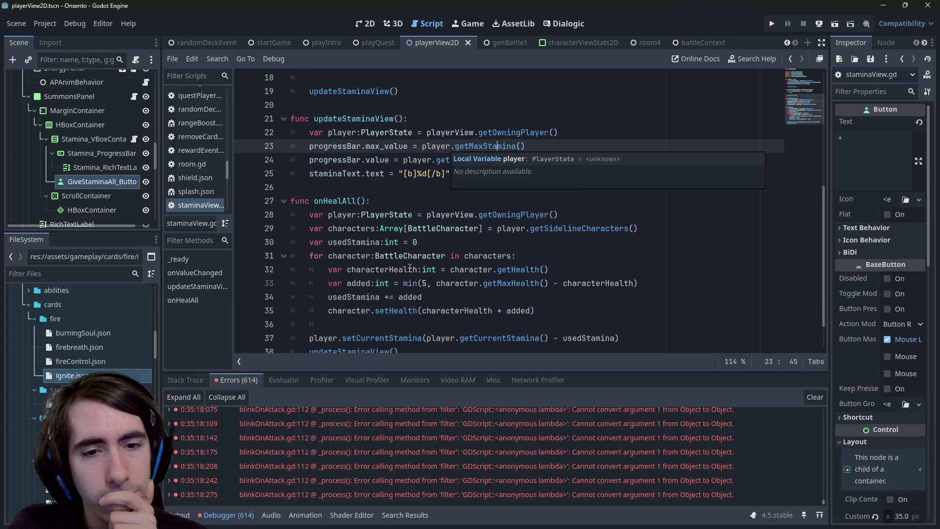
pyautogui.scroll(2, 493, 232)
pyautogui.click(494, 228)
pyautogui.click(495, 228)
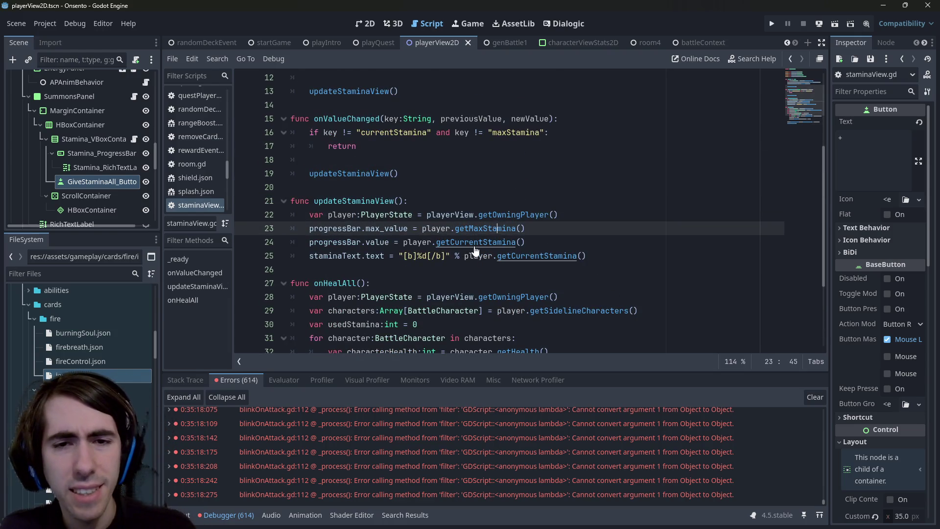
pyautogui.keyDown('ctrl'); pyautogui.click(484, 229); pyautogui.keyUp('ctrl')
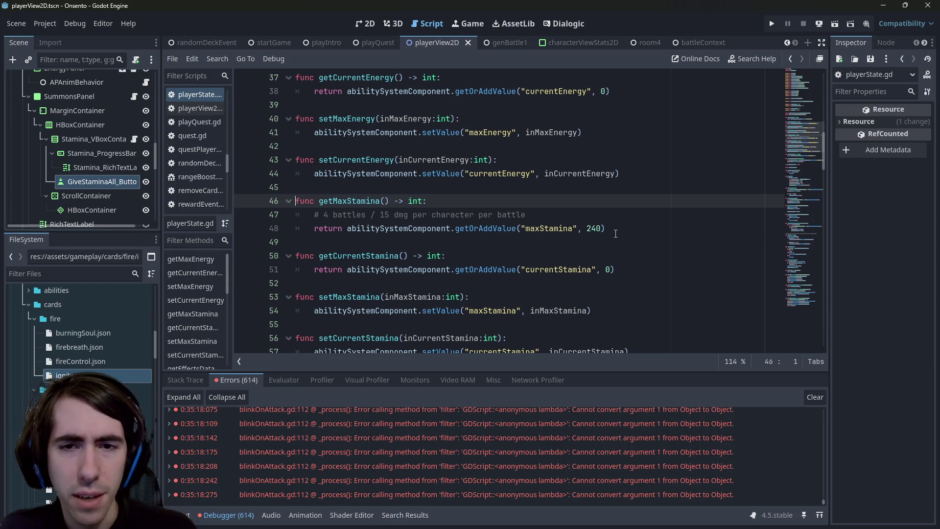
# Step: Locate the abilitySystemComponent declaration in playerState.gd
pyautogui.click(616, 234)
pyautogui.hotkey('alt', 'Left')
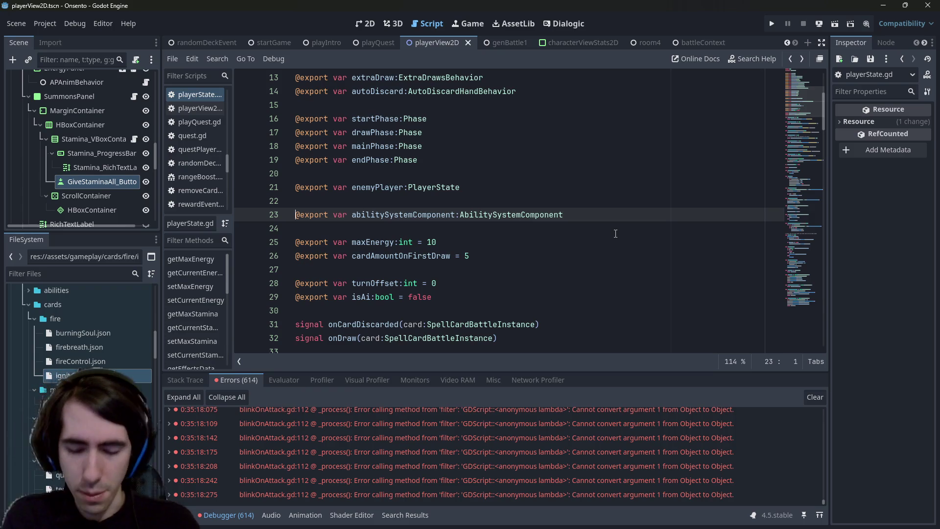
pyautogui.scroll(10, 92, 205)
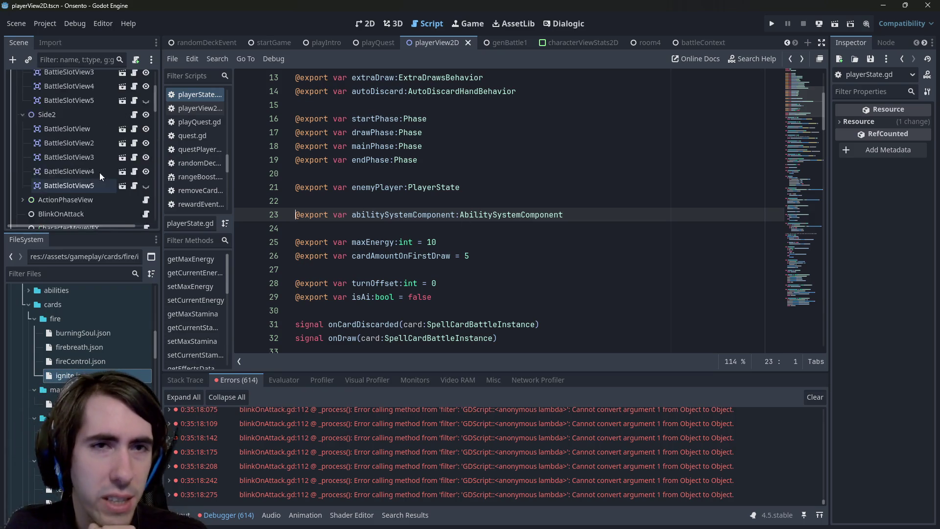
pyautogui.scroll(5, 98, 173)
pyautogui.scroll(1, 324, 46)
pyautogui.scroll(10, 324, 46)
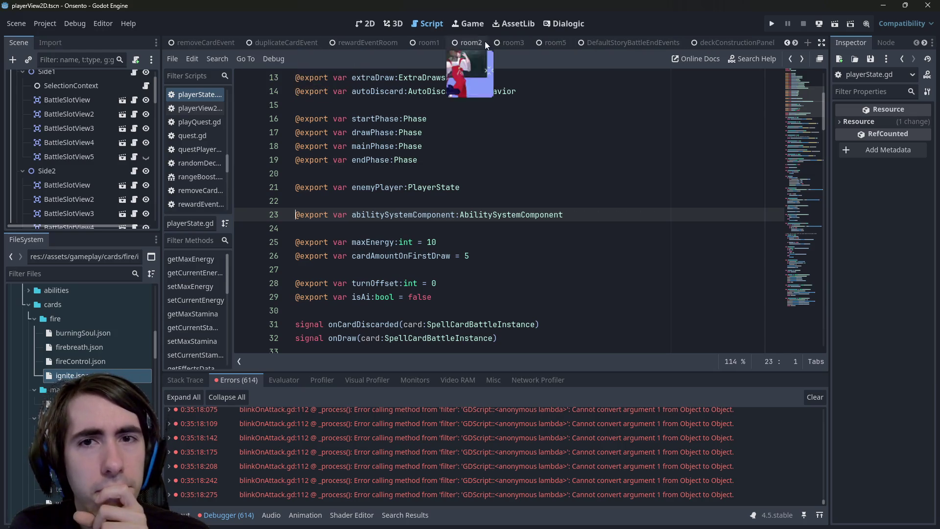
pyautogui.click(548, 43)
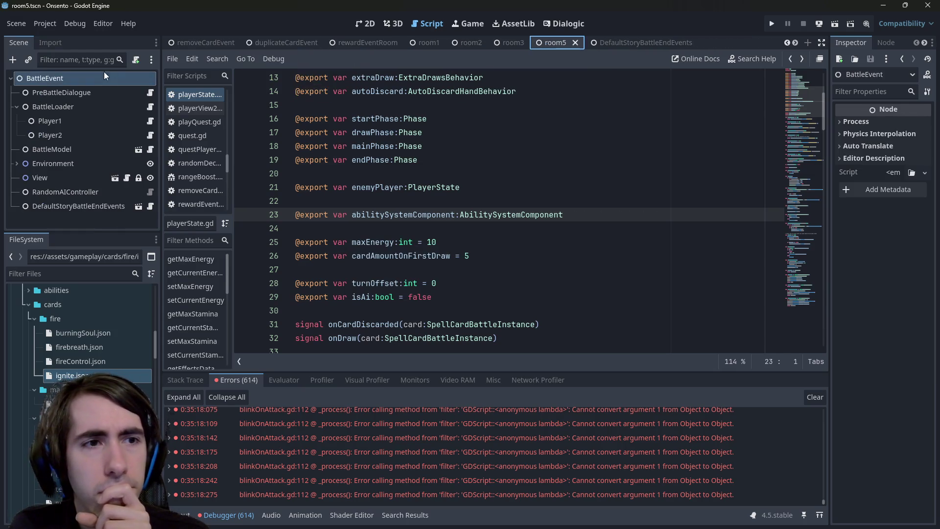
# Step: Open DefaultStoryBattleEndEvents in 2D and open the PlayerCharactersUpdater node's script
pyautogui.click(141, 207)
pyautogui.click(374, 22)
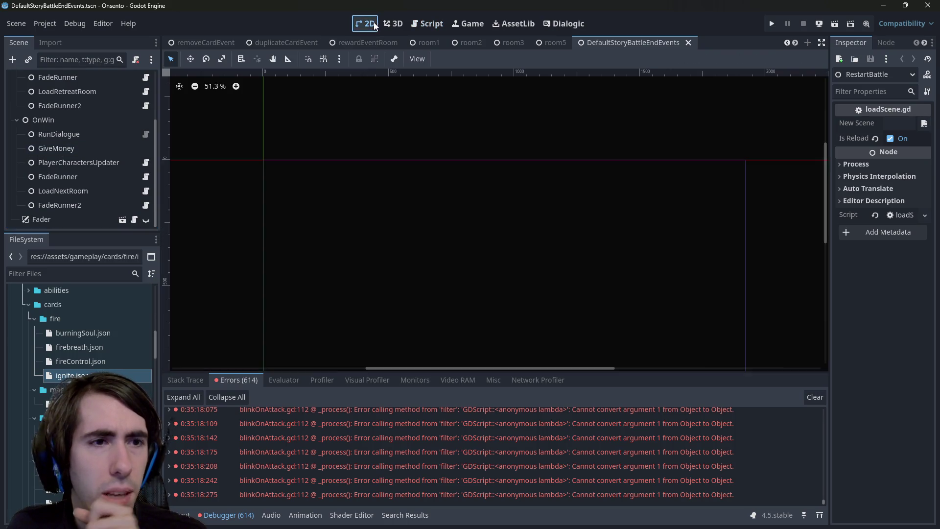
pyautogui.click(118, 162)
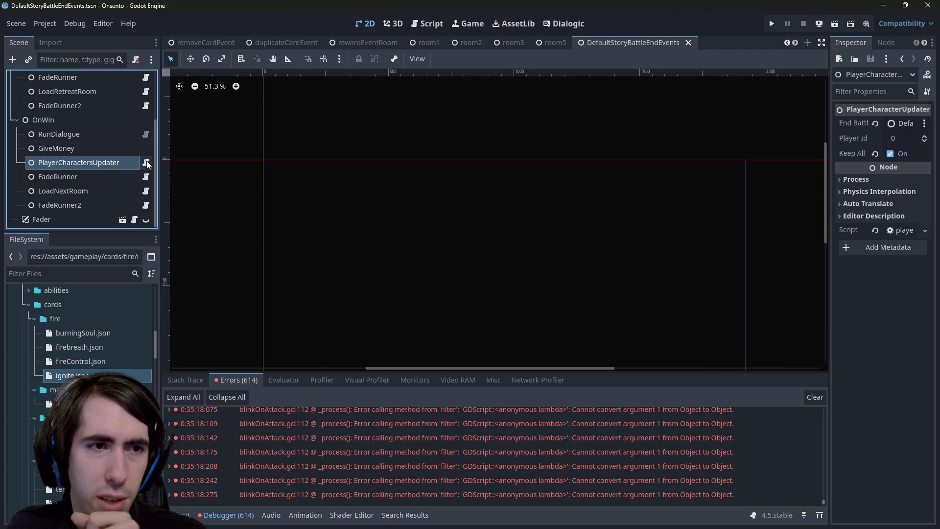
pyautogui.click(146, 163)
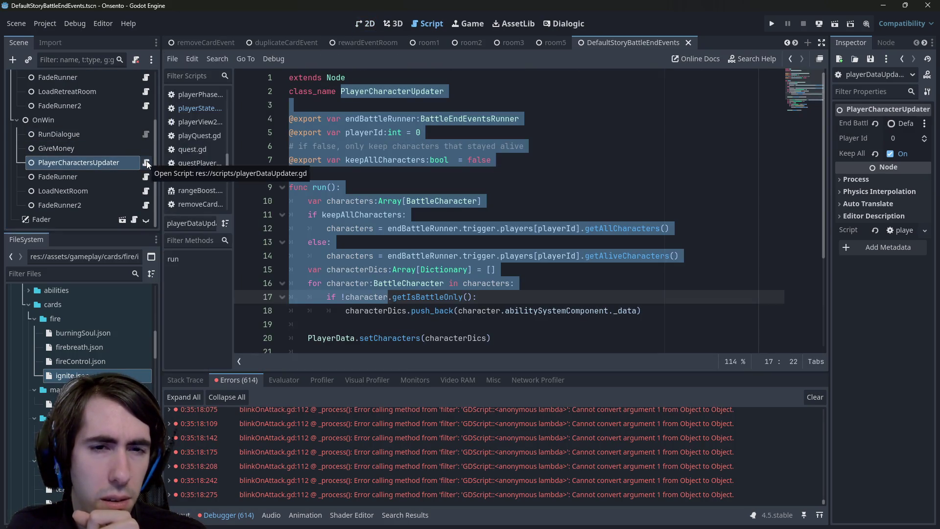
# Step: Add an empty line at the script's end and place the caret after func run()
pyautogui.click(441, 200)
pyautogui.doubleClick(422, 91)
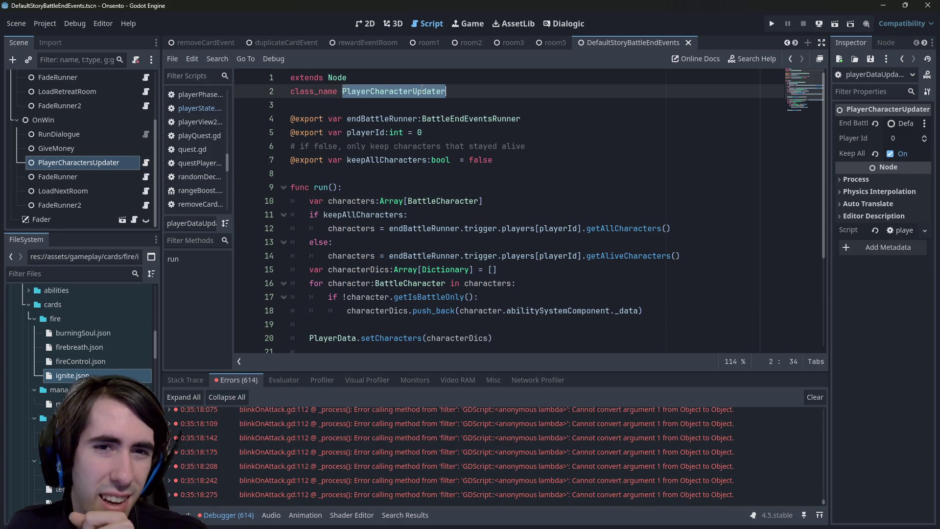
pyautogui.scroll(-3, 413, 205)
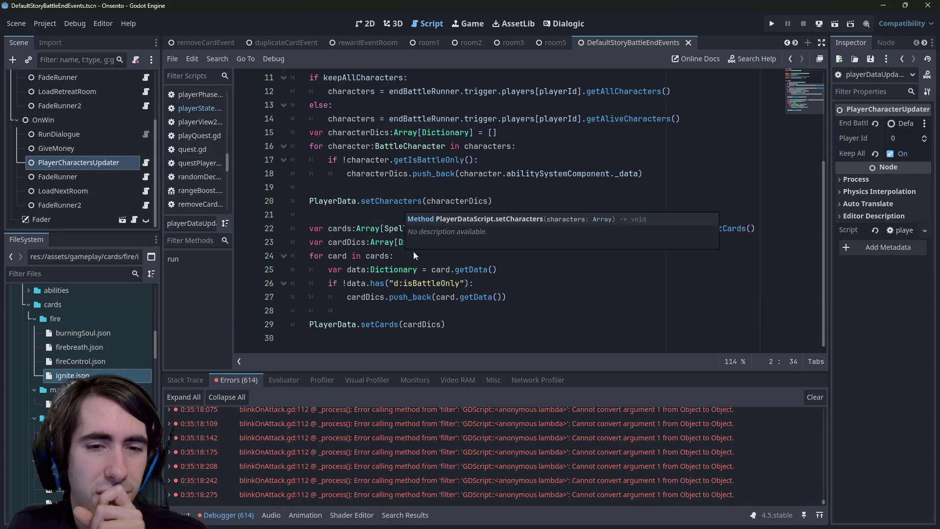
pyautogui.click(465, 320)
pyautogui.press('Down')
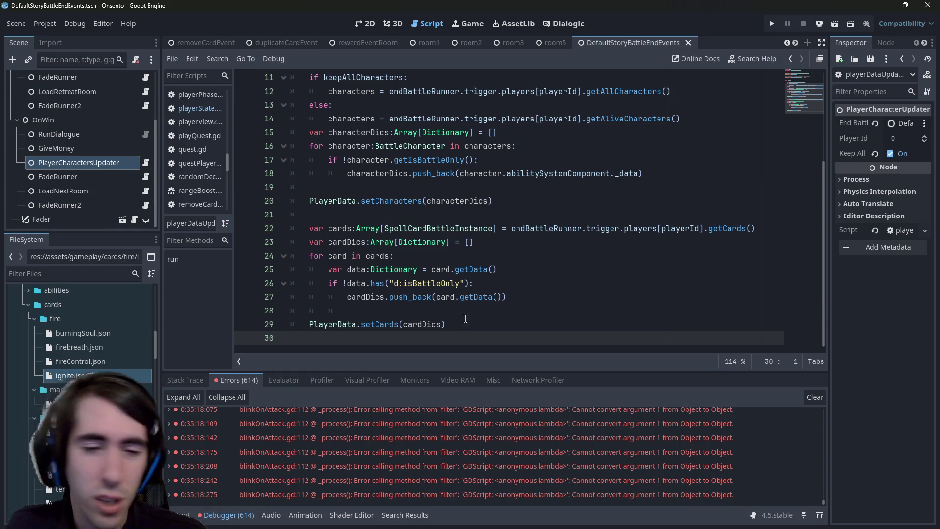
pyautogui.press('Return')
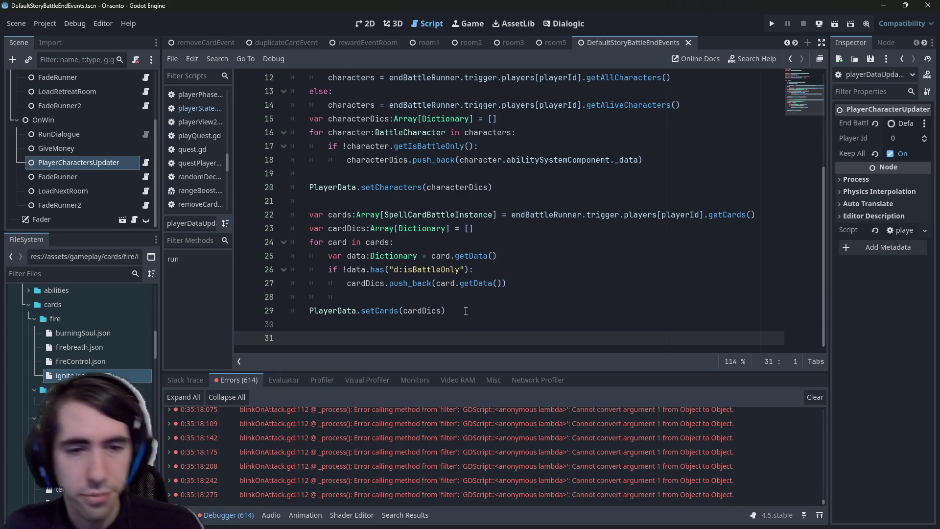
pyautogui.press('Up')
pyautogui.scroll(4, 414, 274)
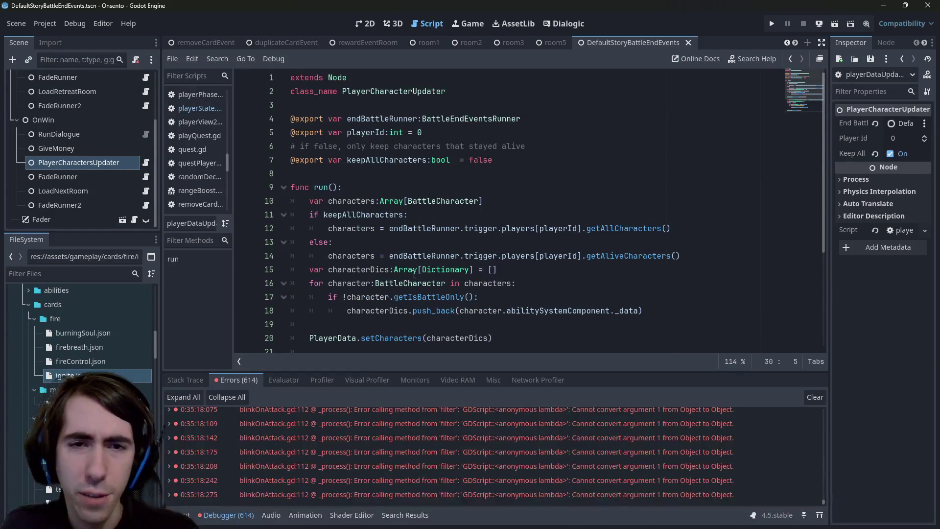
pyautogui.doubleClick(366, 133)
pyautogui.scroll(-4, 488, 201)
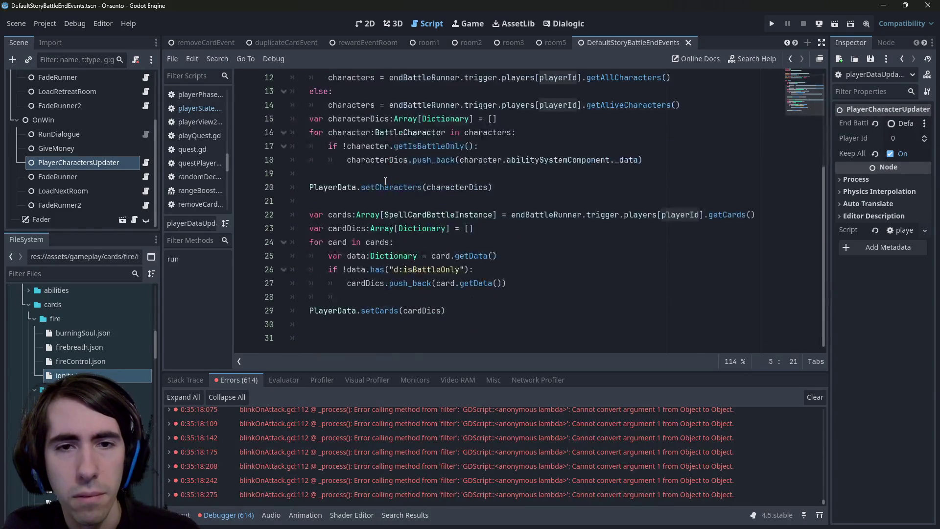
pyautogui.scroll(2, 385, 181)
pyautogui.click(397, 118)
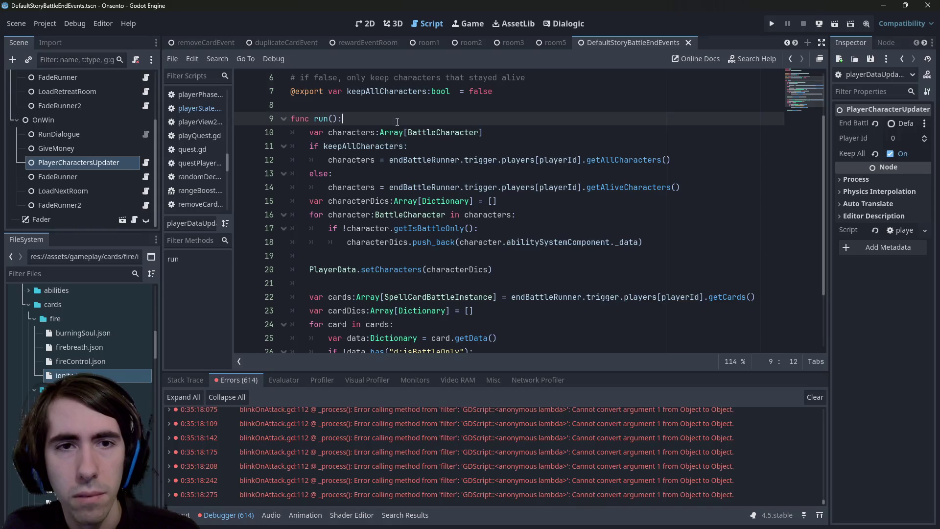
# Step: Add 'var player:PlayerState = endBattleRunner.trigger.players[playerId]' at the top of run() and save
pyautogui.press('Return')
pyautogui.press('Return')
pyautogui.press('Up')
pyautogui.write('var player =')
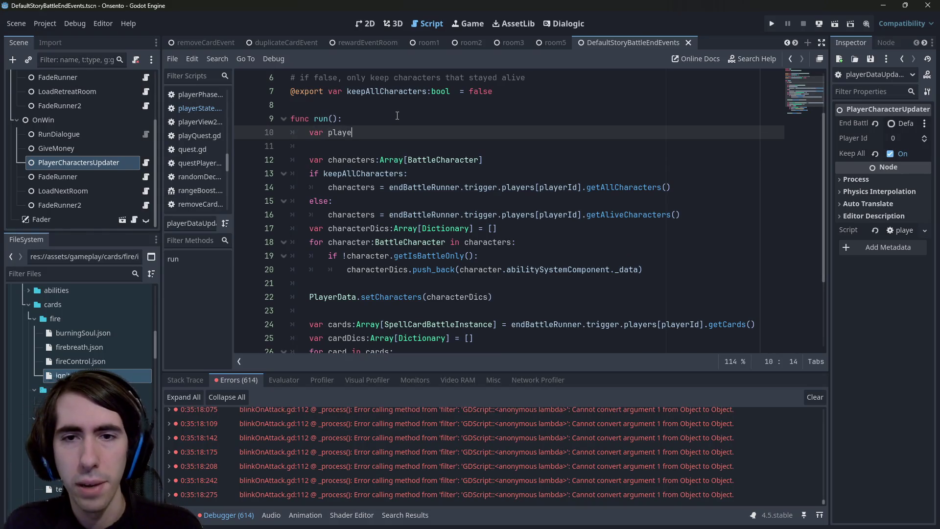
pyautogui.press('Escape')
pyautogui.moveTo(389, 187)
pyautogui.mouseDown()
pyautogui.moveTo(586, 188)
pyautogui.moveTo(390, 189)
pyautogui.mouseUp()
pyautogui.hotkey('ctrl', 'c')
pyautogui.click(390, 132)
pyautogui.hotkey('ctrl', 'v')
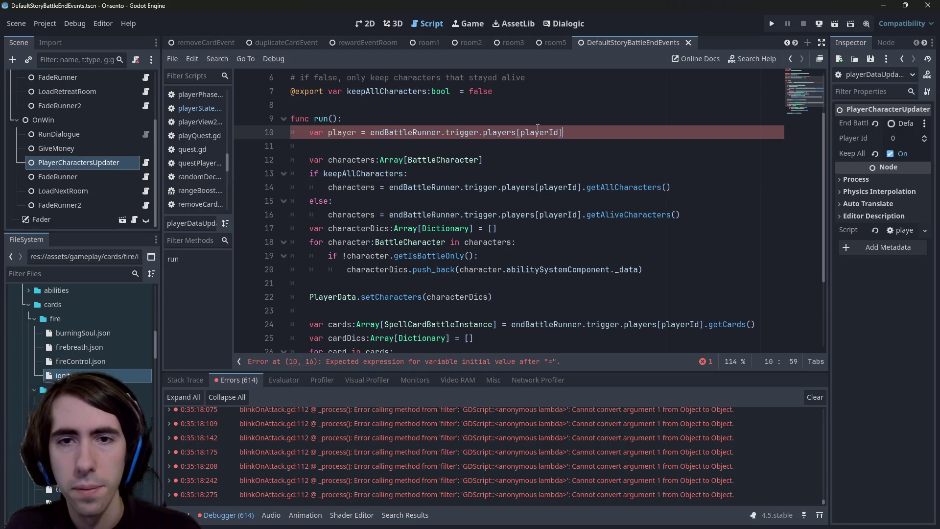
pyautogui.keyDown('ctrl'); pyautogui.click(494, 133); pyautogui.keyUp('ctrl')
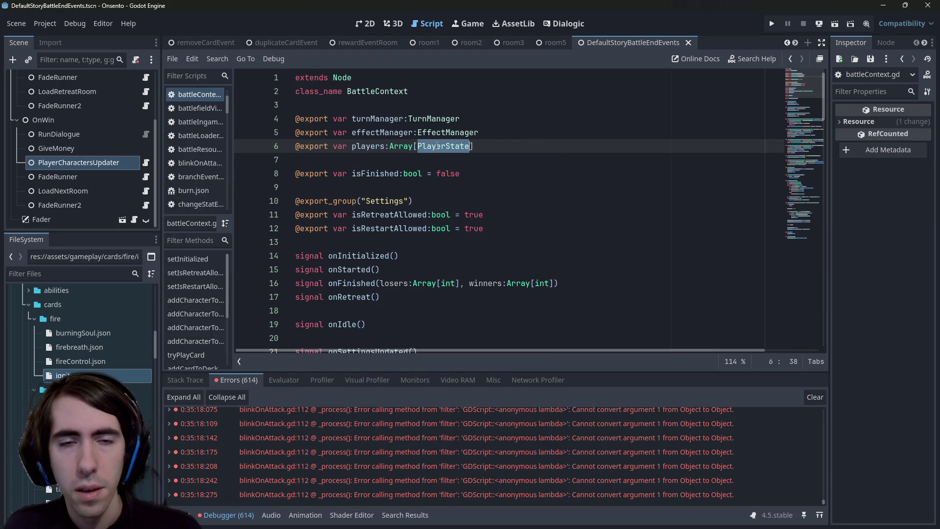
pyautogui.scroll(-10, 438, 146)
pyautogui.hotkey('alt', 'Left')
pyautogui.press('Home')
pyautogui.press('Down')
pyautogui.write(':PlayerState')
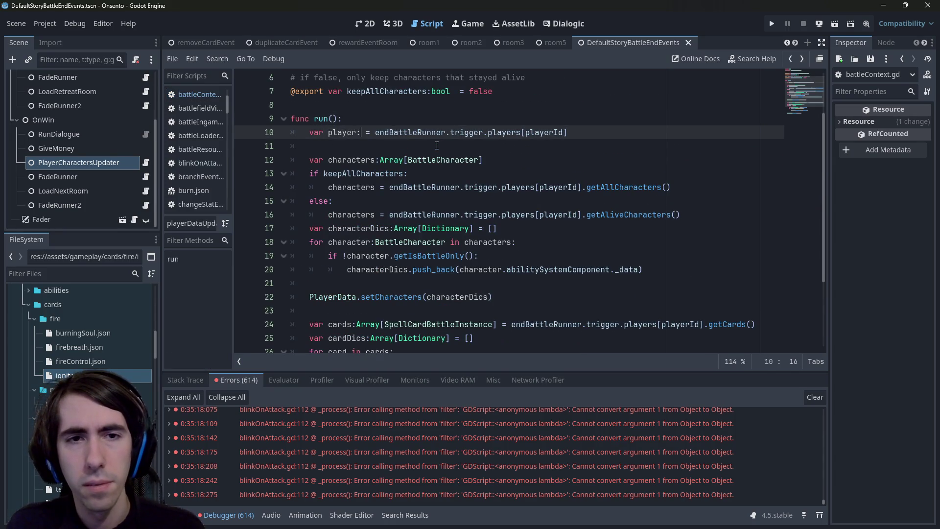
pyautogui.hotkey('ctrl', 's')
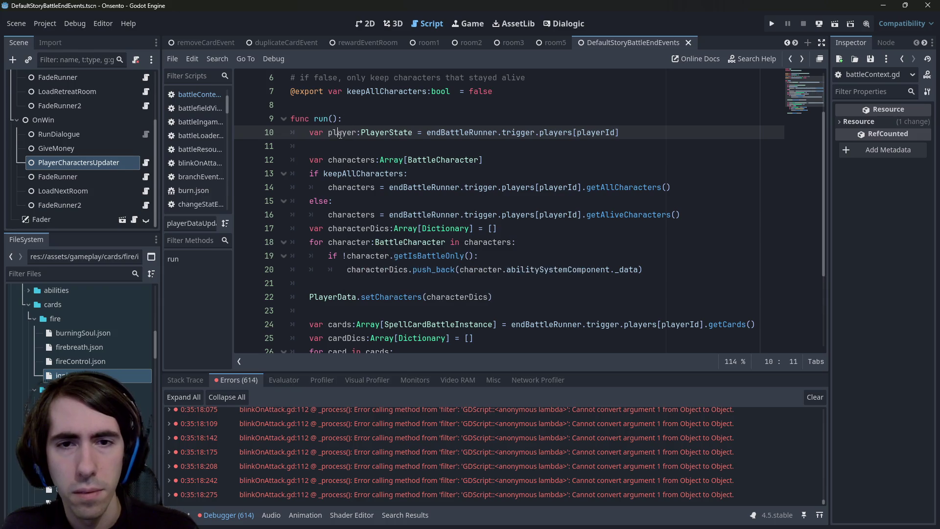
# Step: Replace the remaining players[playerId] lookups with player
pyautogui.moveTo(389, 187); pyautogui.dragTo(582, 187)
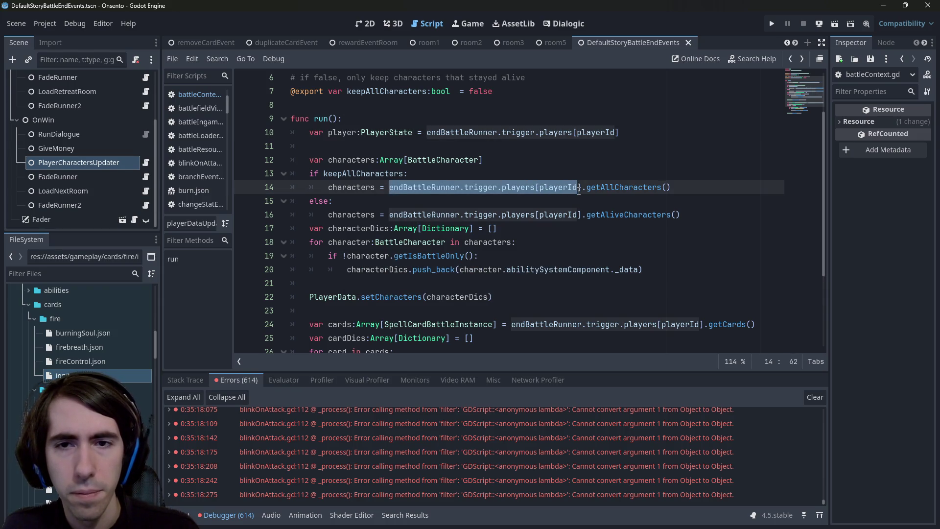
pyautogui.scroll(-3, 580, 190)
pyautogui.hotkey('ctrl', 'd')
pyautogui.hotkey('ctrl', 'd')
pyautogui.write('player')
pyautogui.hotkey('ctrl', 's')
pyautogui.scroll(2, 464, 235)
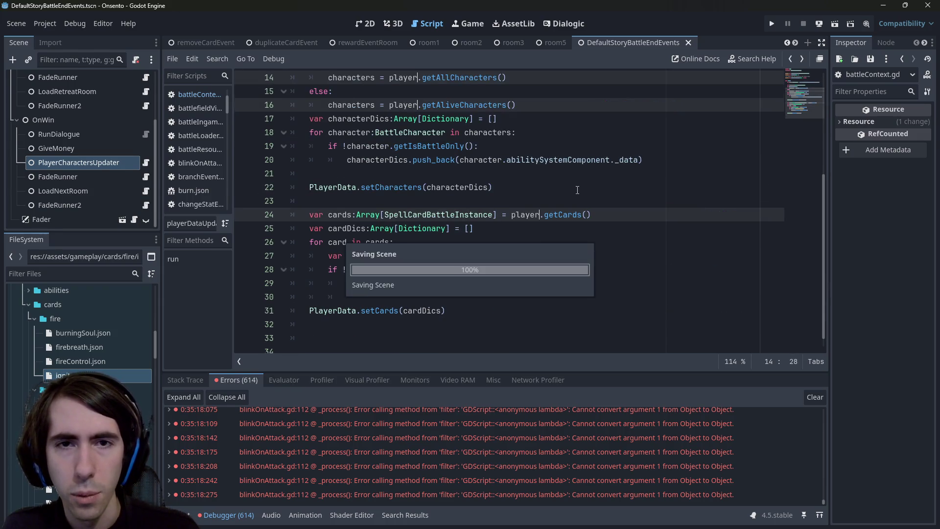
pyautogui.scroll(-3, 464, 235)
pyautogui.click(391, 331)
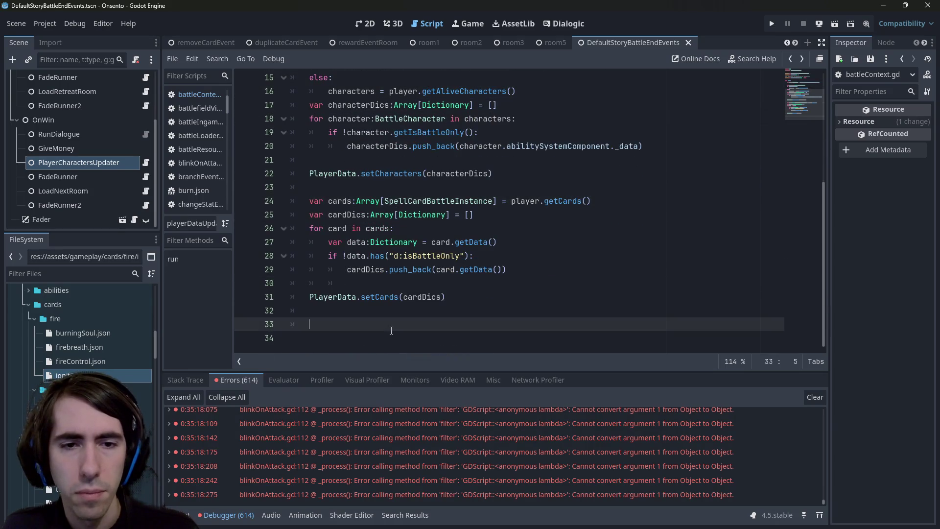
# Step: Write player.abilitySystemComponent.getMaxStamina() on the last line of run()
pyautogui.write('player.')
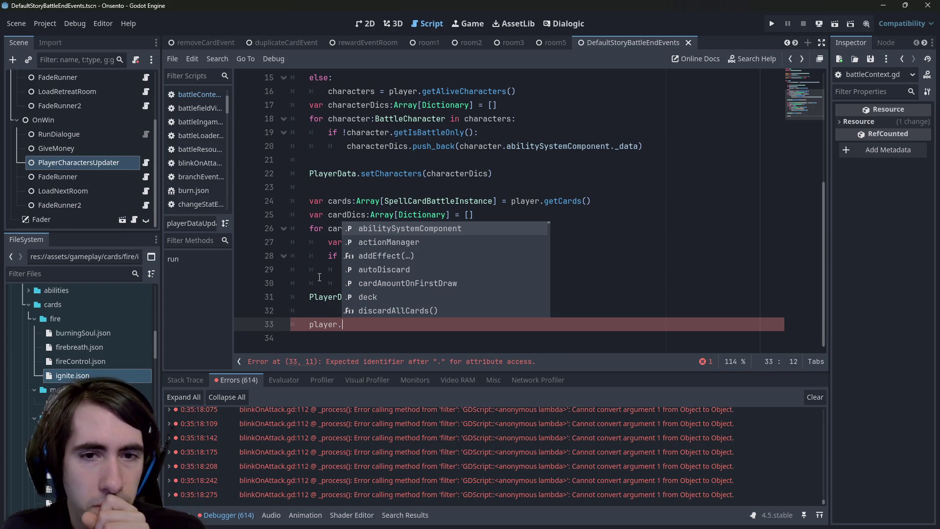
pyautogui.press('Return')
pyautogui.write('.')
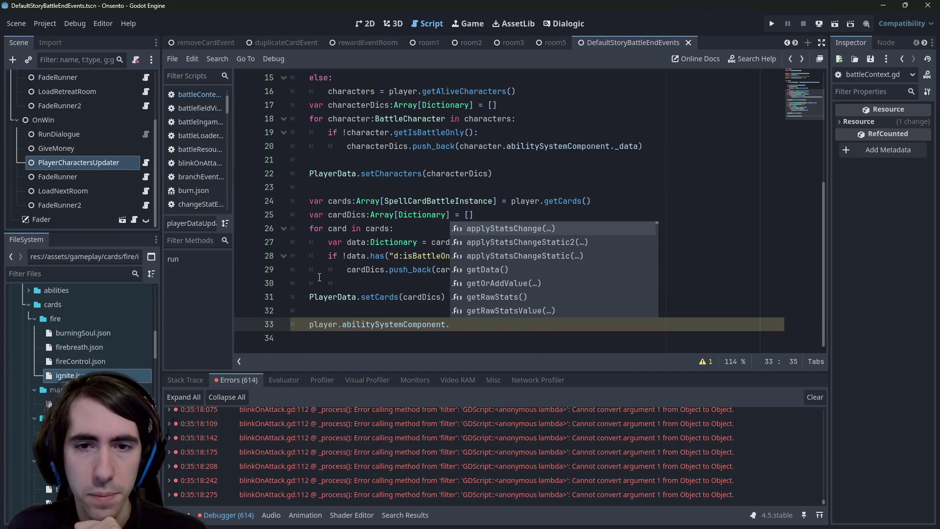
pyautogui.write('get')
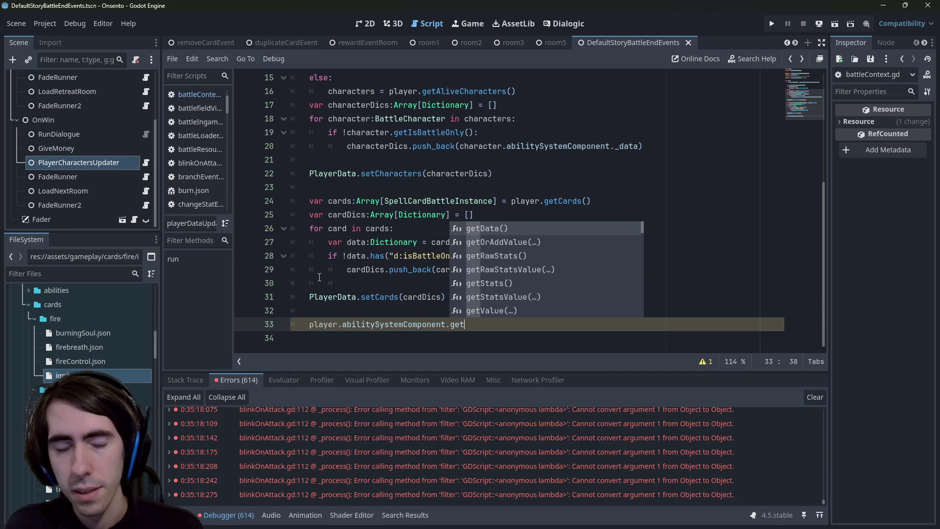
pyautogui.write('Stamina')
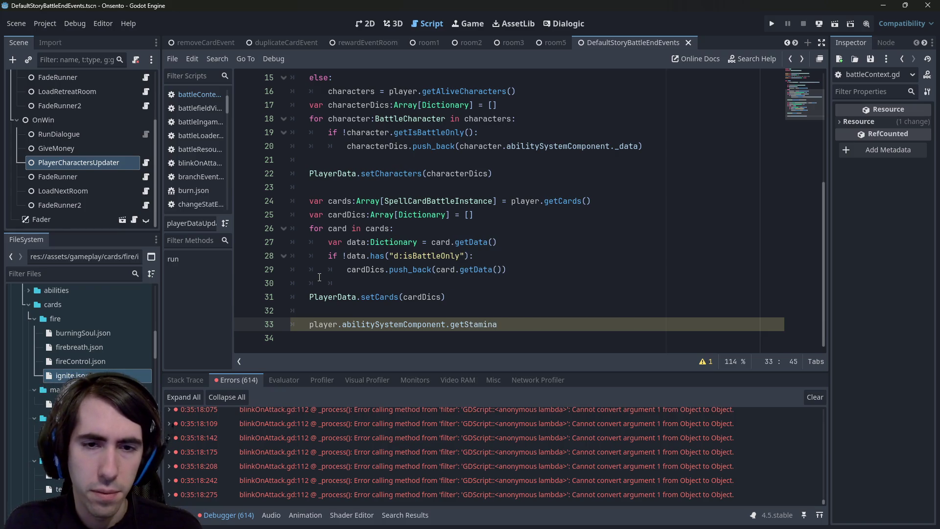
pyautogui.write('MaxS')
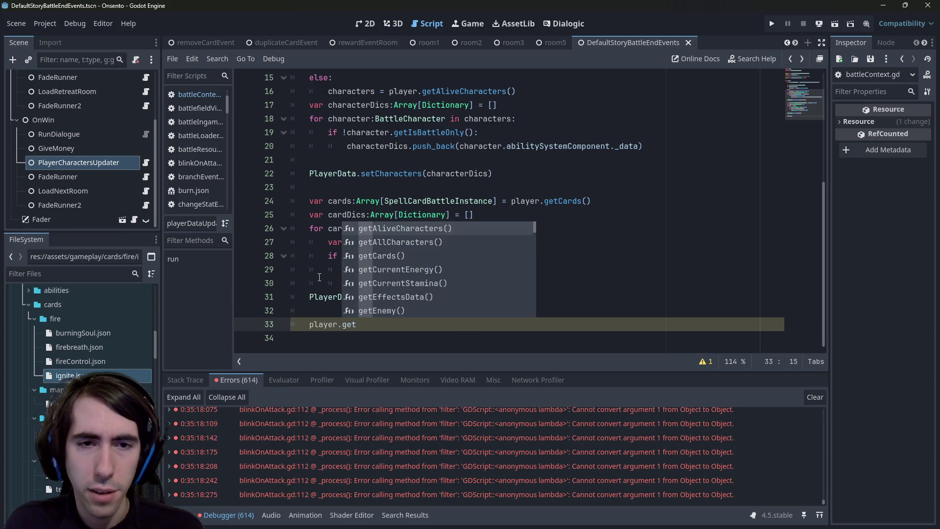
pyautogui.press('Return')
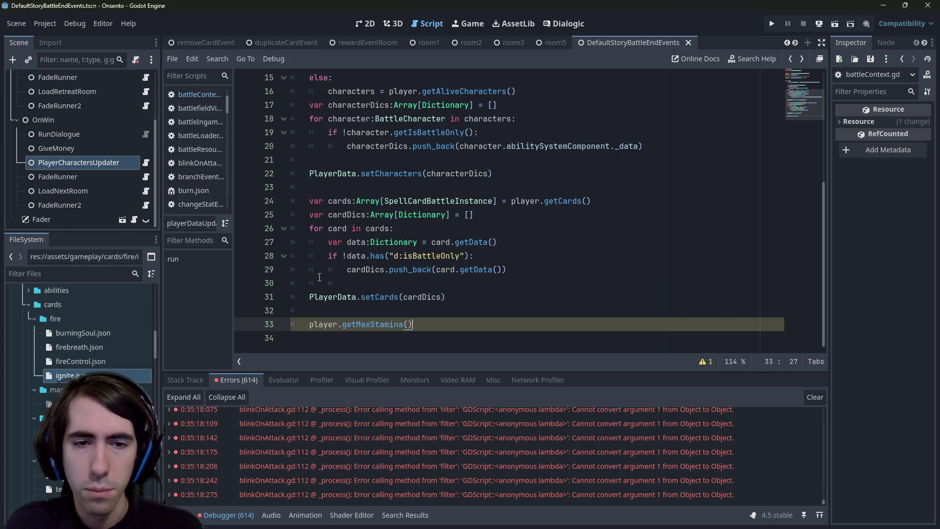
# Step: Duplicate the call as getCurrentStamina() and delete the getMaxStamina() line
pyautogui.hotkey('ctrl', 'c')
pyautogui.press('End')
pyautogui.press('Return')
pyautogui.hotkey('ctrl', 'v')
pyautogui.hotkey('ctrl', 'shift', 'Left')
pyautogui.press('BackSpace')
pyautogui.write('getCur')
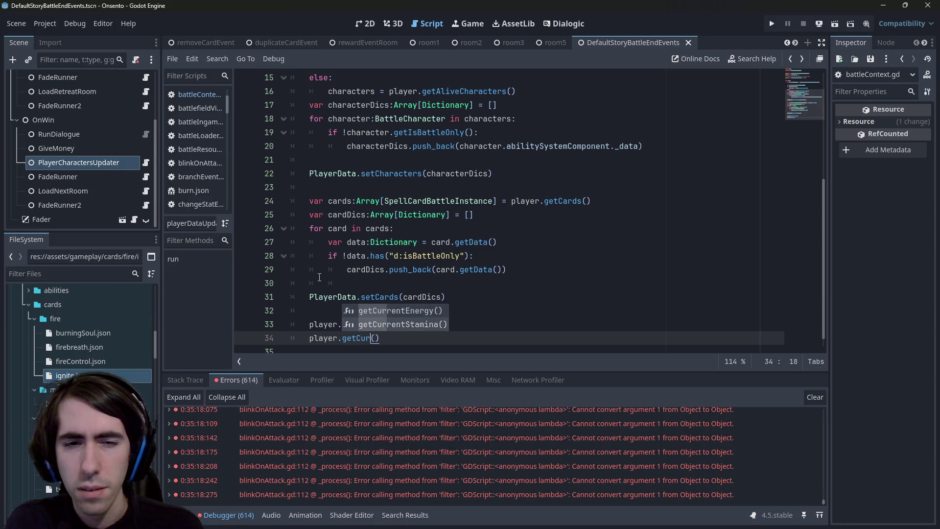
pyautogui.press('Return')
pyautogui.press('Up')
pyautogui.hotkey('ctrl', 'shift', 'Left')
pyautogui.hotkey('ctrl', 'shift', 'Left')
pyautogui.hotkey('ctrl', 'shift', 'Left')
pyautogui.hotkey('ctrl', 'shift', 'Left')
pyautogui.press('BackSpace')
pyautogui.press('BackSpace')
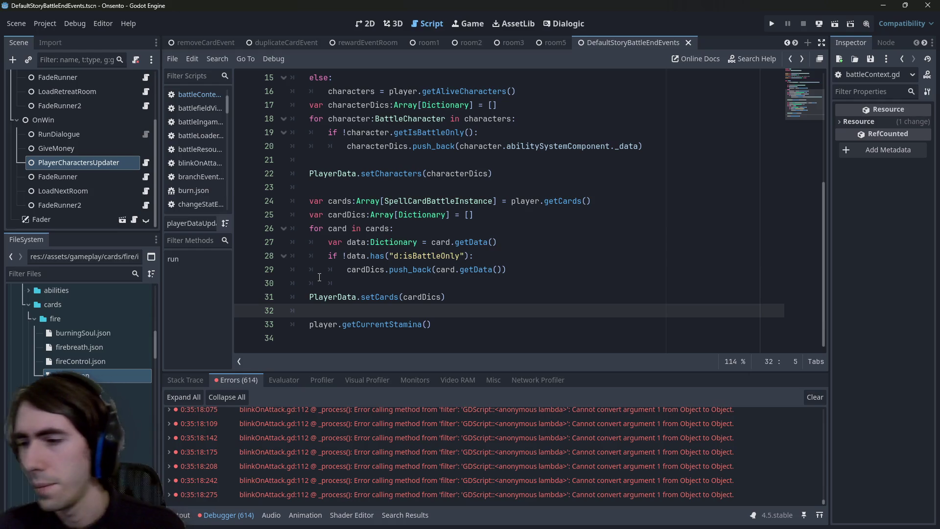
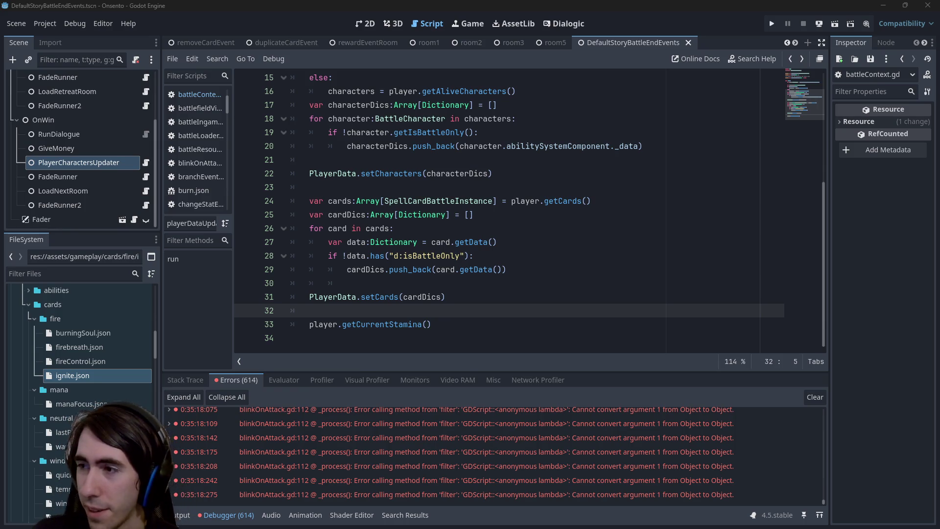
# Step: Below PlayerData.setCards(cardDics), start a PlayerData.setCurrentStamina( call using autocomplete
pyautogui.doubleClick(395, 321)
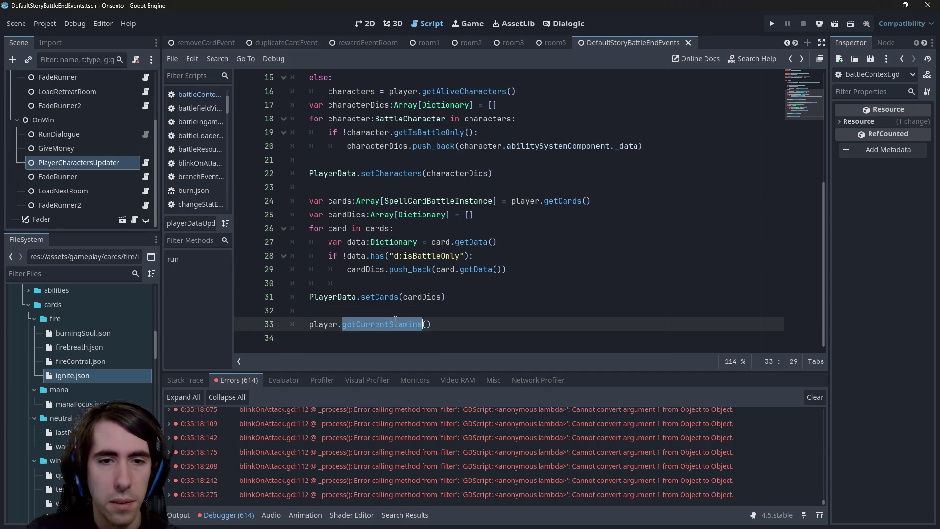
pyautogui.click(302, 327)
pyautogui.click(333, 297)
pyautogui.click(336, 306)
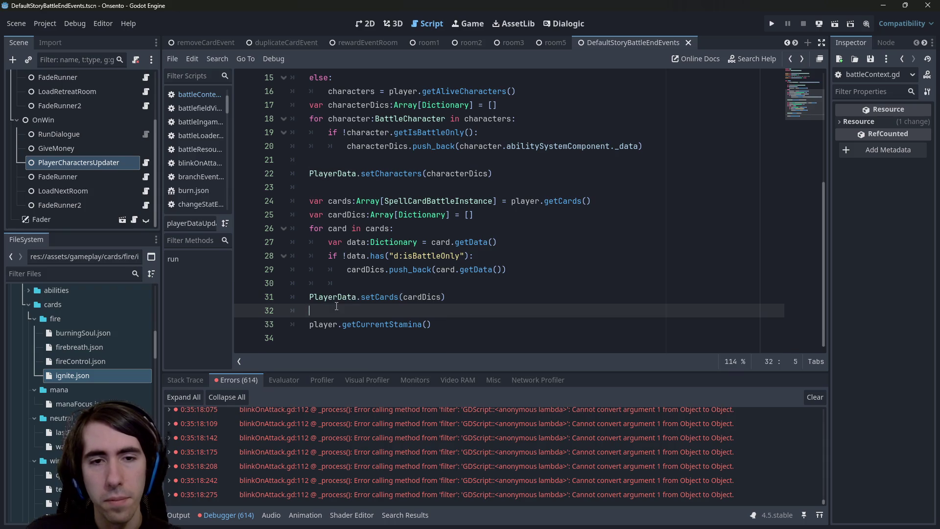
pyautogui.press('Return')
pyautogui.write('PlayerData.setSt')
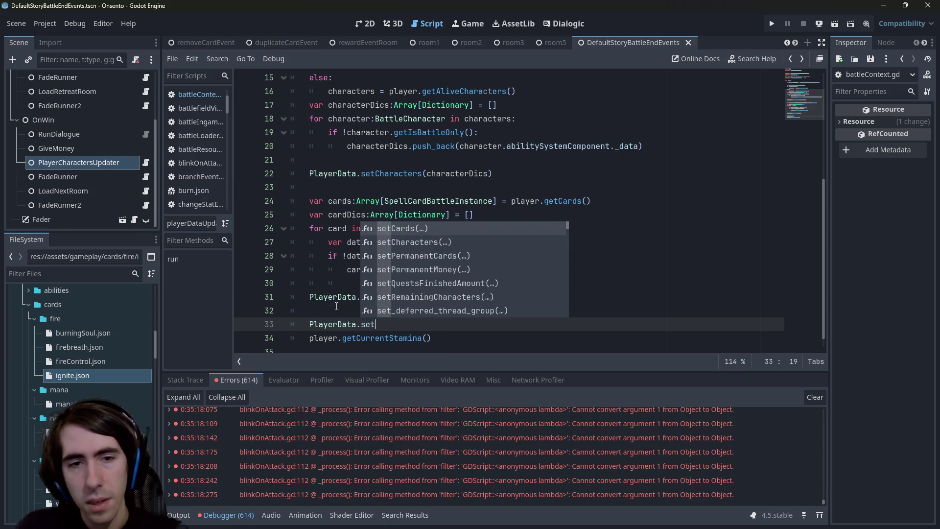
pyautogui.press('BackSpace')
pyautogui.press('BackSpace')
pyautogui.write('CurrentStamina')
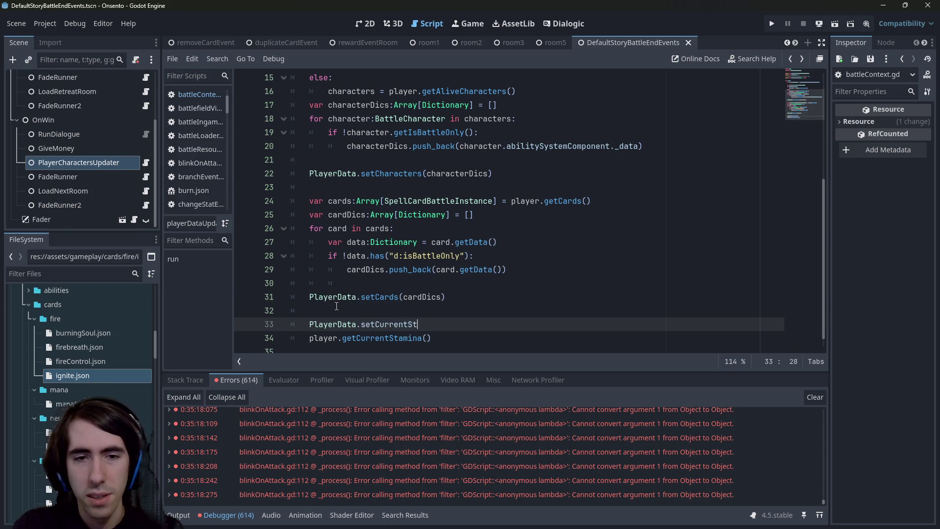
pyautogui.write('(')
# Step: Merge the existing player.getCurrentStamina() line in as its argument and close the call
pyautogui.press('Delete')
pyautogui.press('Delete')
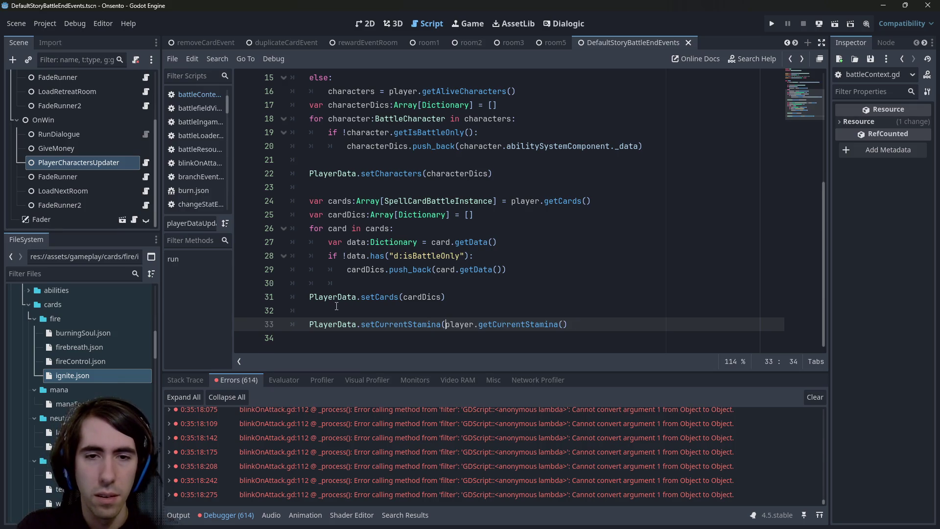
pyautogui.hotkey('ctrl', 'Right')
pyautogui.press('End')
pyautogui.write(')')
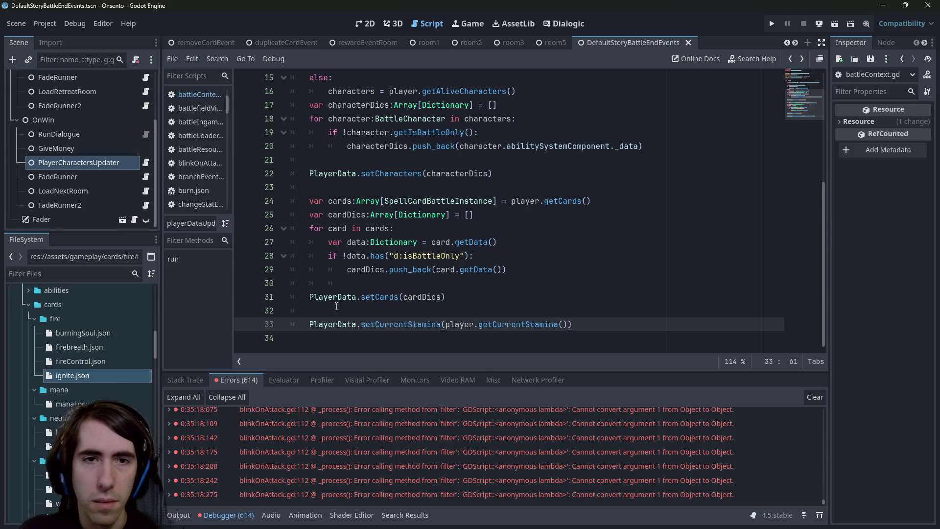
pyautogui.doubleClick(410, 324)
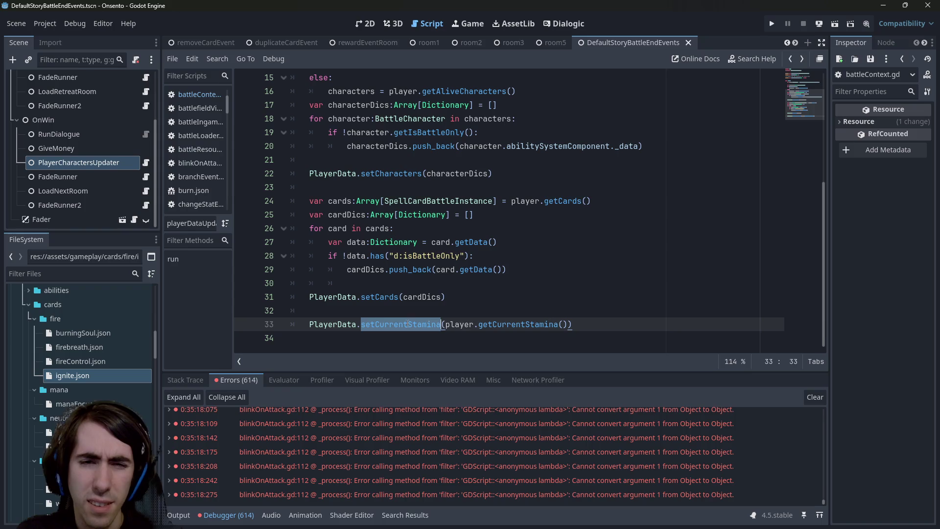
pyautogui.keyDown('ctrl'); pyautogui.click(382, 299); pyautogui.keyUp('ctrl')
# Step: In playerDataScript, declare func setCurrentStamina(stamina:int): below getCards
pyautogui.click(399, 217)
pyautogui.press('Down')
pyautogui.press('Return')
pyautogui.press('Return')
pyautogui.press('Up')
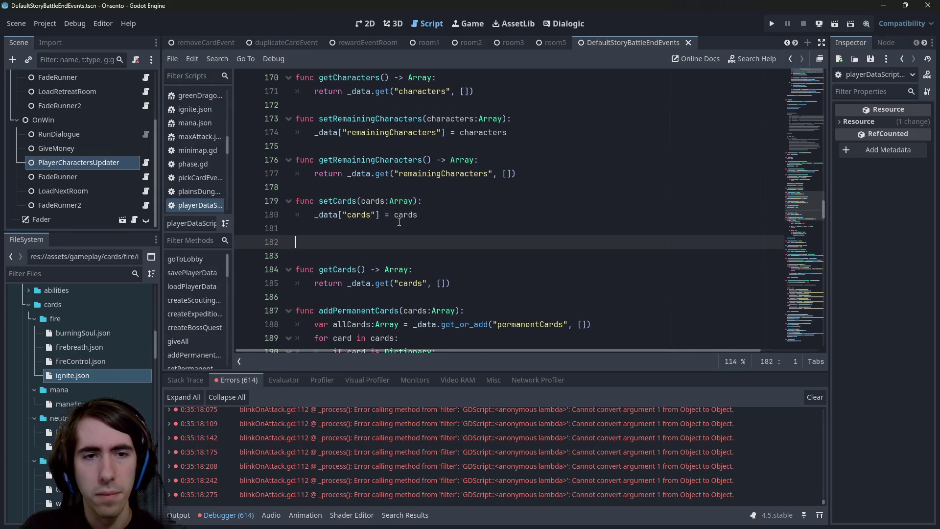
pyautogui.write('fun')
pyautogui.press('BackSpace')
pyautogui.press('BackSpace')
pyautogui.press('BackSpace')
pyautogui.press('Down')
pyautogui.press('Down')
pyautogui.press('Down')
pyautogui.press('Return')
pyautogui.press('Return')
pyautogui.press('Up')
pyautogui.write('func setCurrentStamina()')
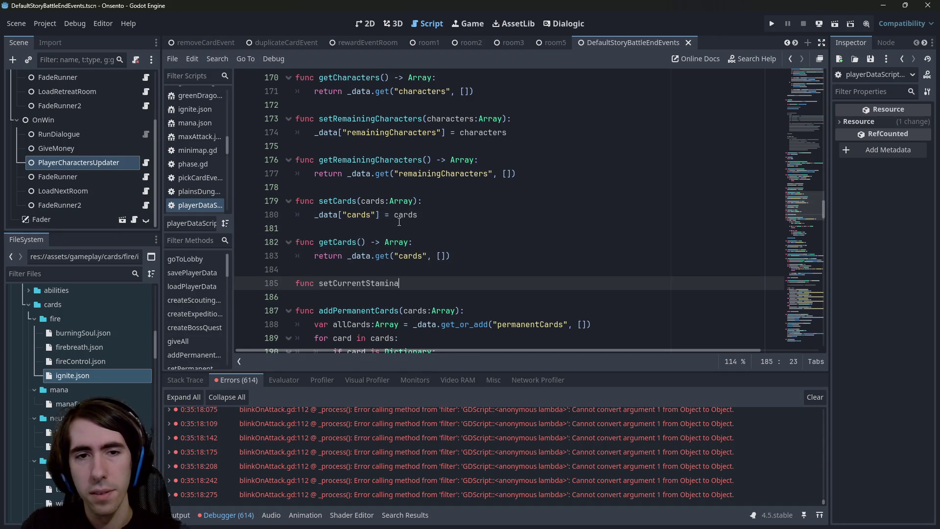
pyautogui.press('Left')
pyautogui.write('sta')
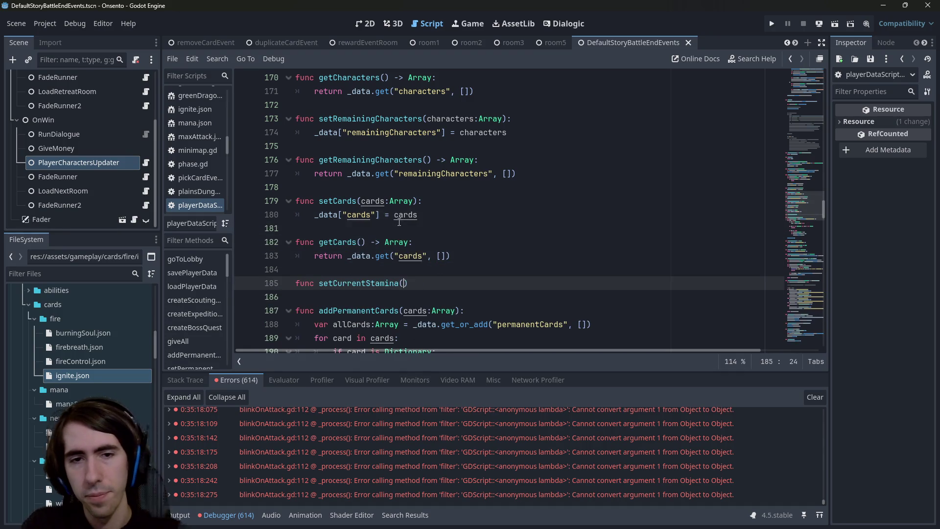
pyautogui.write('mina:int):')
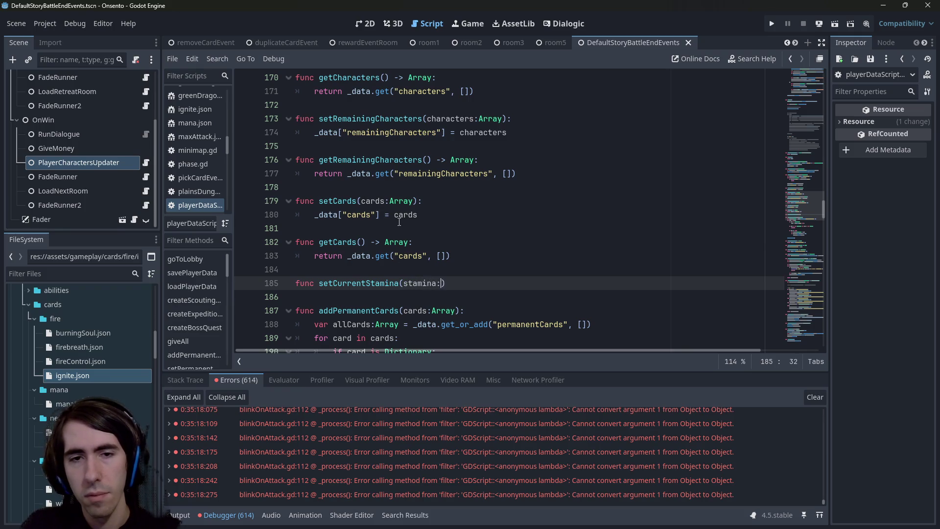
pyautogui.press('Return')
pyautogui.write('oass')
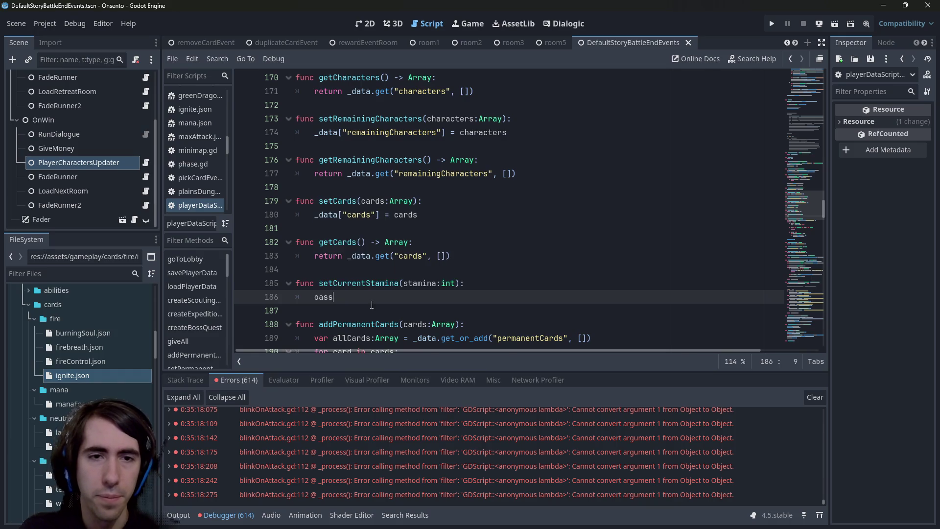
# Step: Make setCurrentStamina's body store stamina in _data under "currentStamina", reusing the cards assignment line
pyautogui.moveTo(417, 214); pyautogui.dragTo(254, 221)
pyautogui.hotkey('ctrl', 'c')
pyautogui.tripleClick(353, 297)
pyautogui.hotkey('ctrl', 'v')
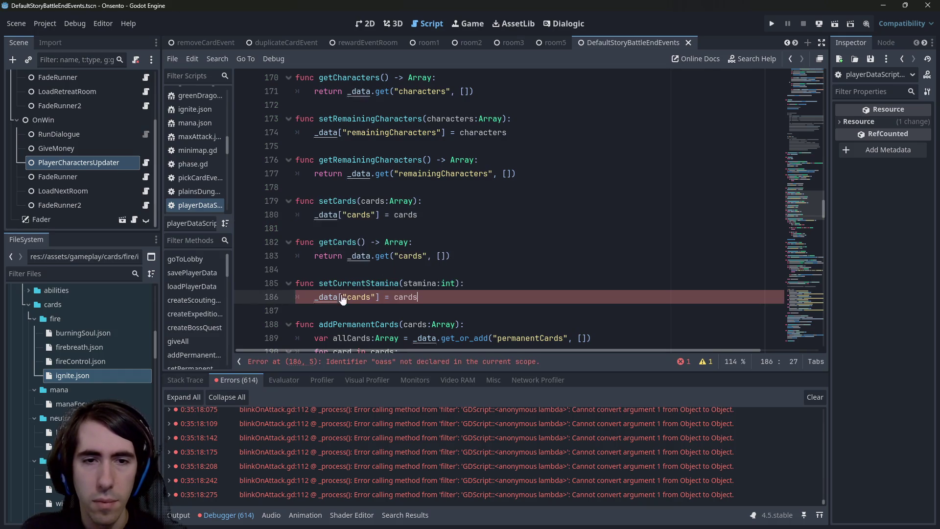
pyautogui.click(354, 297)
pyautogui.press('Delete')
pyautogui.press('Delete')
pyautogui.press('Delete')
pyautogui.write('urrentStamina')
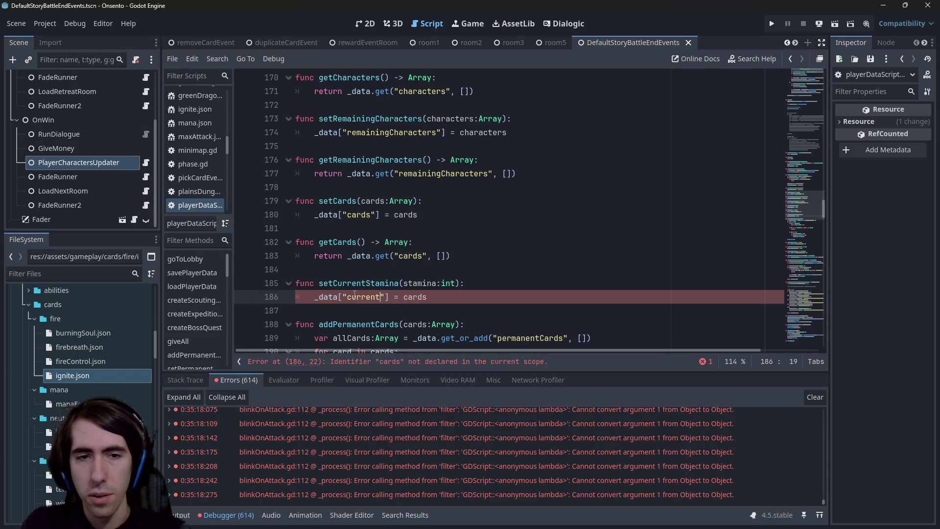
pyautogui.press('Up')
pyautogui.hotkey('ctrl', 'd')
pyautogui.hotkey('ctrl', 'c')
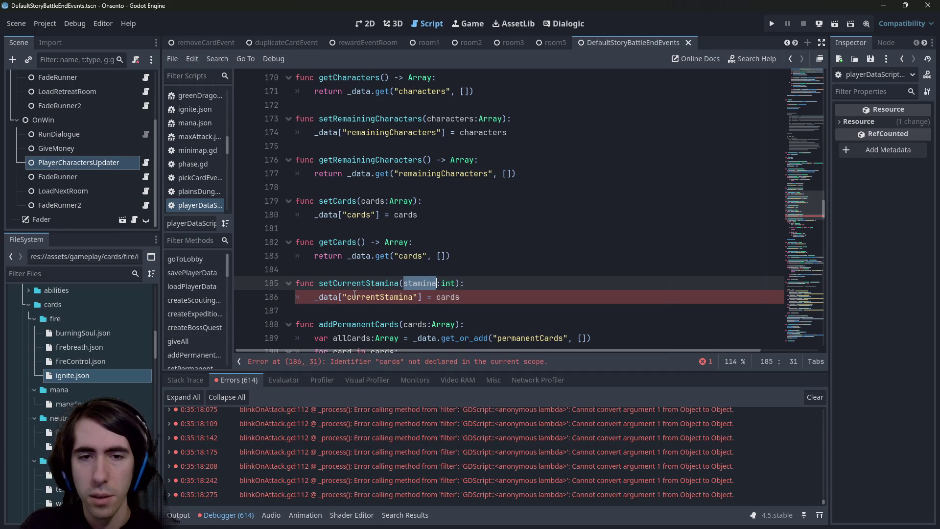
pyautogui.press('Down')
pyautogui.press('End')
pyautogui.hotkey('ctrl', 'shift', 'Left')
pyautogui.hotkey('ctrl', 'v')
pyautogui.scroll(-1, 355, 294)
pyautogui.press('Return')
pyautogui.press('Return')
# Step: Duplicate setCurrentStamina into a parameterless getCurrentStamina() -> int
pyautogui.moveTo(470, 256); pyautogui.dragTo(296, 242)
pyautogui.hotkey('ctrl', 'c')
pyautogui.click(331, 284)
pyautogui.hotkey('ctrl', 'v')
pyautogui.click(325, 283)
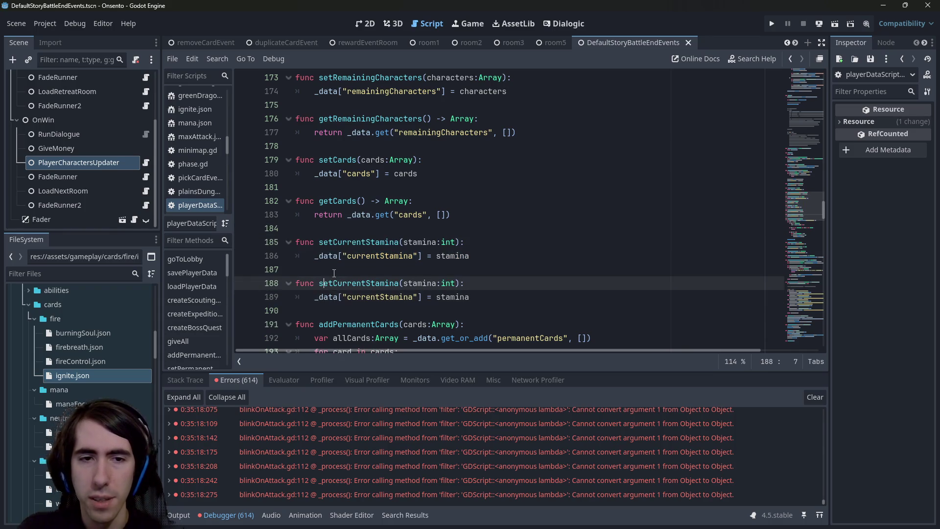
pyautogui.press('BackSpace')
pyautogui.write('g')
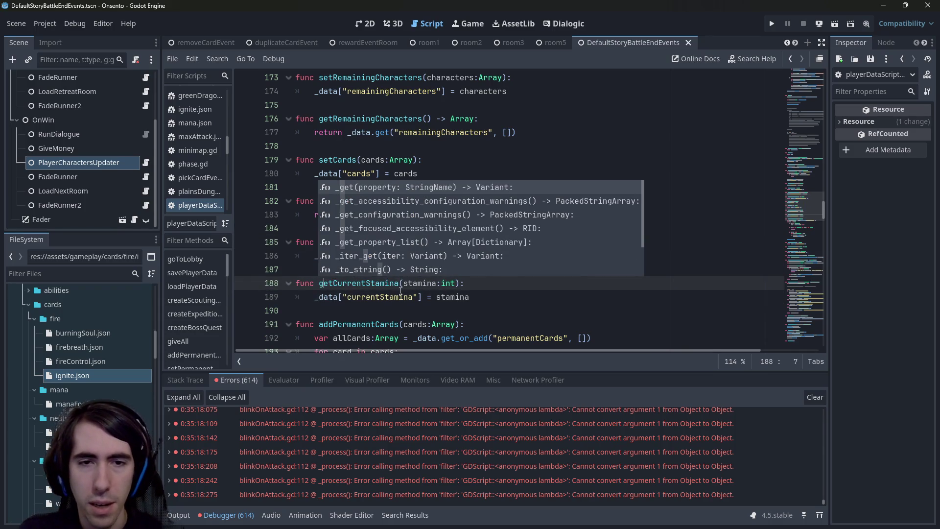
pyautogui.moveTo(403, 284); pyautogui.dragTo(461, 284)
pyautogui.click(473, 283)
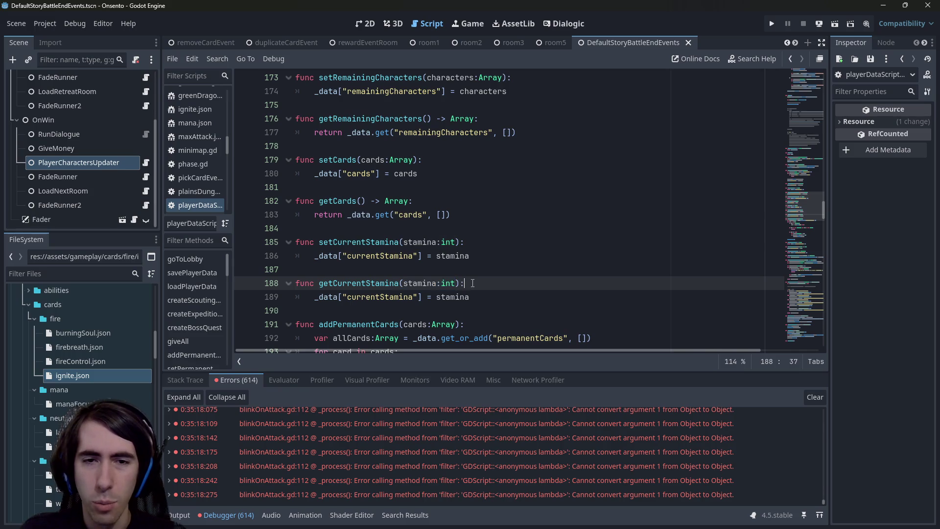
pyautogui.press('Left')
pyautogui.hotkey('ctrl', 'shift', 'Left')
pyautogui.hotkey('ctrl', 'shift', 'Left')
pyautogui.hotkey('ctrl', 'shift', 'Left')
pyautogui.press('BackSpace')
pyautogui.press('Left')
pyautogui.write('-> int')
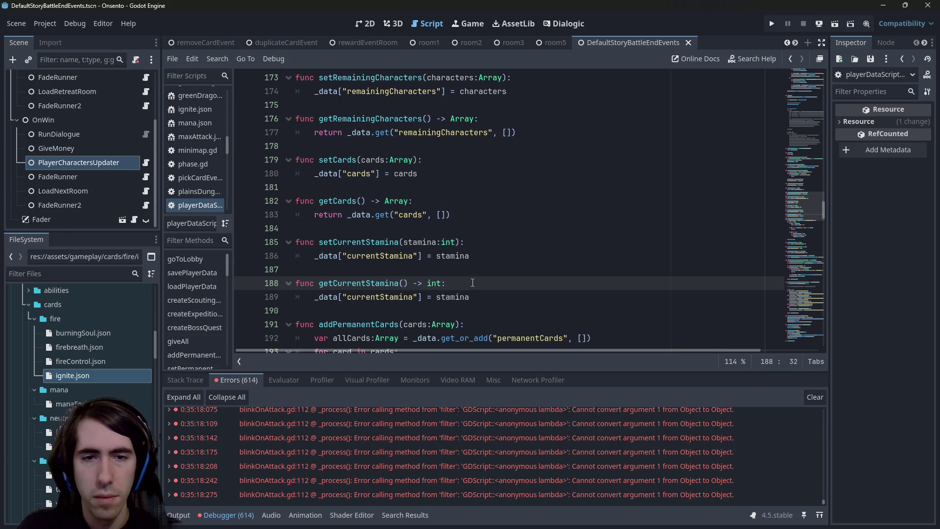
# Step: Make getCurrentStamina return _data.get("currentStamina", 200)
pyautogui.press('Down')
pyautogui.press('End')
pyautogui.press('BackSpace')
pyautogui.press('BackSpace')
pyautogui.press('BackSpace')
pyautogui.press('BackSpace')
pyautogui.press('Home')
pyautogui.write('return')
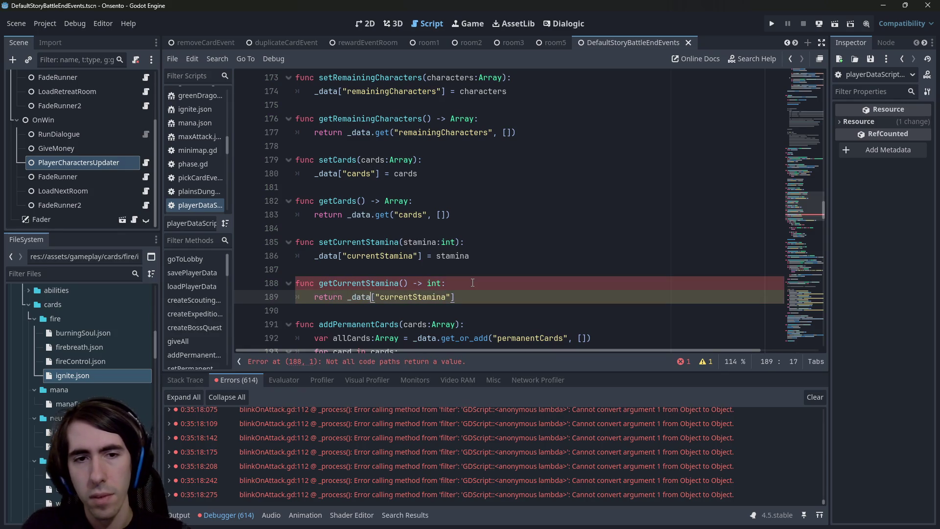
pyautogui.hotkey('ctrl', 'Right')
pyautogui.press('Delete')
pyautogui.write('.get(')
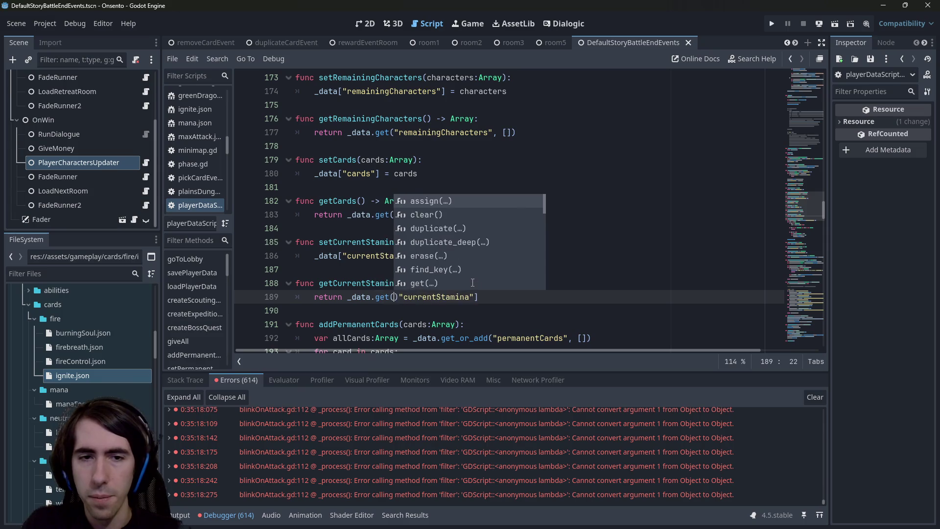
pyautogui.press('Delete')
pyautogui.press('End')
pyautogui.press('BackSpace')
pyautogui.write(', 200')
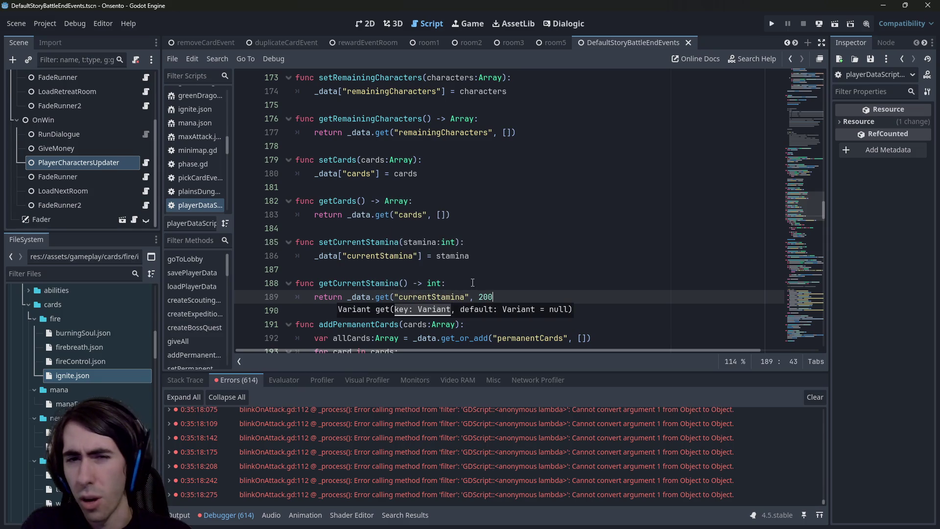
pyautogui.write(')')
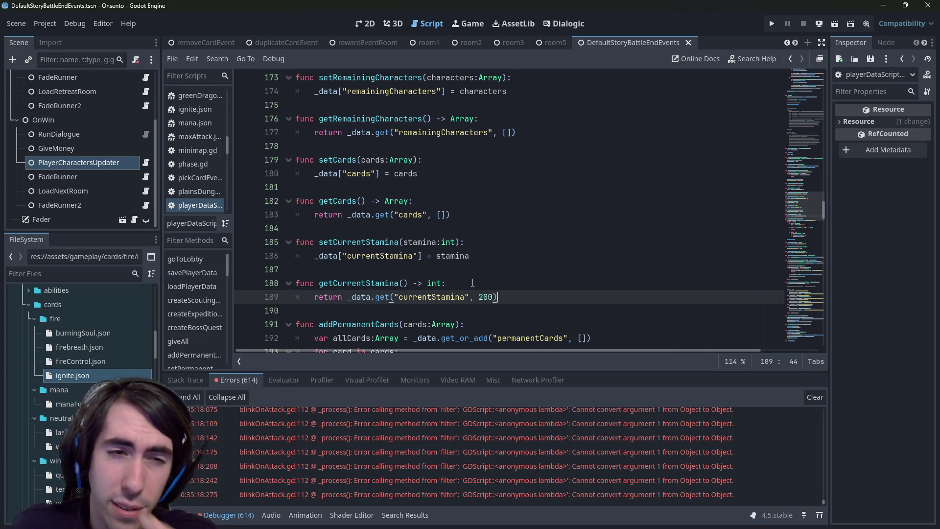
pyautogui.moveTo(582, 525)
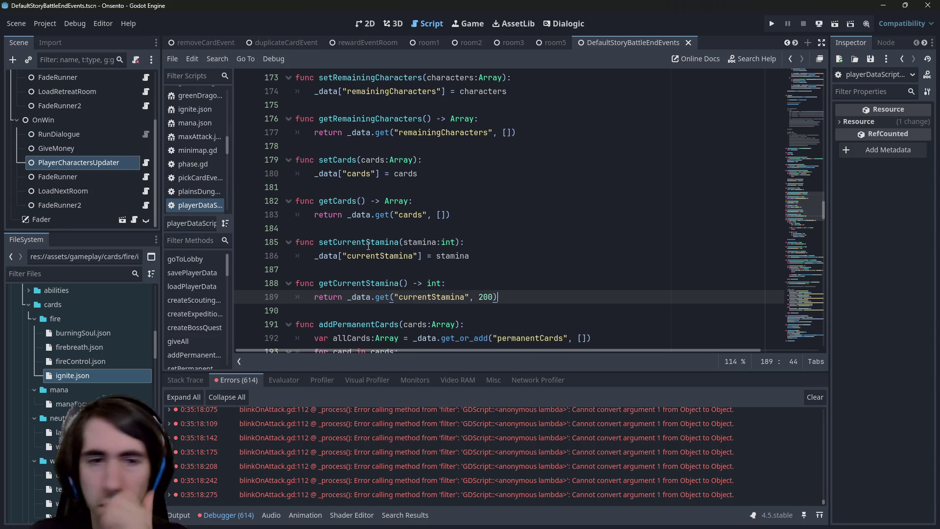
# Step: Review getCurrentStamina and insert blank lines below getCards for a new function
pyautogui.doubleClick(349, 283)
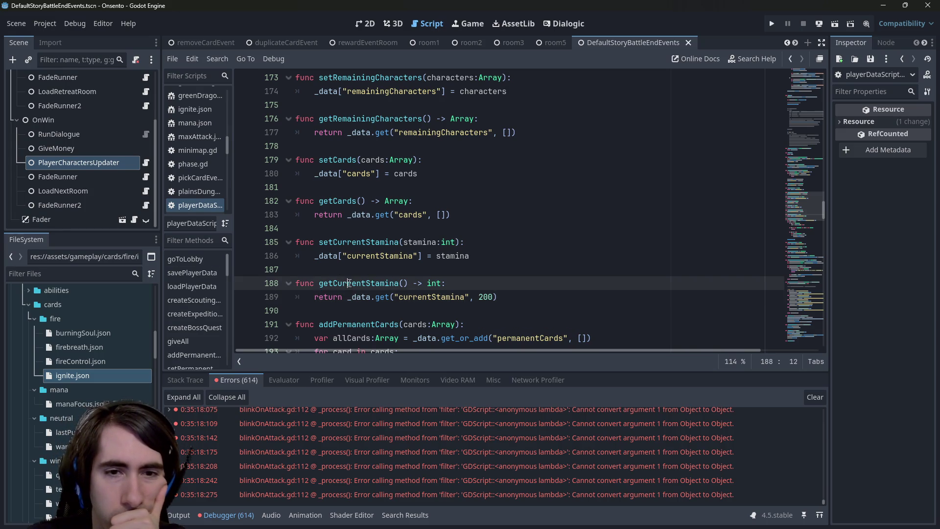
pyautogui.doubleClick(486, 297)
pyautogui.doubleClick(356, 283)
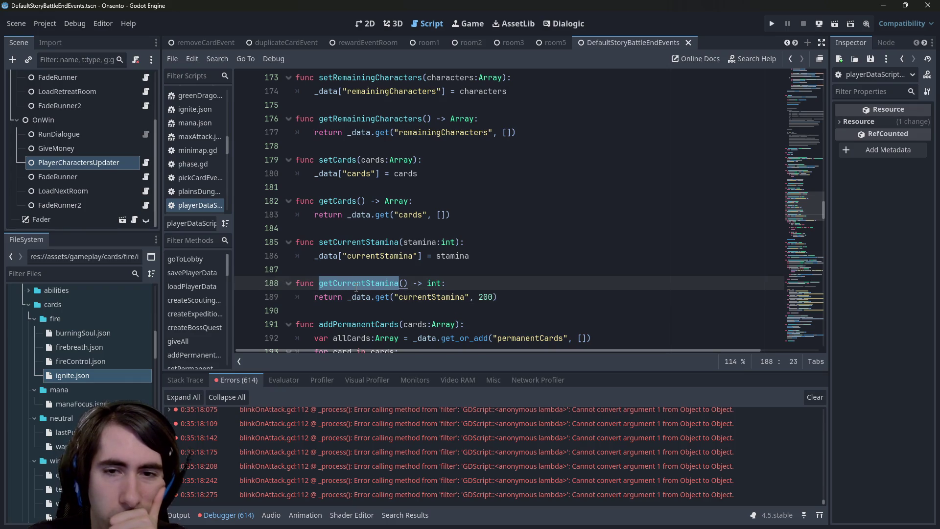
pyautogui.moveTo(431, 289)
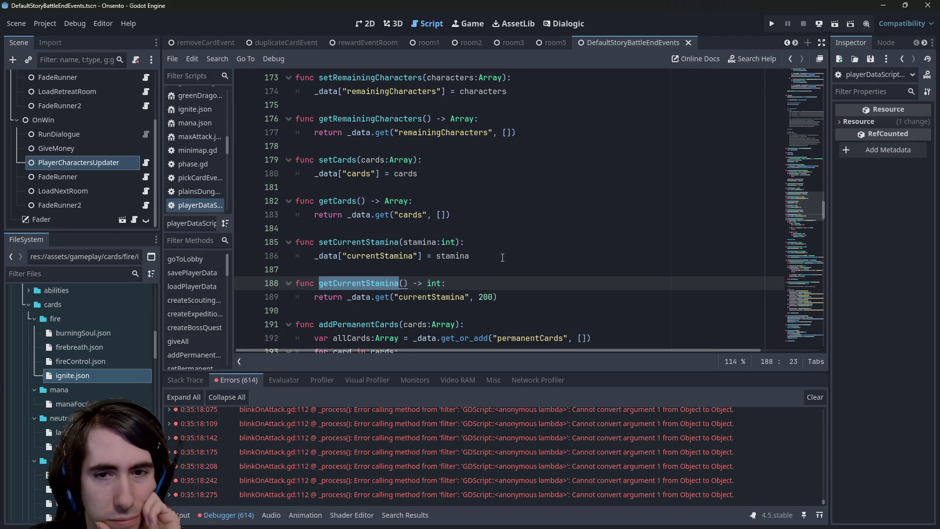
pyautogui.doubleClick(482, 296)
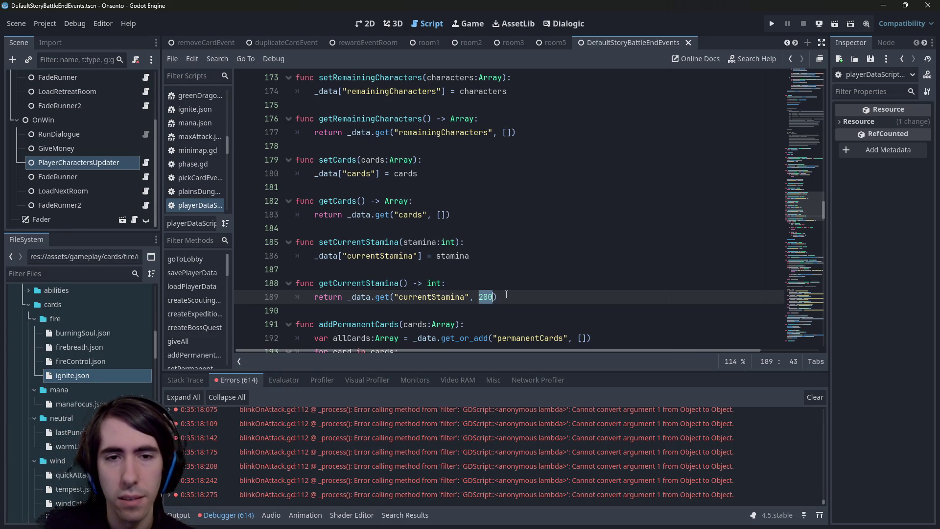
pyautogui.doubleClick(375, 284)
pyautogui.scroll(3, 375, 284)
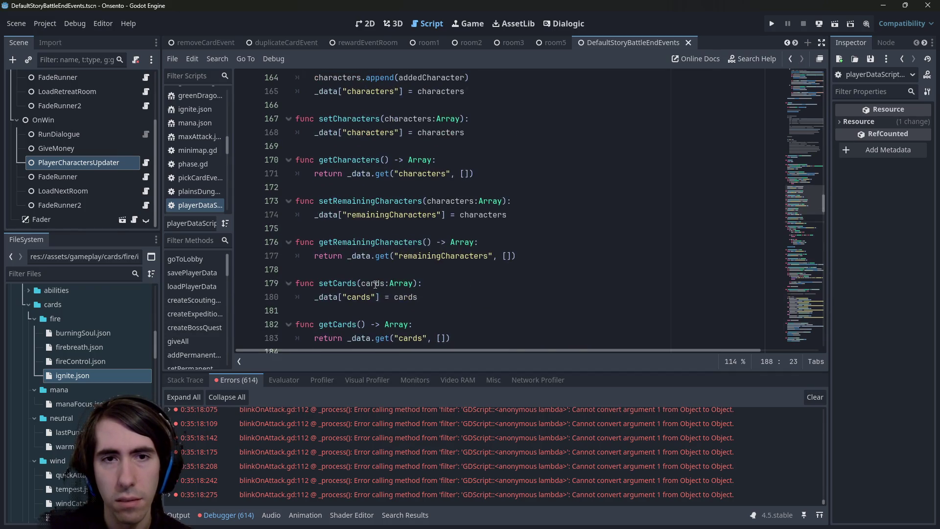
pyautogui.scroll(-4, 375, 284)
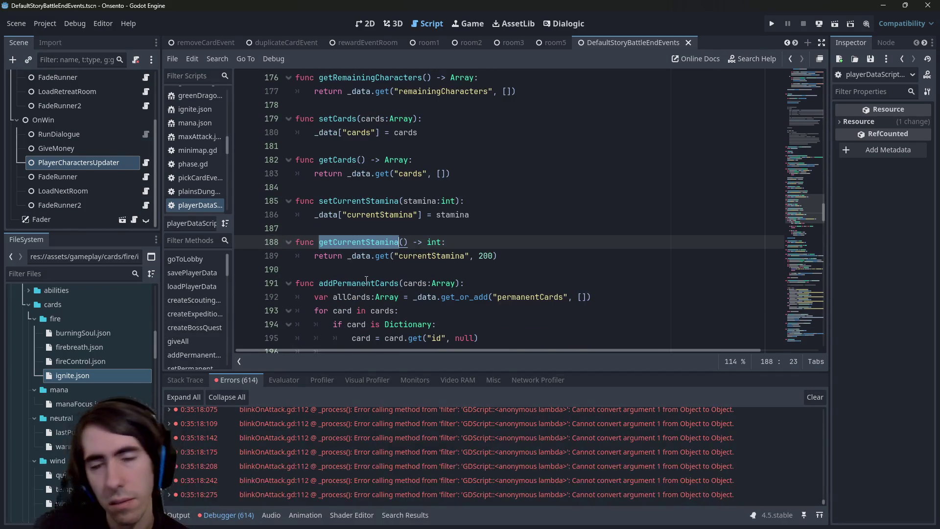
pyautogui.click(469, 184)
pyautogui.press('Return')
pyautogui.press('Return')
pyautogui.press('Up')
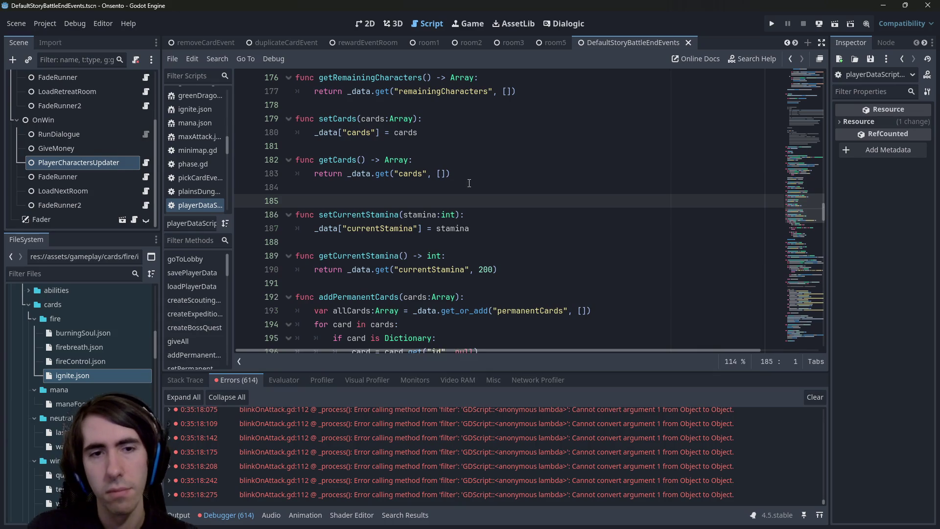
# Step: Copy getCurrentStamina as getMaxStamina, reading the "maxStamina" key with default 200
pyautogui.moveTo(529, 285); pyautogui.dragTo(222, 265)
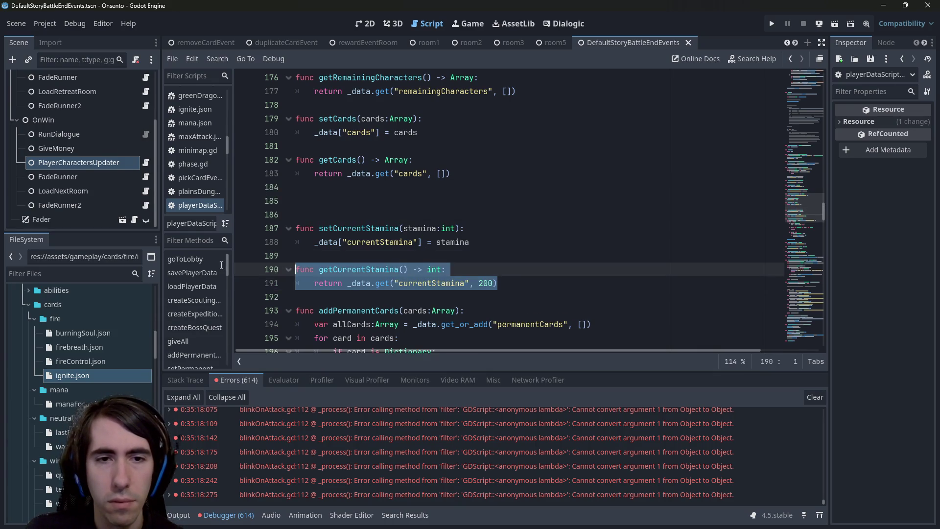
pyautogui.hotkey('ctrl', 'c')
pyautogui.click(323, 200)
pyautogui.hotkey('ctrl', 'v')
pyautogui.doubleClick(350, 201)
pyautogui.write('getMa')
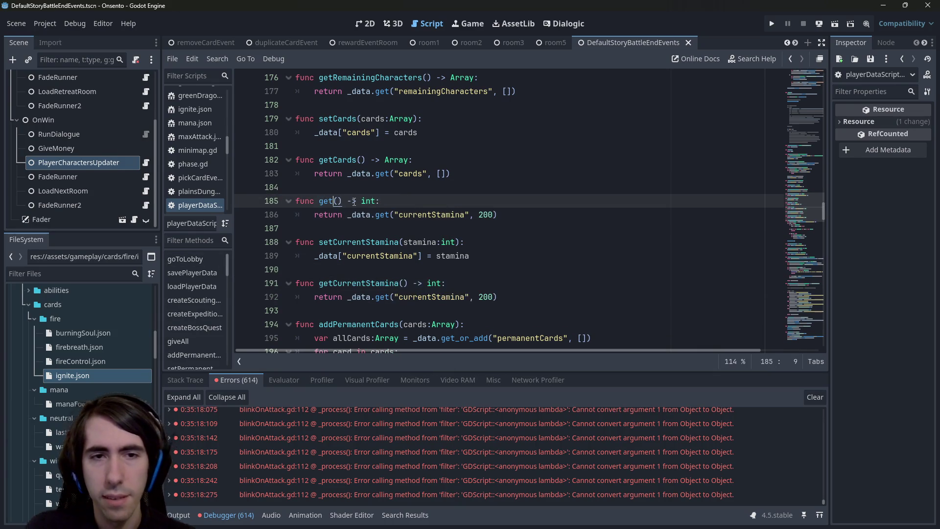
pyautogui.write('xStamina')
pyautogui.press('Down')
pyautogui.press('Right')
pyautogui.press('Right')
pyautogui.press('Right')
pyautogui.press('Right')
pyautogui.hotkey('ctrl', 'shift', 'Right')
pyautogui.write('maxStamina')
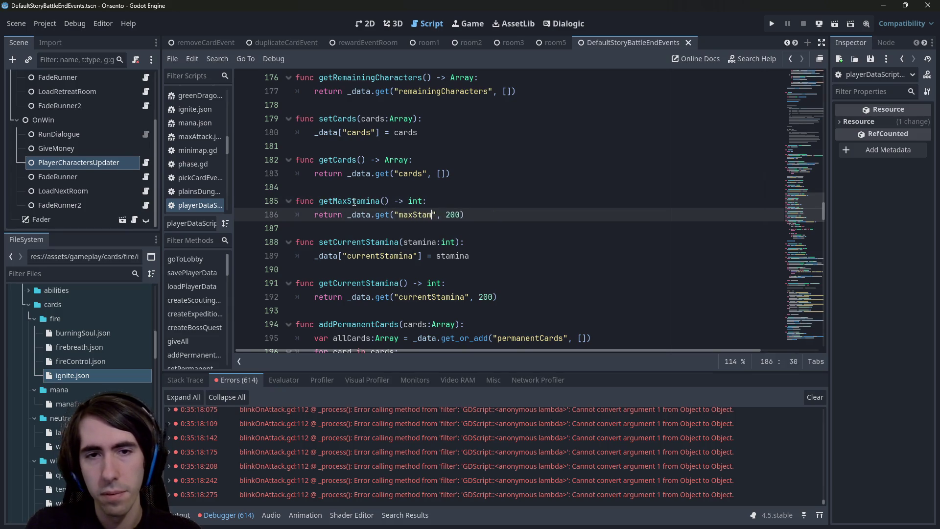
# Step: Replace getCurrentStamina's 200 default with getMaxStamina()
pyautogui.doubleClick(354, 201)
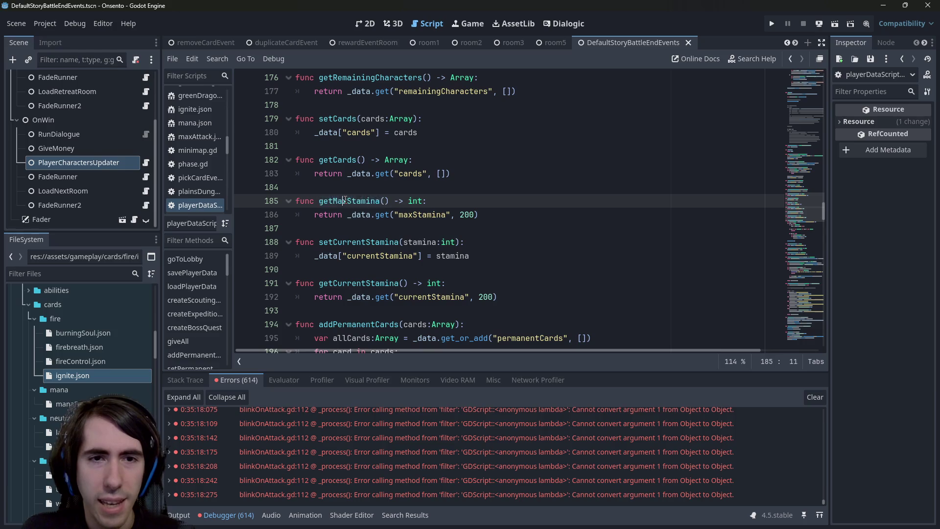
pyautogui.doubleClick(491, 297)
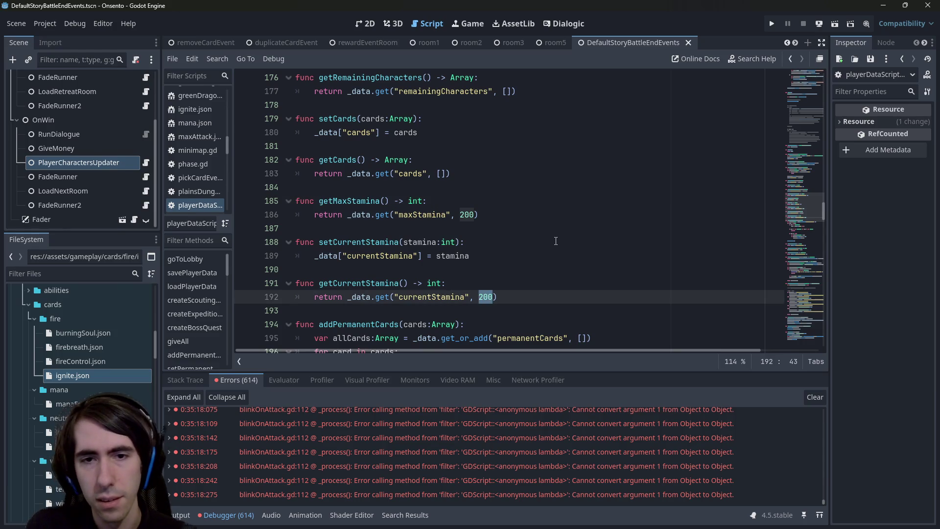
pyautogui.hotkey('ctrl', 'v')
pyautogui.write('(')
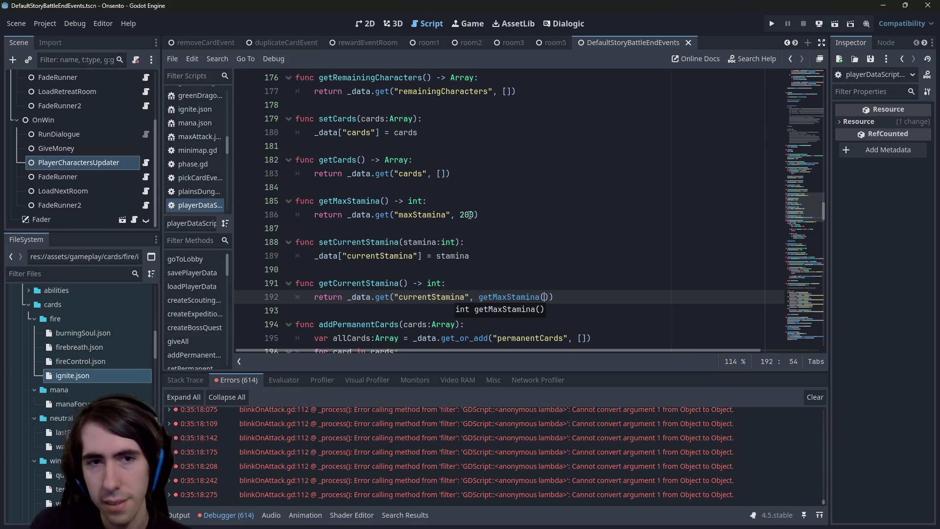
pyautogui.moveTo(553, 221); pyautogui.dragTo(295, 200)
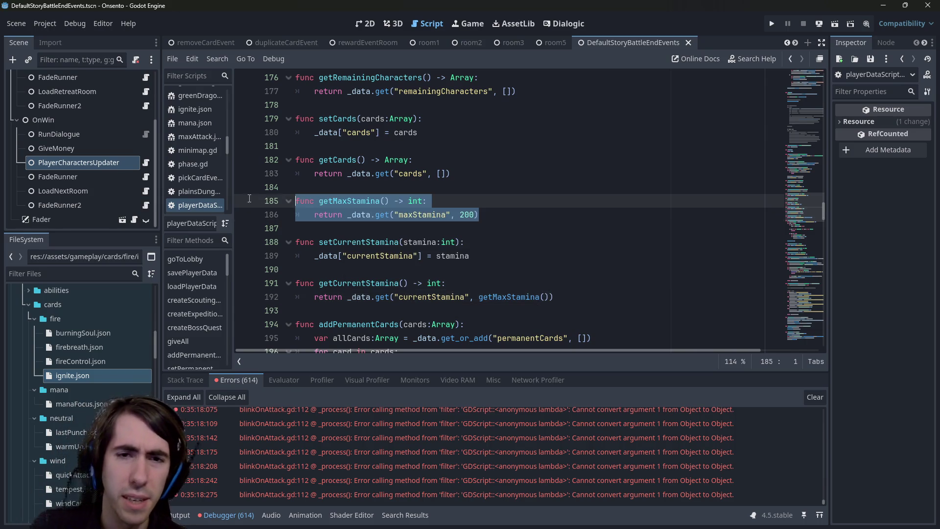
pyautogui.click(553, 222)
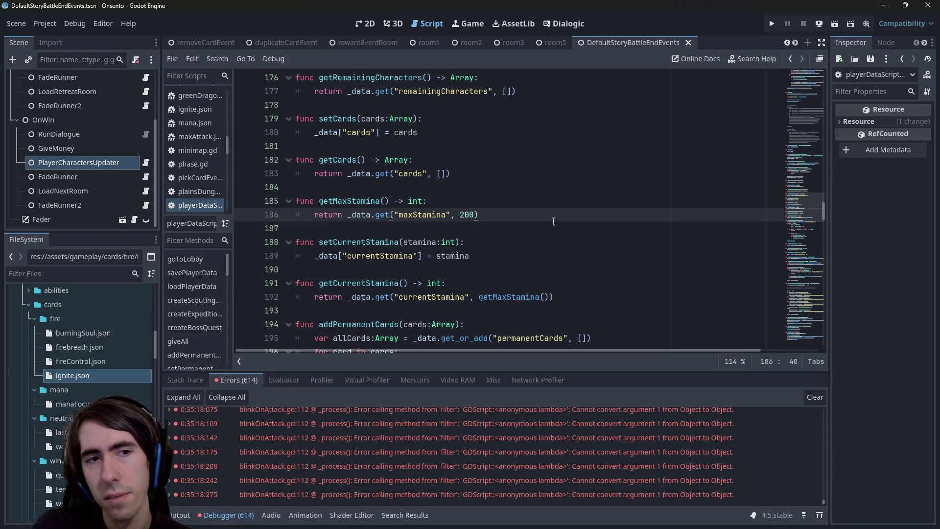
# Step: In the room5 scene, open the BattleLoader node's battleLoader.gd and locate the maxStamina declaration
pyautogui.click(553, 42)
pyautogui.click(150, 106)
pyautogui.click(343, 242)
pyautogui.scroll(3, 441, 220)
pyautogui.click(426, 242)
pyautogui.scroll(2, 426, 242)
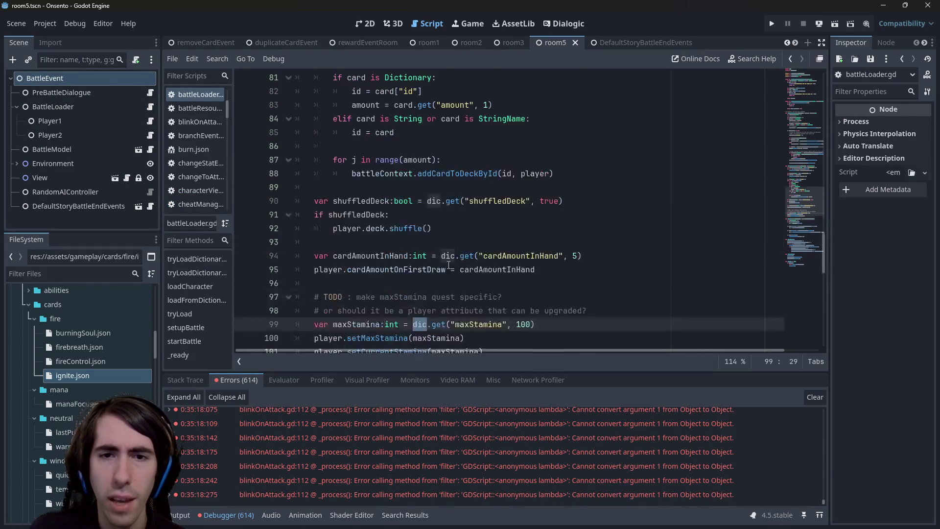
pyautogui.scroll(-1, 426, 242)
pyautogui.click(399, 283)
pyautogui.doubleClick(355, 283)
pyautogui.doubleClick(415, 282)
pyautogui.scroll(1, 413, 280)
pyautogui.scroll(7, 413, 281)
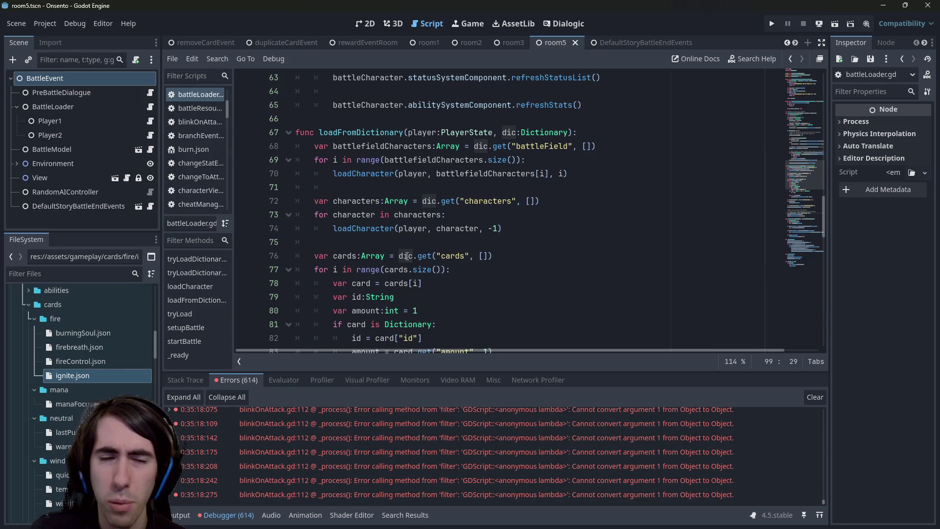
pyautogui.scroll(-7, 407, 256)
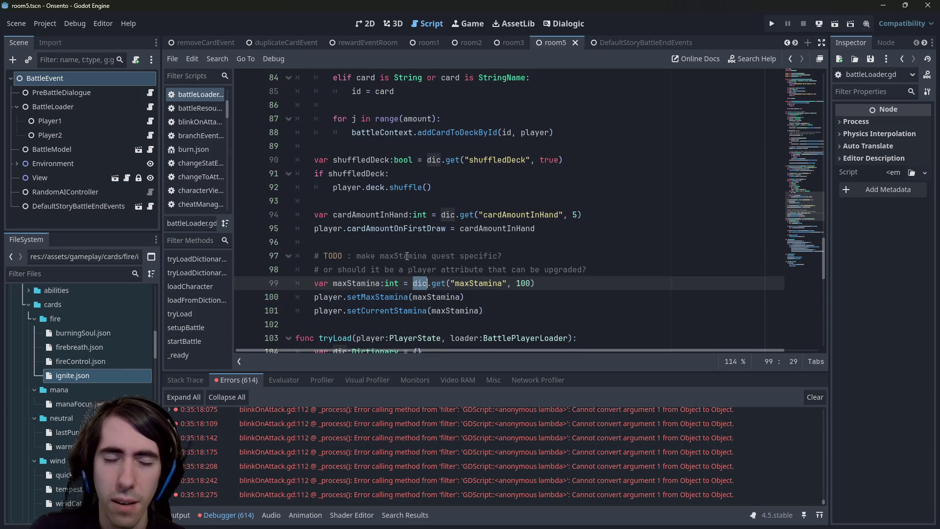
# Step: Change dic.get("maxStamina", 100) to use 200 as the default
pyautogui.doubleClick(469, 284)
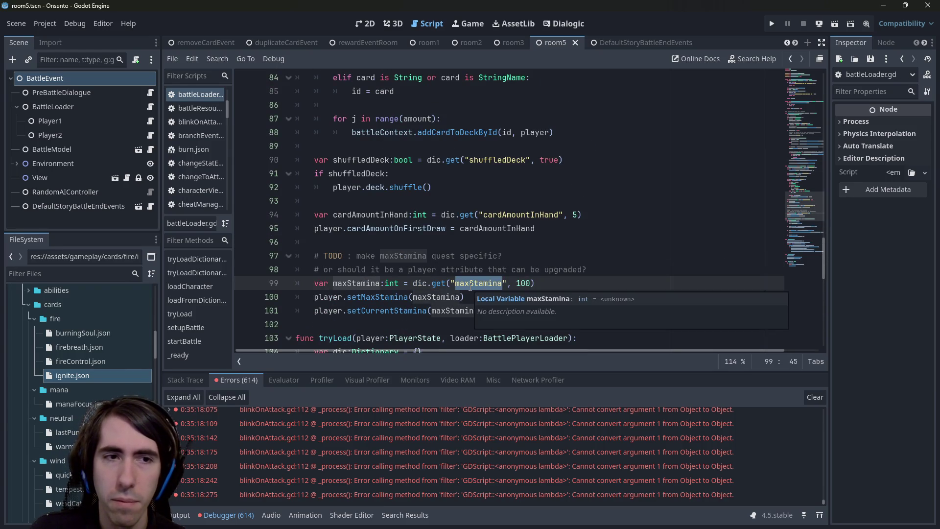
pyautogui.doubleClick(523, 284)
pyautogui.write('200')
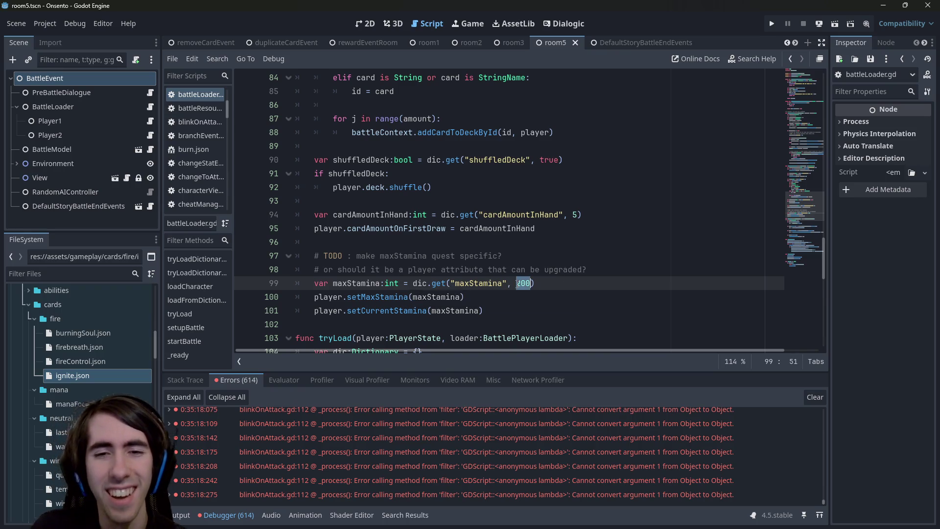
pyautogui.press('Down')
pyautogui.click(542, 283)
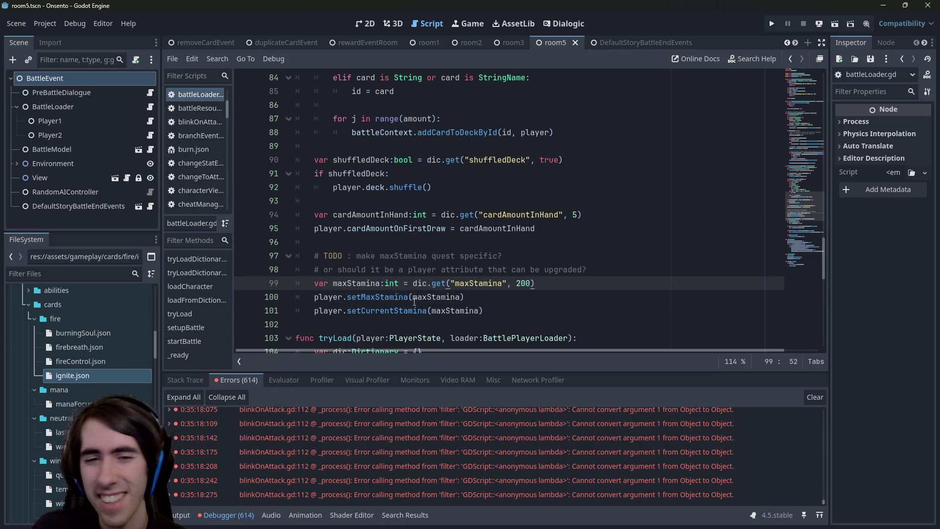
pyautogui.click(535, 310)
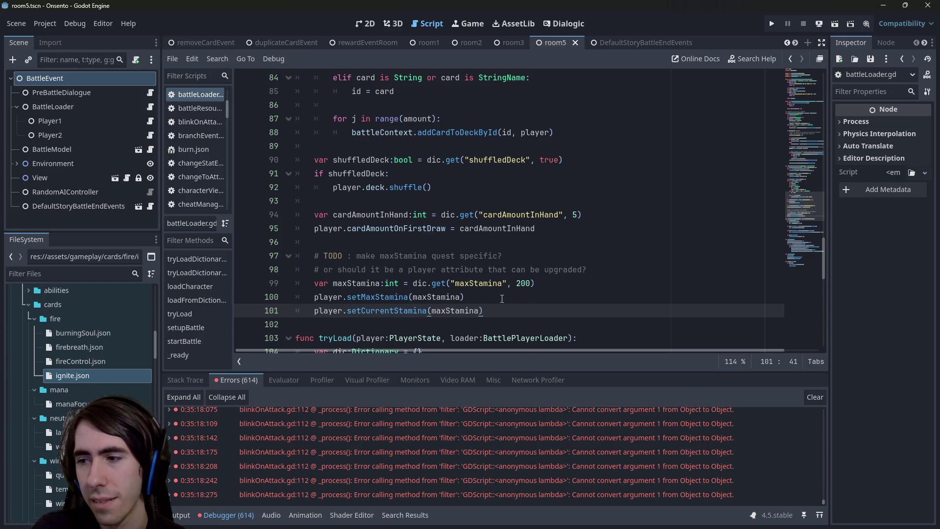
# Step: Check the setCurrentStamina line, then select the maxStamina declaration line
pyautogui.doubleClick(375, 310)
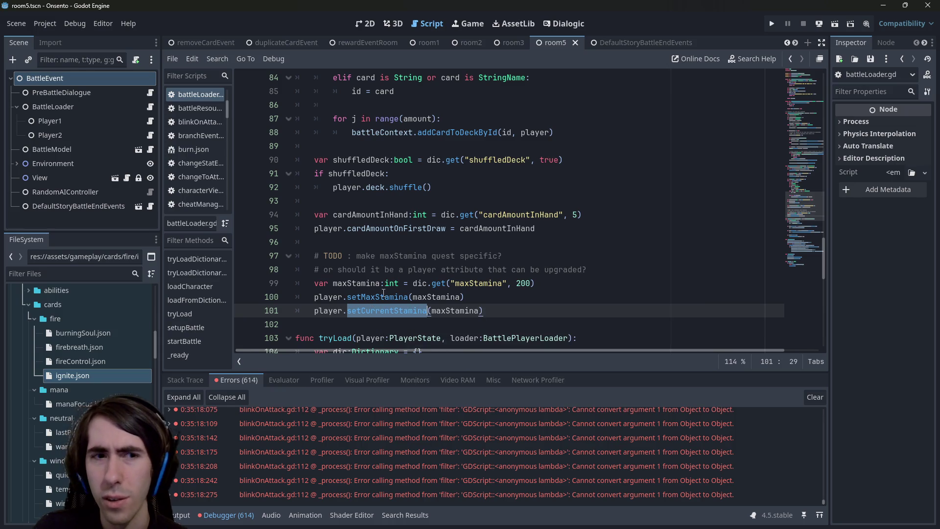
pyautogui.click(489, 302)
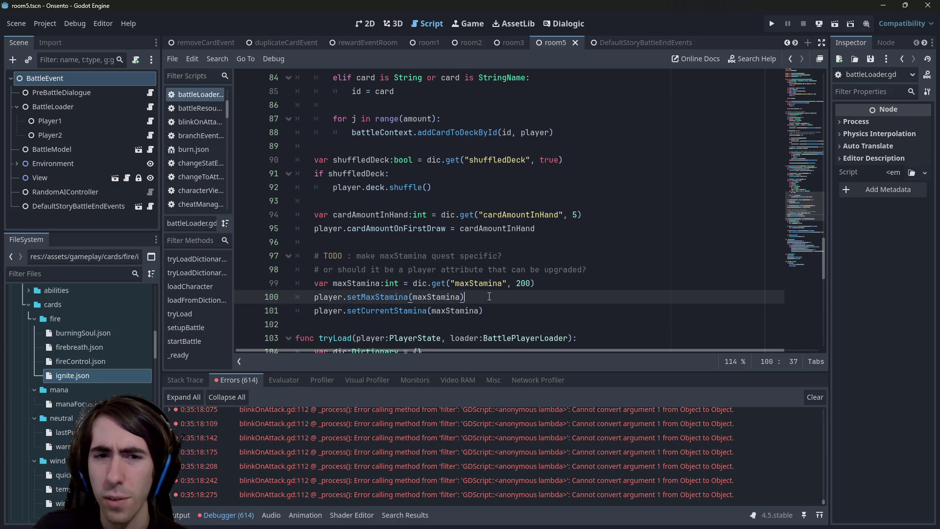
pyautogui.click(547, 284)
pyautogui.moveTo(547, 284); pyautogui.dragTo(317, 288)
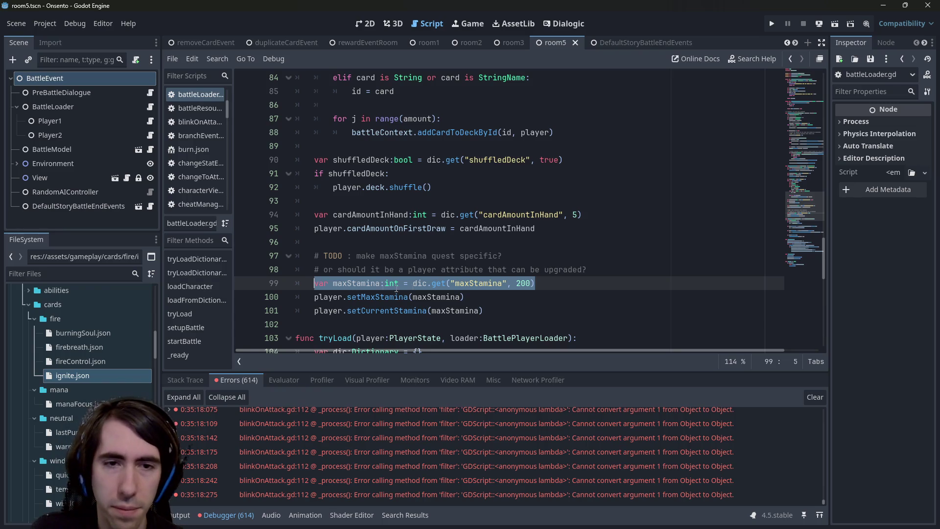
pyautogui.click(556, 280)
# Step: Duplicate the maxStamina line as currentStamina defaulting to maxStamina, and pass it to setCurrentStamina
pyautogui.hotkey('ctrl', 'shift', 'd')
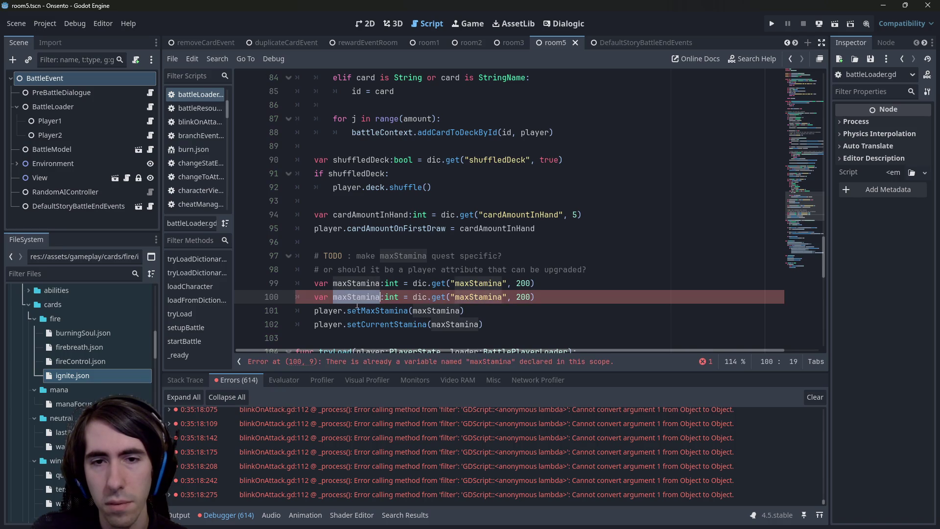
pyautogui.doubleClick(365, 284)
pyautogui.hotkey('ctrl', 'c')
pyautogui.doubleClick(523, 297)
pyautogui.hotkey('ctrl', 'v')
pyautogui.doubleClick(377, 297)
pyautogui.write('currentStamina')
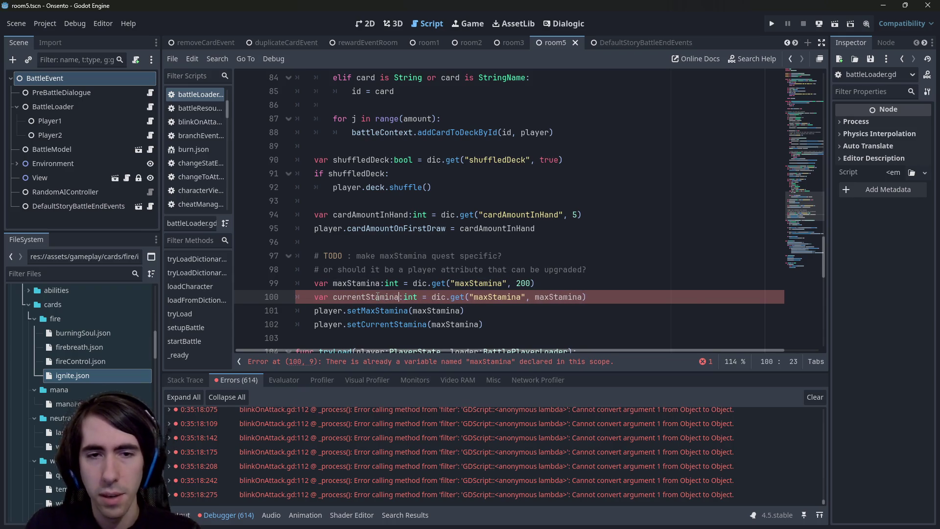
pyautogui.doubleClick(378, 297)
pyautogui.hotkey('ctrl', 'c')
pyautogui.doubleClick(455, 324)
pyautogui.hotkey('ctrl', 'v')
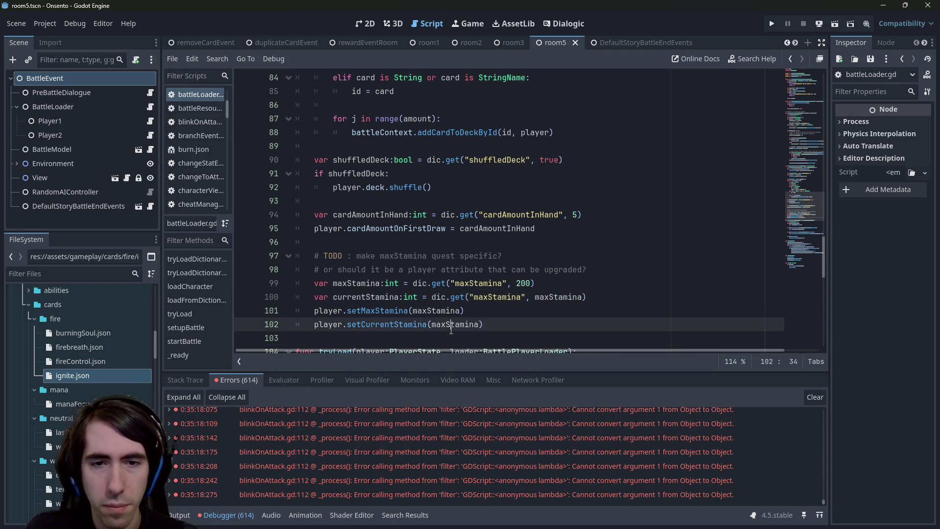
# Step: Move the currentStamina line below setMaxStamina and read it from the dic key "currentStamina"
pyautogui.click(612, 301)
pyautogui.hotkey('alt', 'Down')
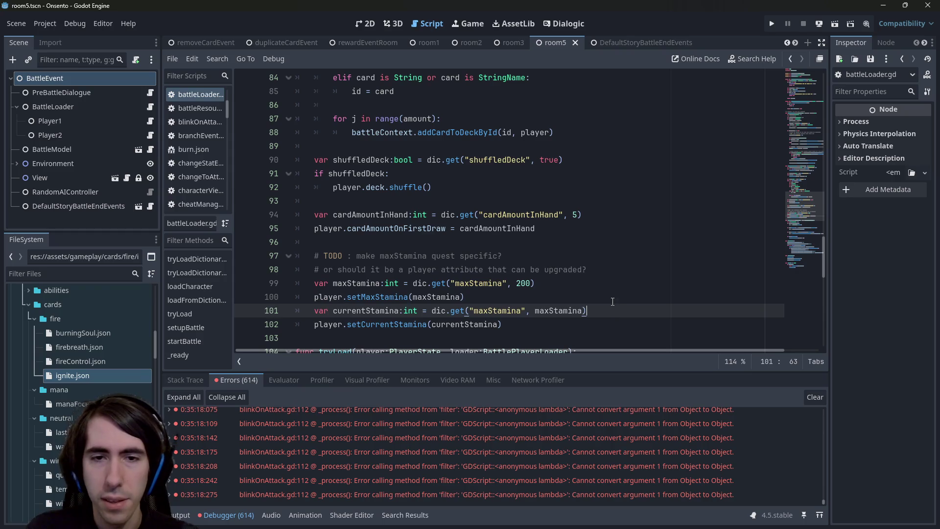
pyautogui.doubleClick(506, 310)
pyautogui.press('BackSpace')
pyautogui.write('currentSt')
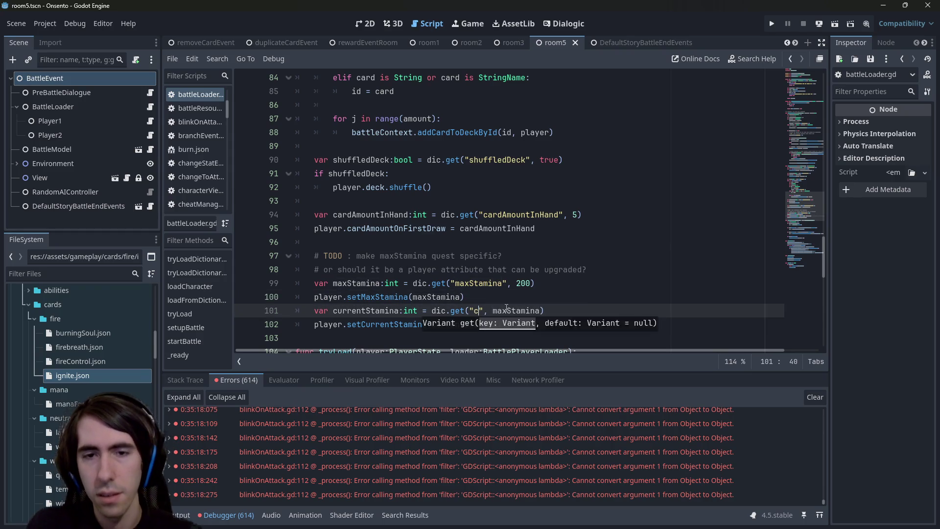
pyautogui.write('amina')
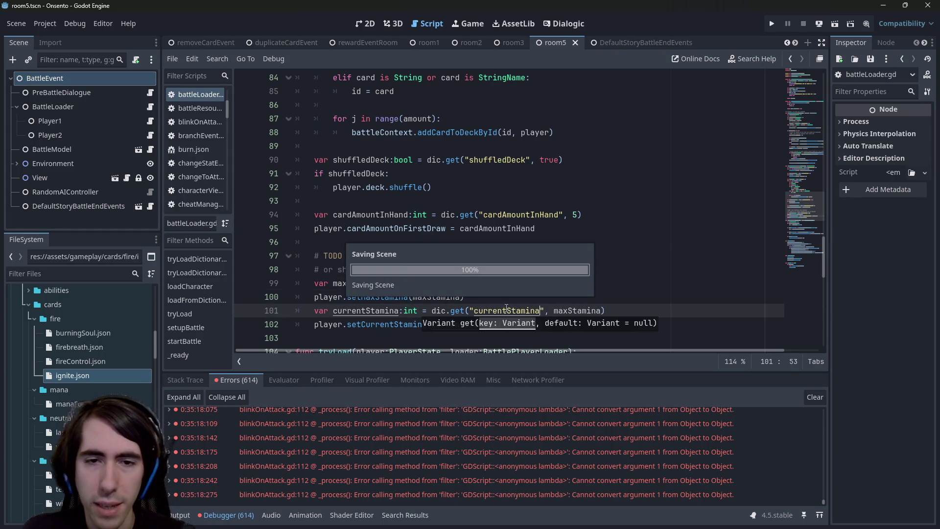
pyautogui.click(507, 310)
pyautogui.click(505, 298)
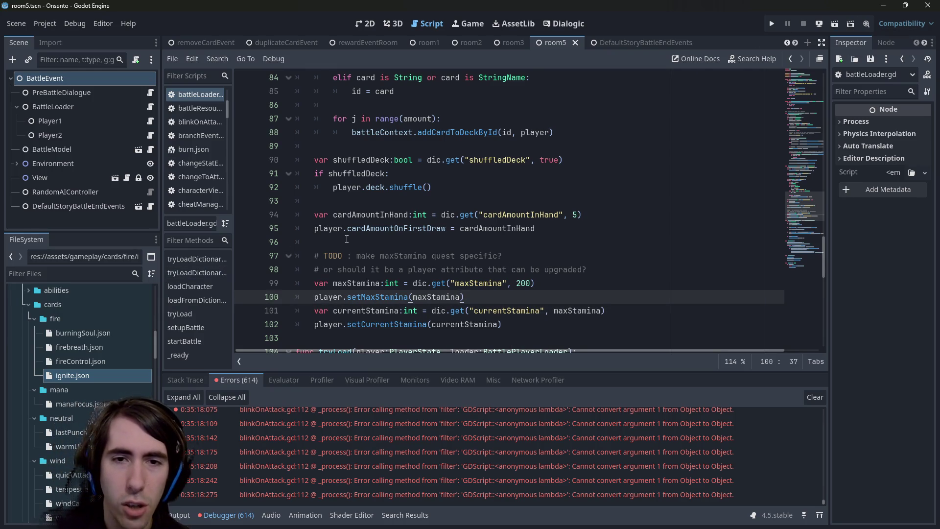
pyautogui.scroll(8, 495, 245)
pyautogui.scroll(-9, 493, 243)
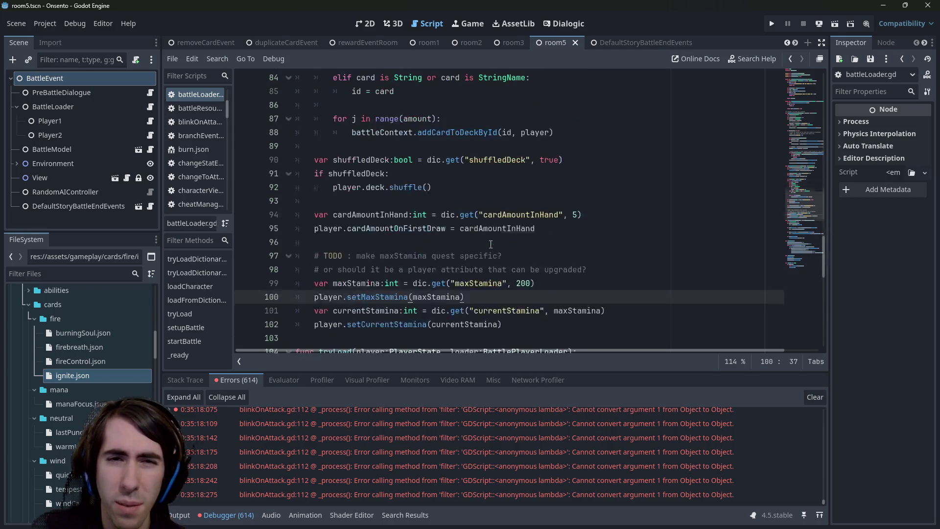
pyautogui.scroll(1, 491, 244)
pyautogui.scroll(-1, 491, 244)
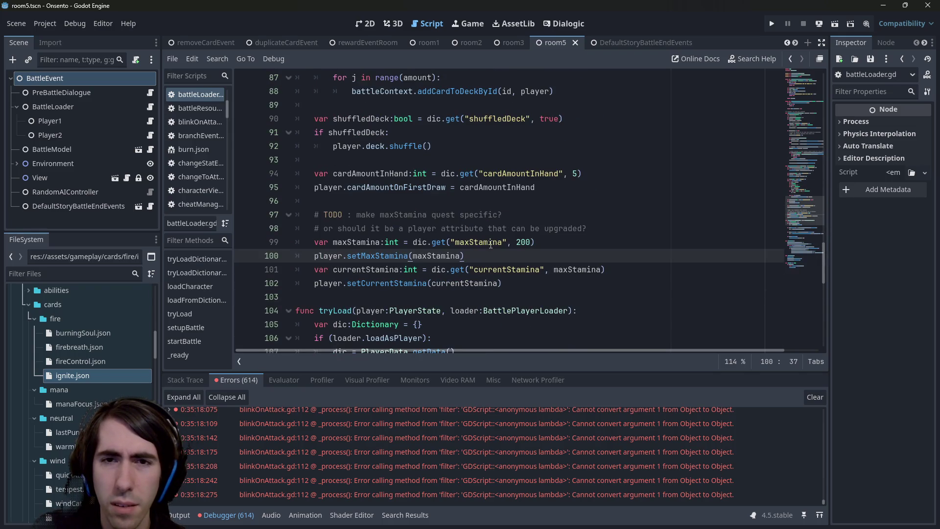
pyautogui.moveTo(482, 243)
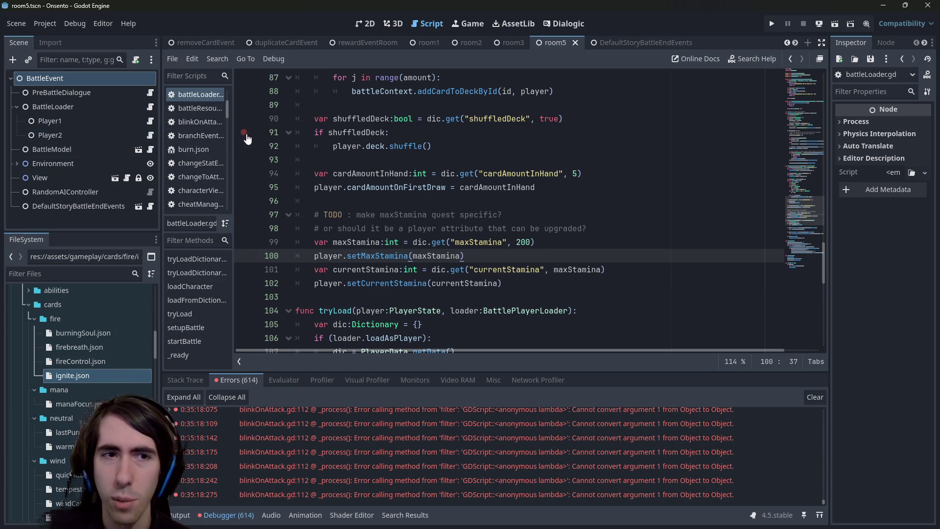
pyautogui.moveTo(233, 131); pyautogui.dragTo(267, 133)
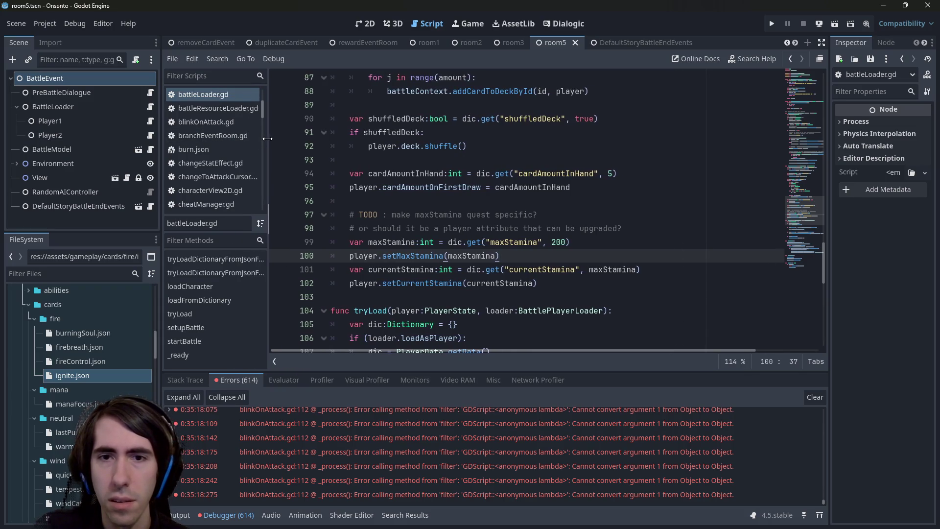
pyautogui.doubleClick(479, 242)
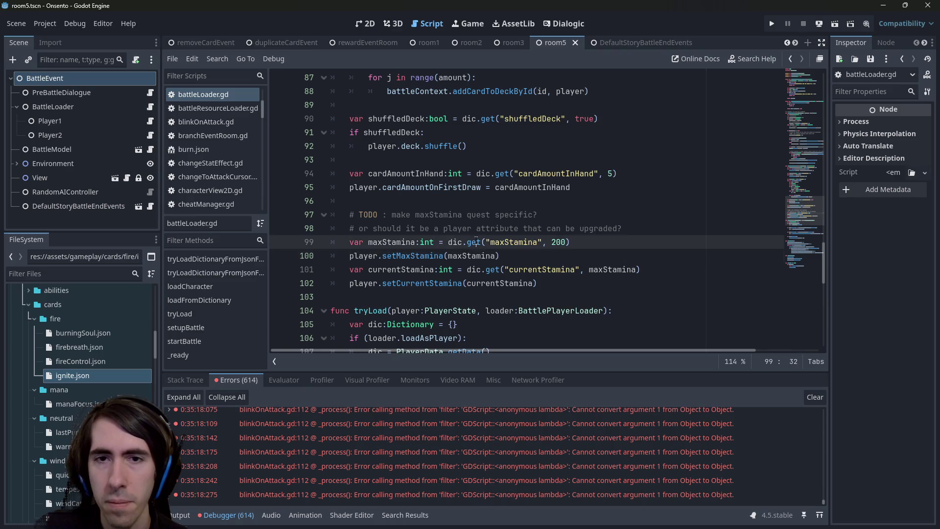
pyautogui.scroll(4, 484, 237)
pyautogui.scroll(-6, 482, 222)
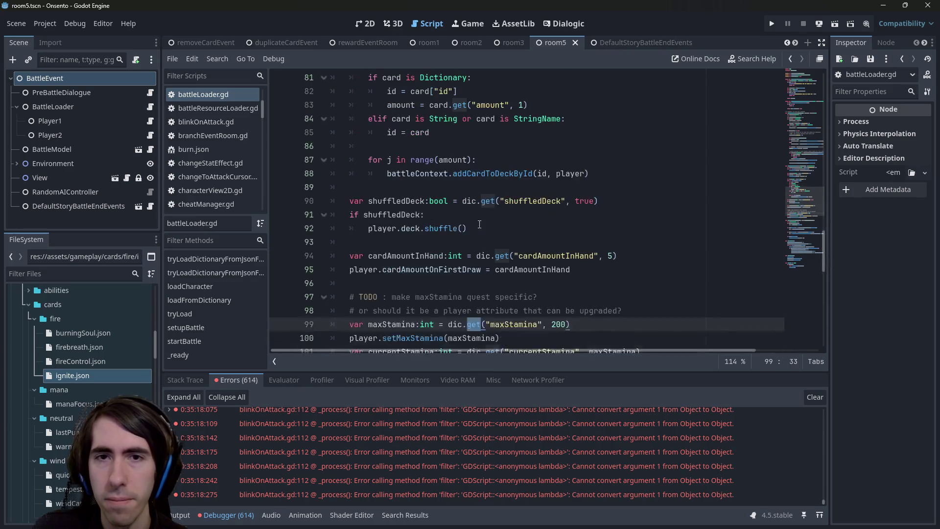
pyautogui.scroll(2, 477, 227)
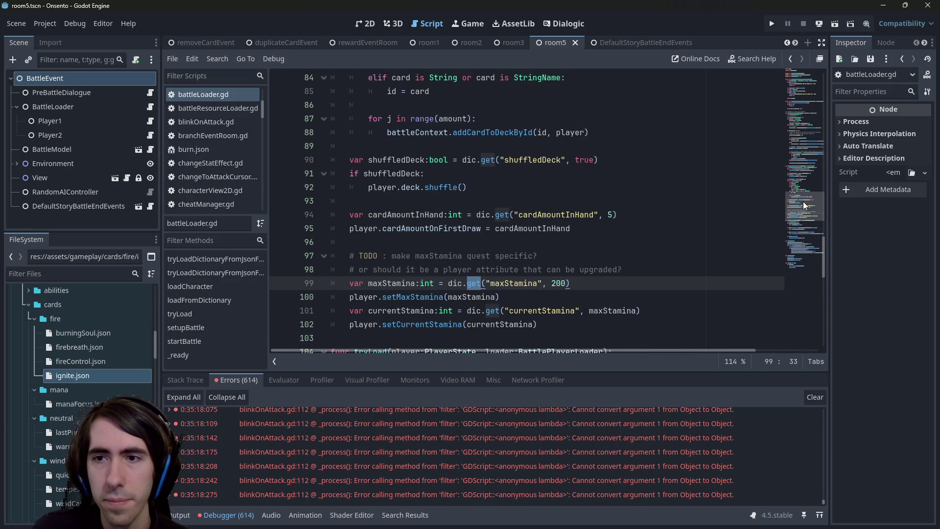
pyautogui.moveTo(803, 201); pyautogui.dragTo(804, 40)
pyautogui.click(667, 149)
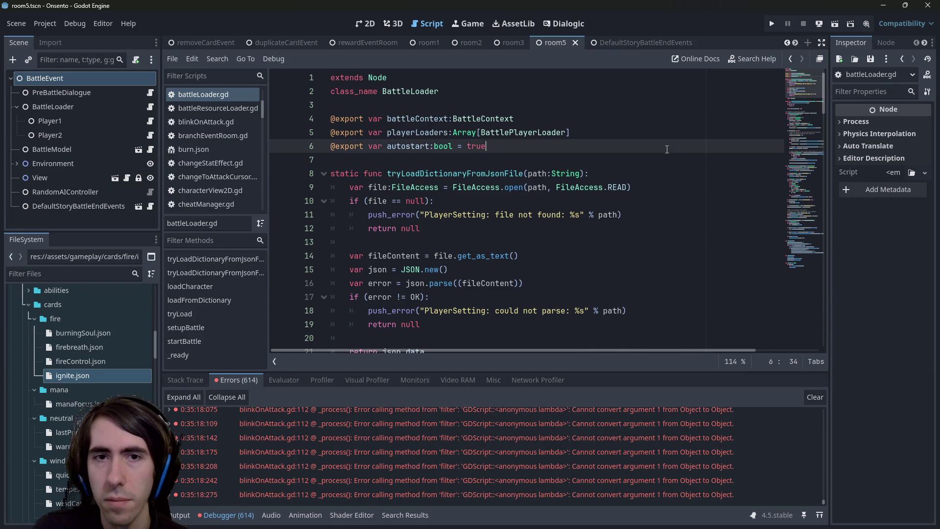
pyautogui.moveTo(802, 87)
pyautogui.mouseDown()
pyautogui.moveTo(784, 136)
pyautogui.moveTo(783, 208)
pyautogui.mouseUp()
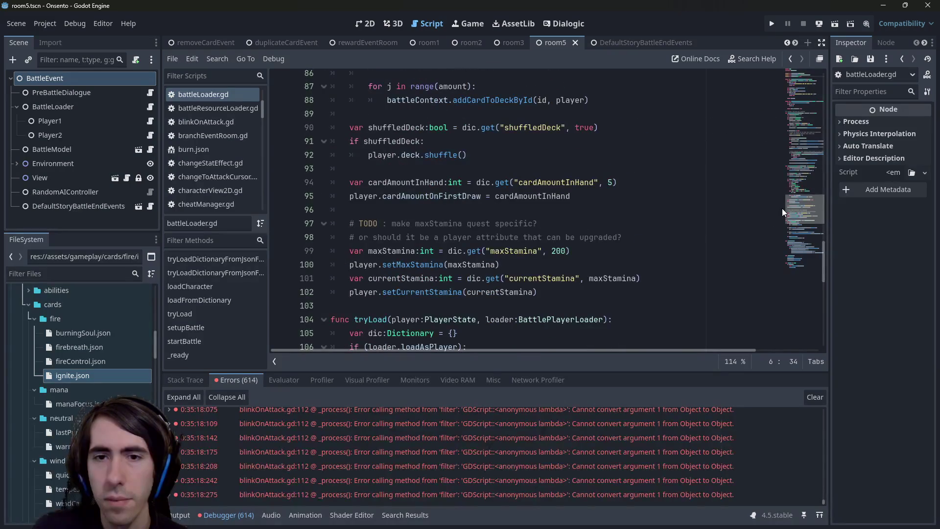
pyautogui.click(552, 278)
pyautogui.press('Up')
pyautogui.press('Up')
pyautogui.press('Up')
pyautogui.press('Down')
pyautogui.press('Down')
pyautogui.press('Down')
pyautogui.press('Down')
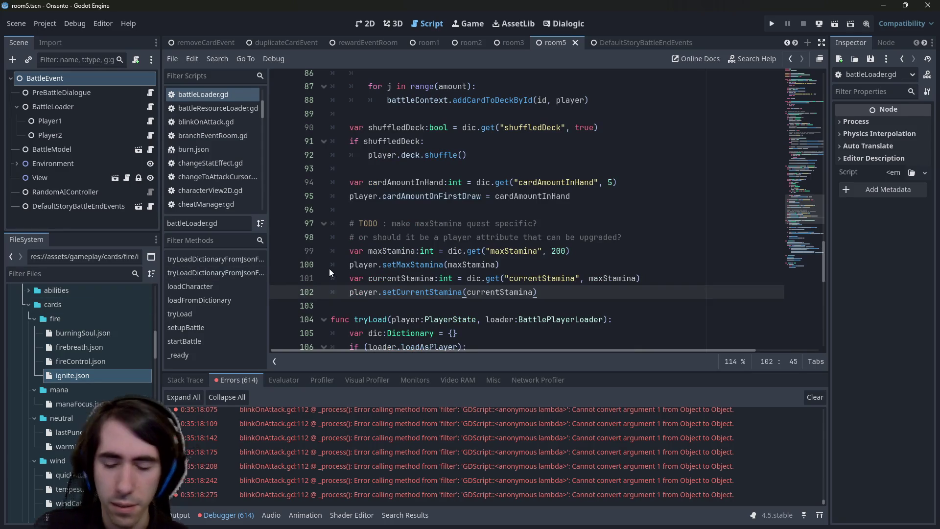
pyautogui.hotkey('shift', 'alt', 'o')
pyautogui.write('playerdata')
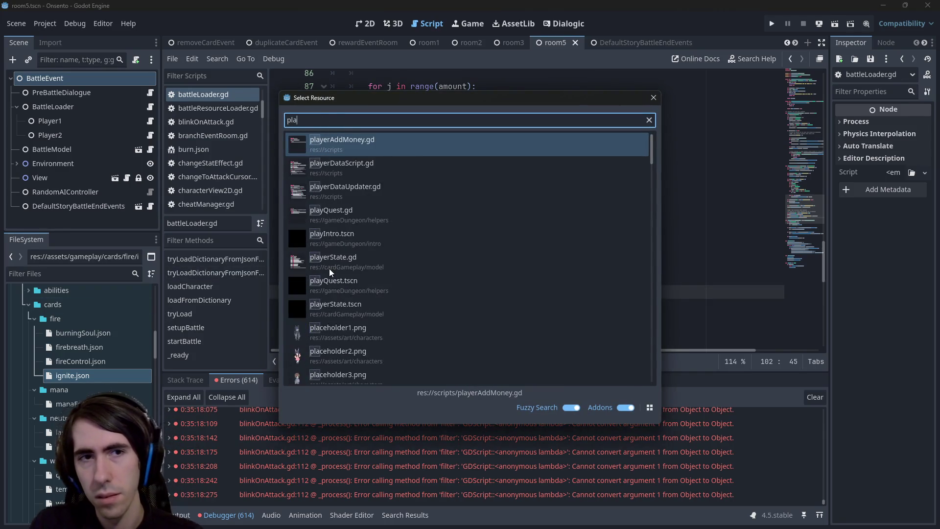
pyautogui.press('Escape')
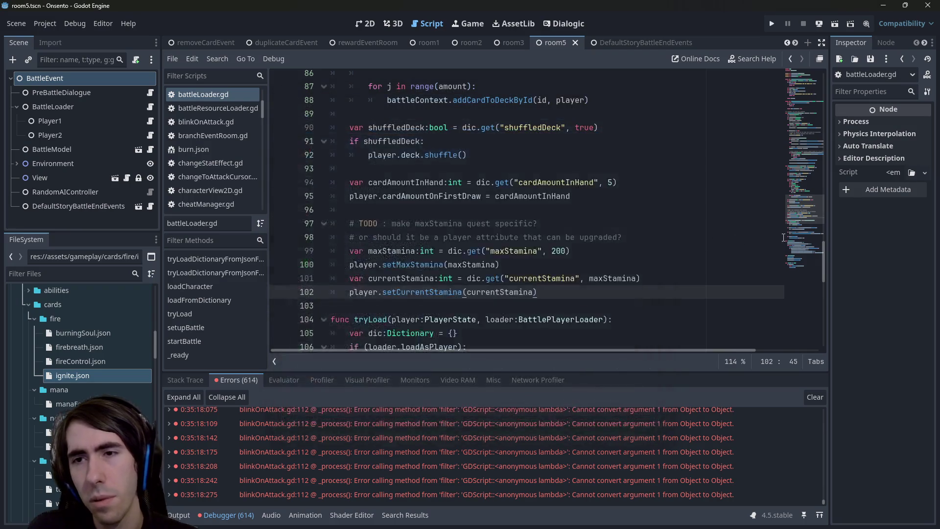
pyautogui.click(800, 79)
pyautogui.click(602, 149)
pyautogui.press('Return')
pyautogui.write('@export var p')
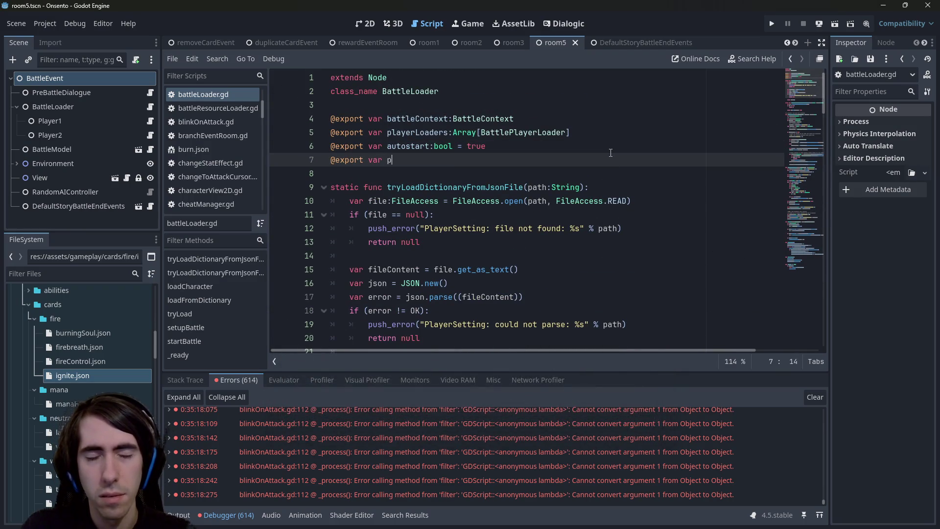
pyautogui.press('BackSpace')
pyautogui.write('defaultMaxSt')
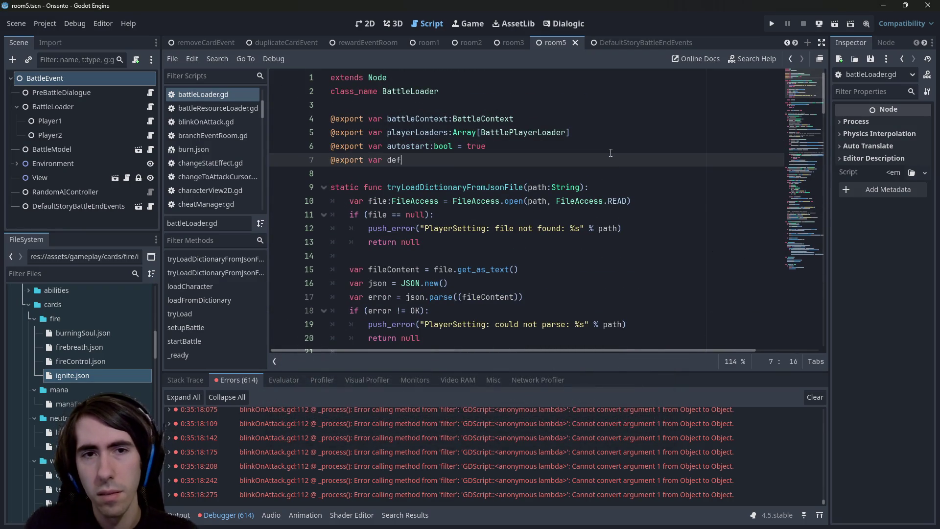
pyautogui.write('amina:int = ')
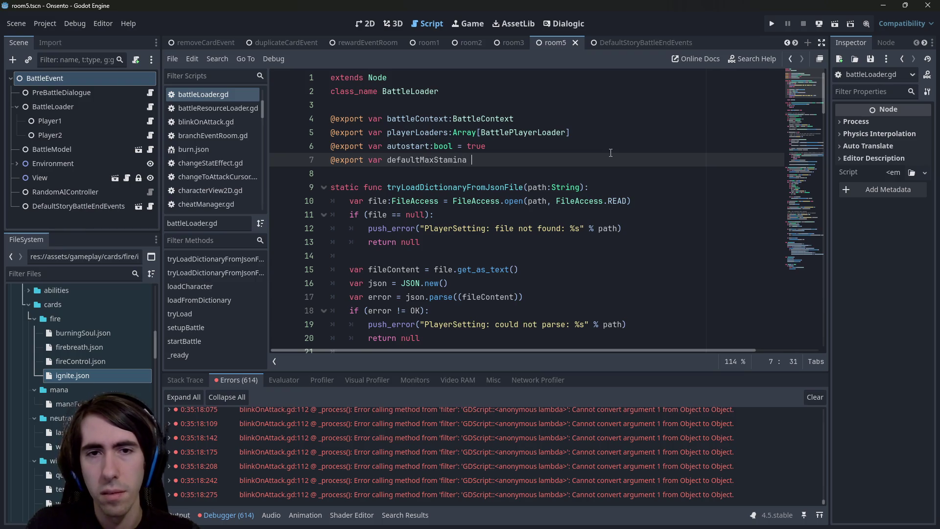
pyautogui.write('200')
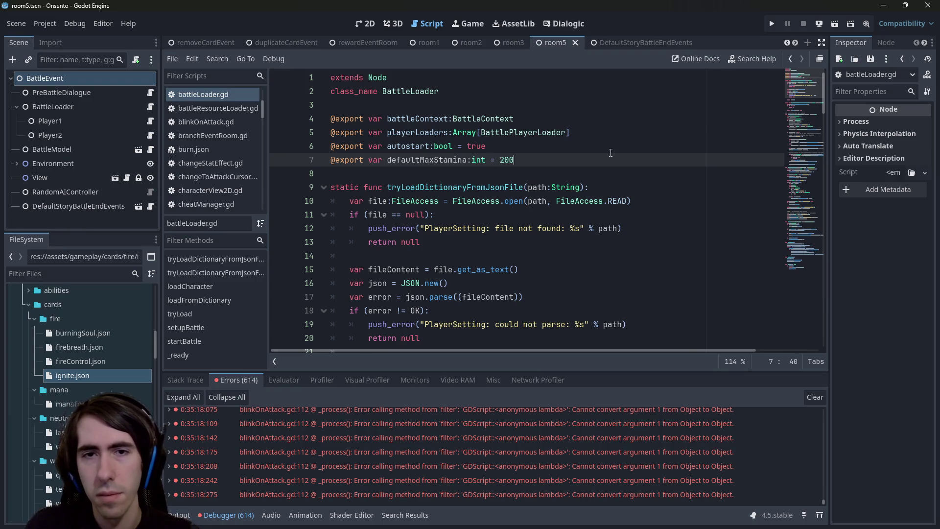
# Step: Replace the 200 fallback on line 100 with defaultMaxStamina and save battleLoader.gd
pyautogui.hotkey('ctrl', 'shift', 'Left')
pyautogui.moveTo(813, 83); pyautogui.dragTo(808, 218)
pyautogui.doubleClick(559, 224)
pyautogui.hotkey('ctrl', 'v')
pyautogui.scroll(-2, 528, 193)
pyautogui.scroll(2, 500, 206)
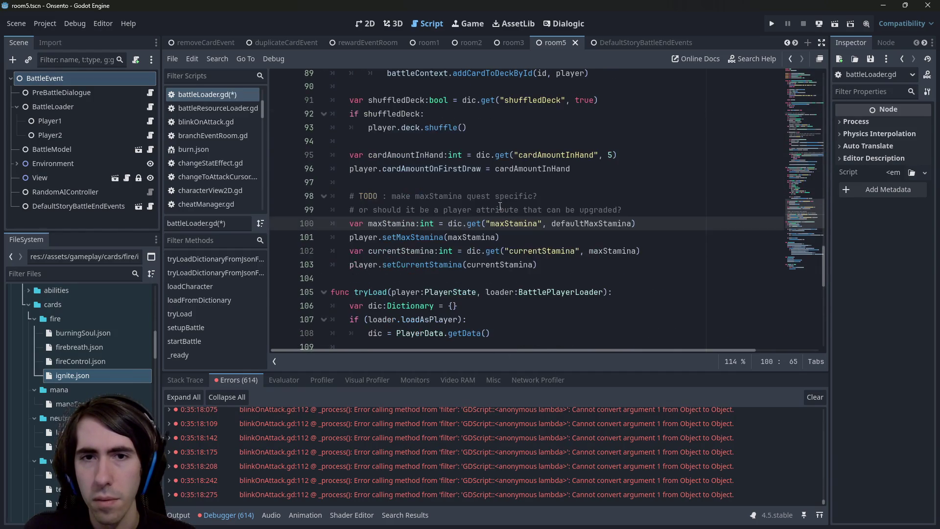
pyautogui.hotkey('ctrl', 's')
pyautogui.scroll(20, 597, 202)
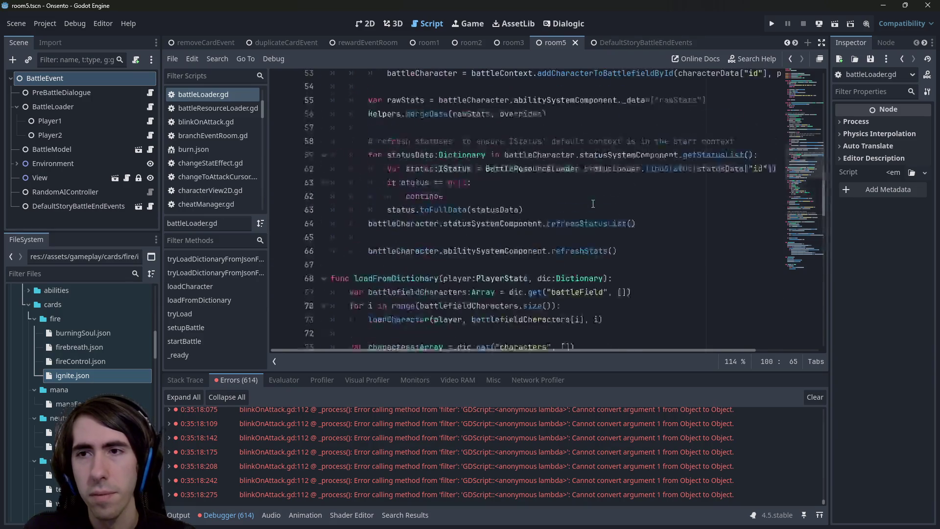
pyautogui.scroll(5, 597, 202)
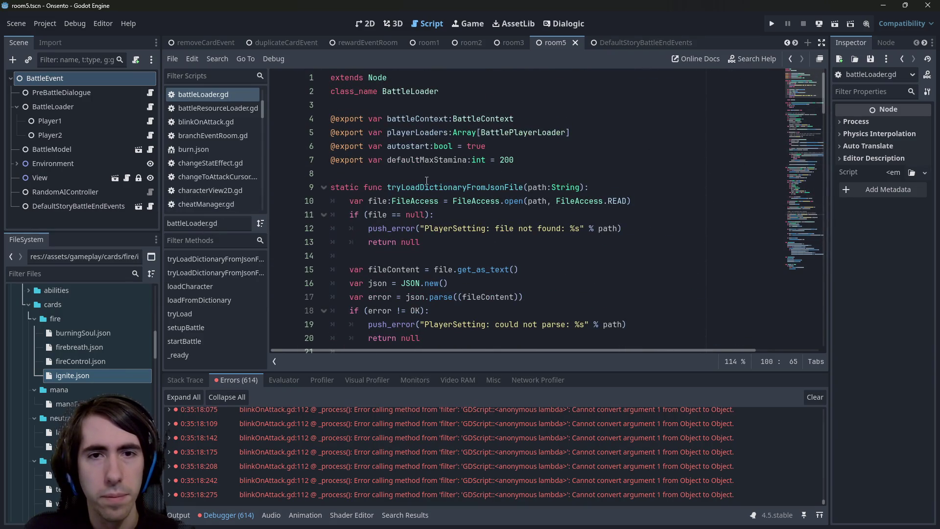
pyautogui.hotkey('shift', 'alt', 'o')
# Step: Open playerDataScript.gd to review the getMaxStamina 200 default, and stop the running game
pyautogui.write('playerdata')
pyautogui.doubleClick(377, 178)
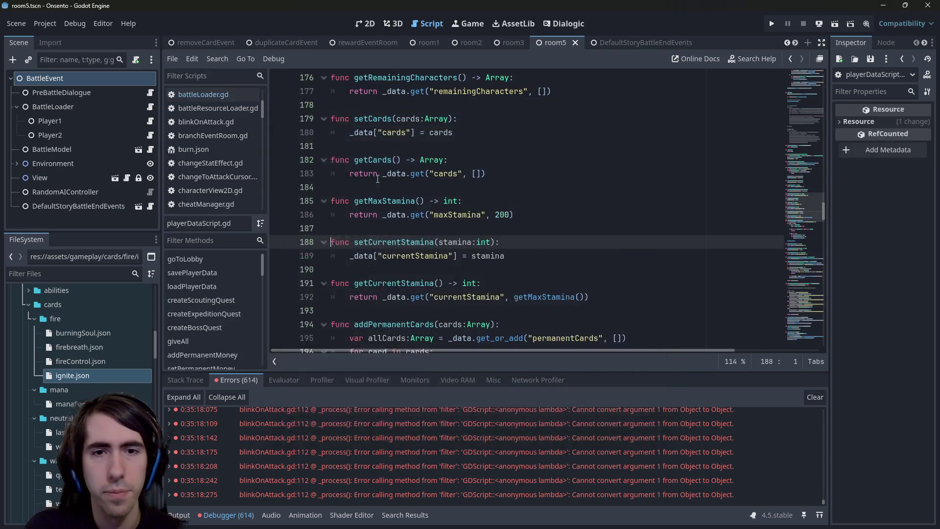
pyautogui.doubleClick(502, 215)
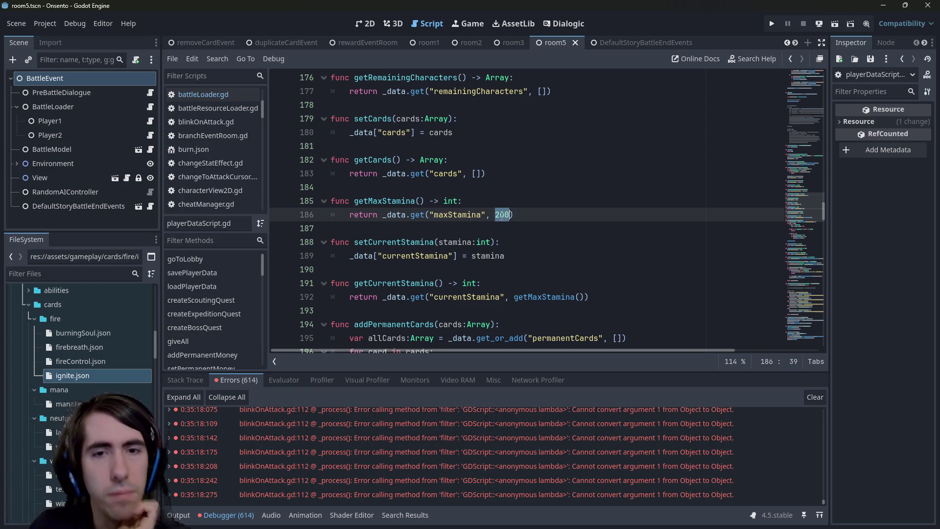
pyautogui.scroll(20, 485, 235)
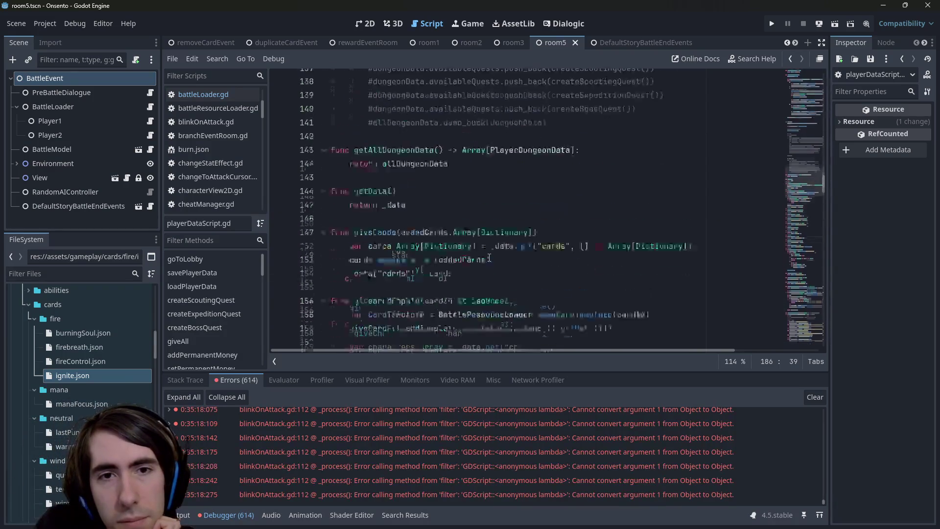
pyautogui.scroll(10, 488, 252)
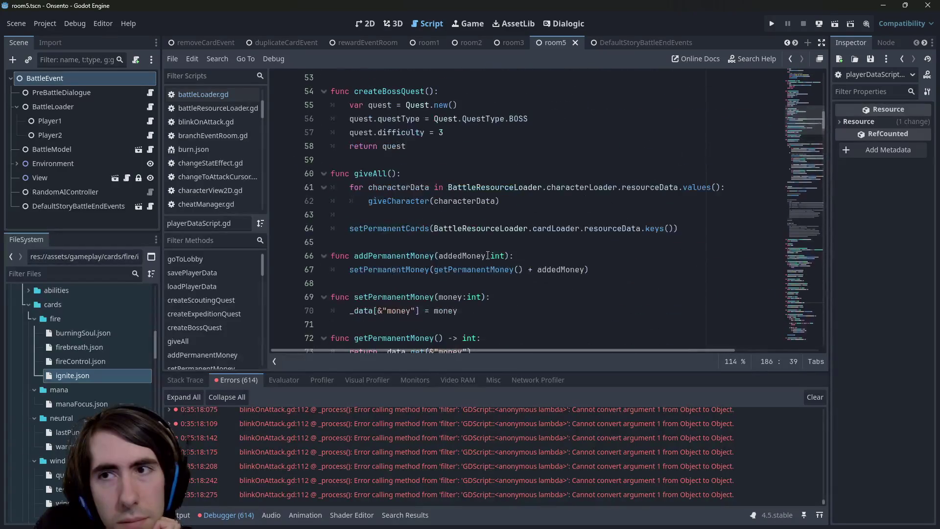
pyautogui.scroll(9, 809, 92)
pyautogui.scroll(6, 807, 84)
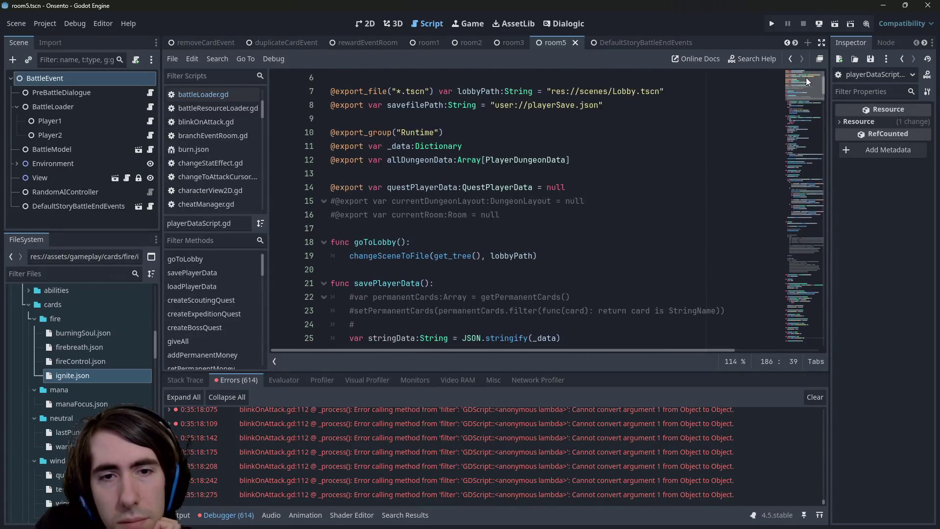
pyautogui.click(602, 146)
pyautogui.click(820, 23)
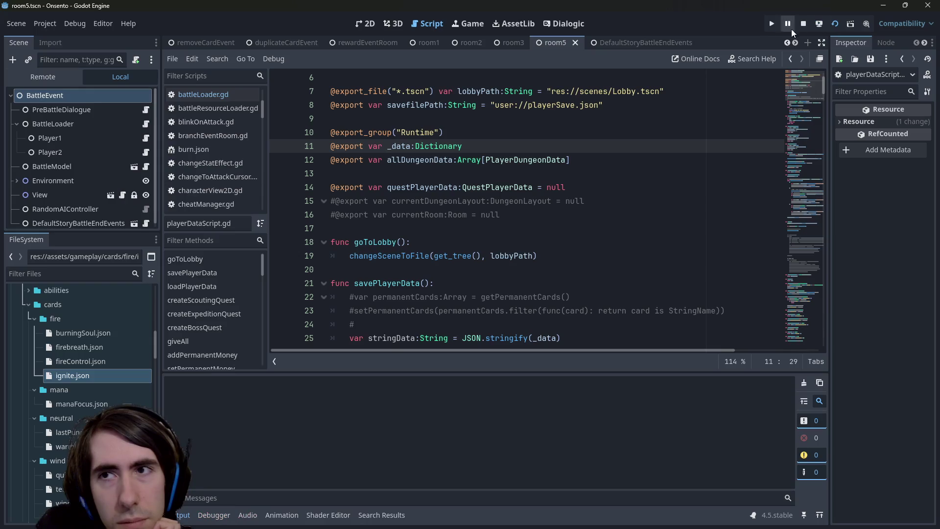
# Step: Open the playQuest.tscn scene and run it as the current scene
pyautogui.click(410, 160)
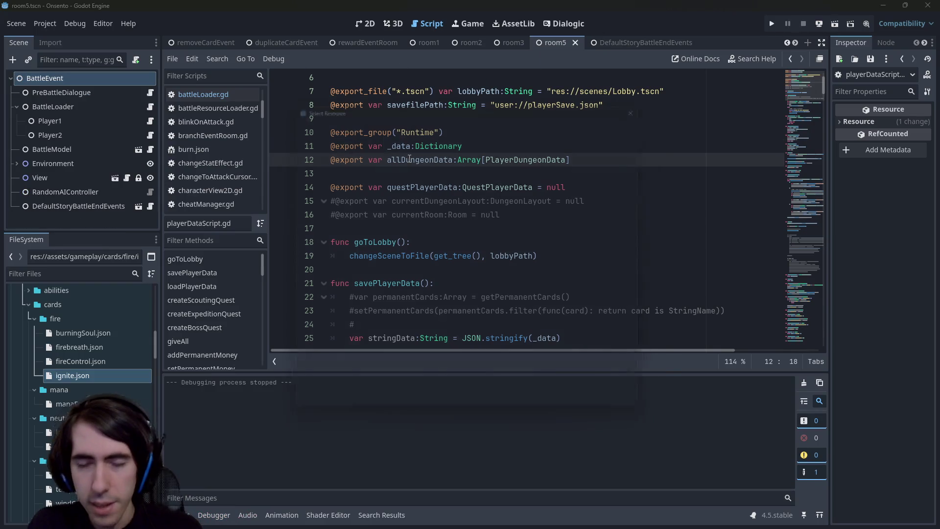
pyautogui.hotkey('shift', 'alt', 'o')
pyautogui.write('playqu')
pyautogui.doubleClick(410, 163)
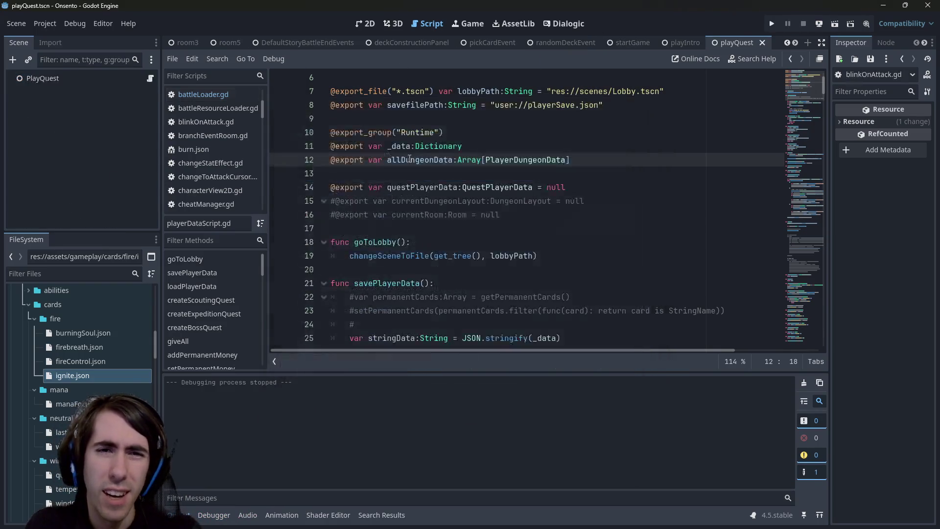
pyautogui.click(835, 24)
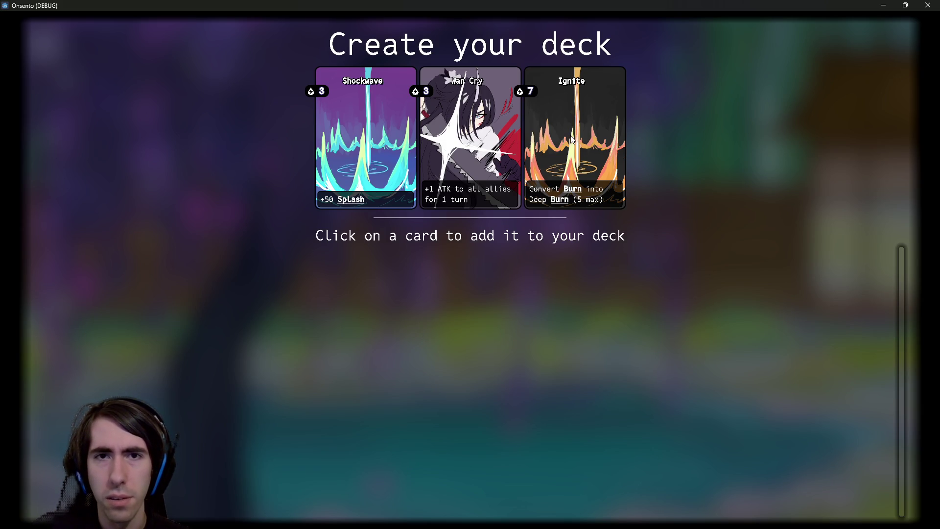
# Step: Add Ignite, two Wind Control, Tempest, Breath of Mana, two Mana Focus, War Cry, Guard Up and Wind Catalyst
pyautogui.click(571, 135)
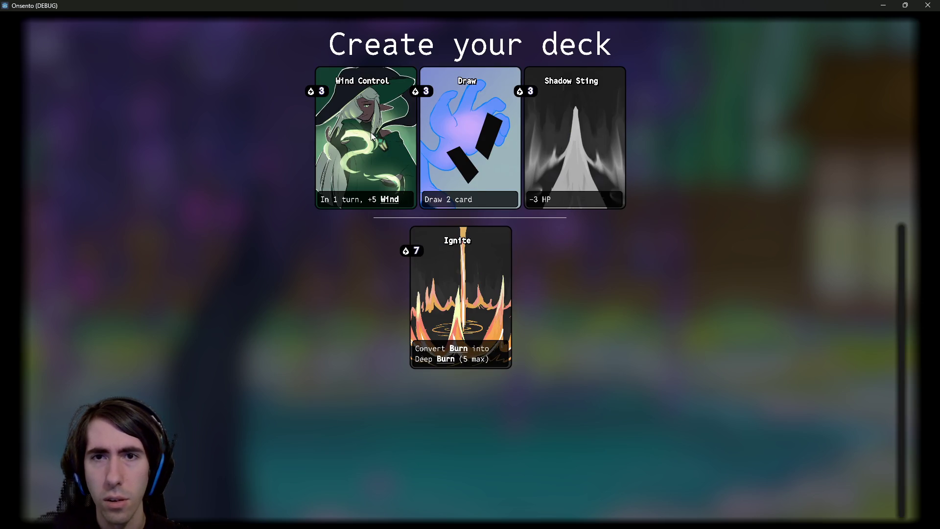
pyautogui.click(371, 132)
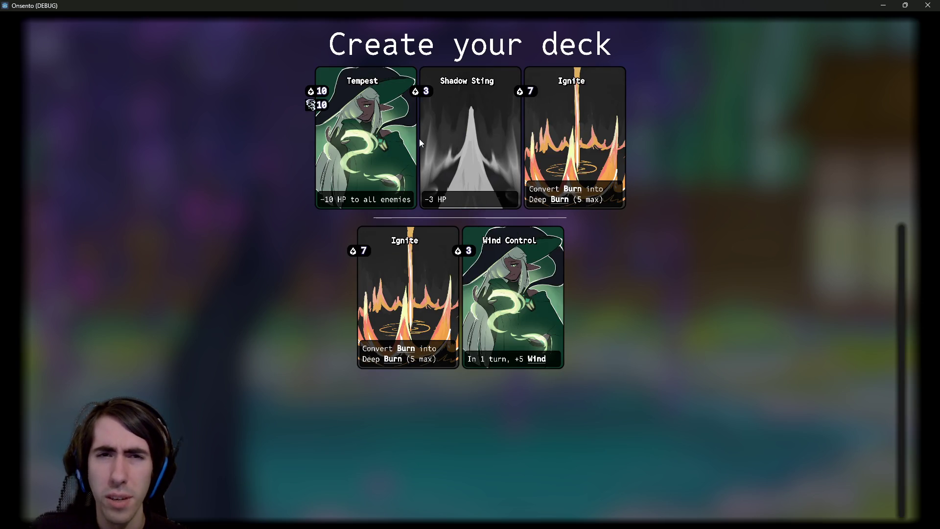
pyautogui.click(349, 145)
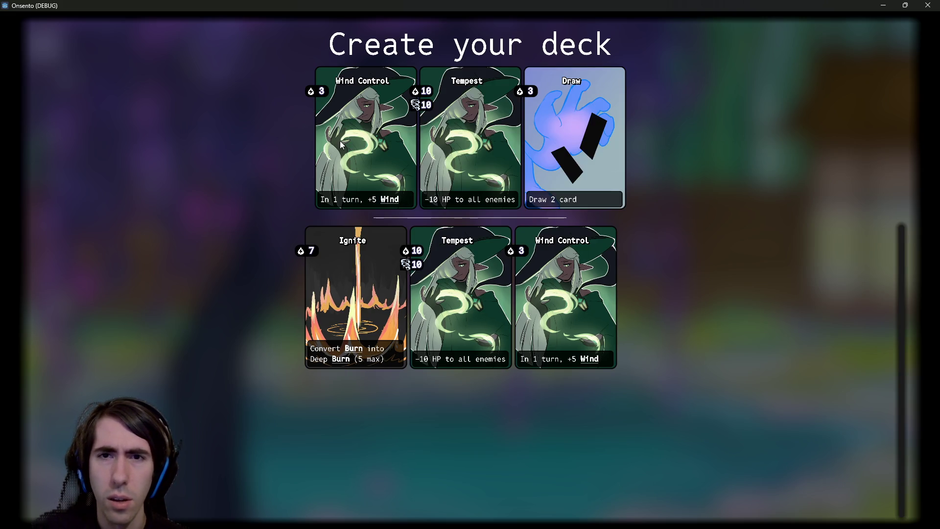
pyautogui.click(346, 138)
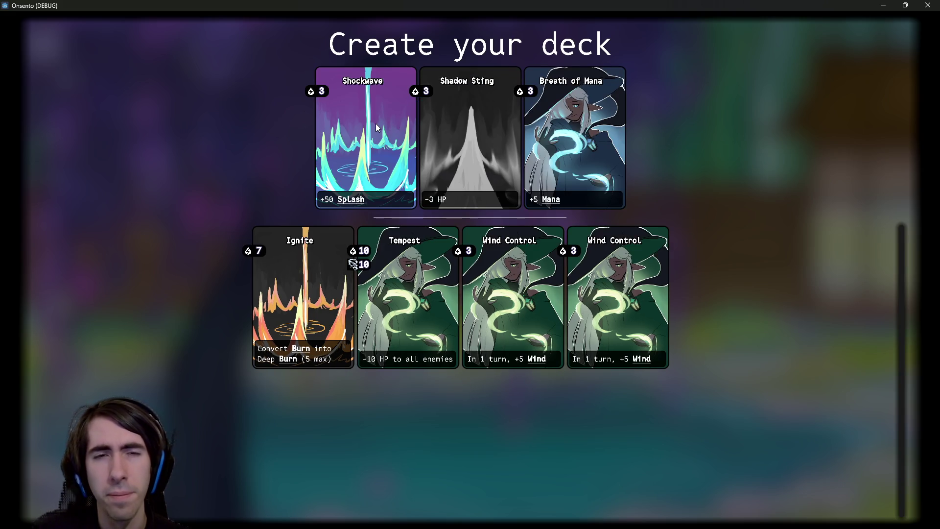
pyautogui.click(573, 136)
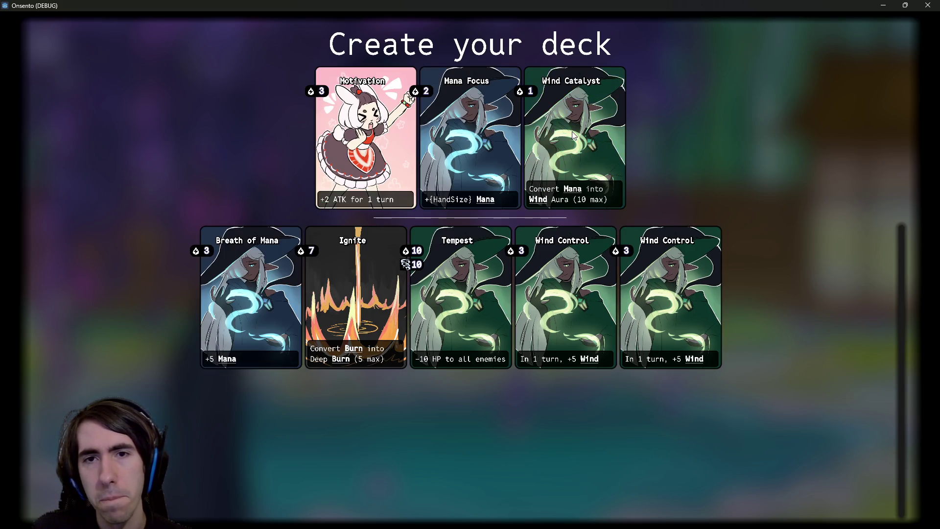
pyautogui.click(470, 135)
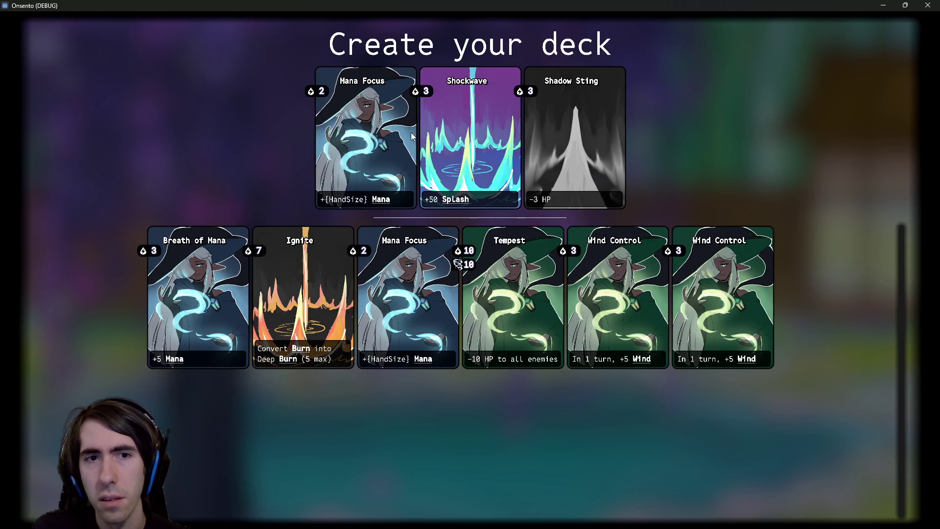
pyautogui.click(371, 136)
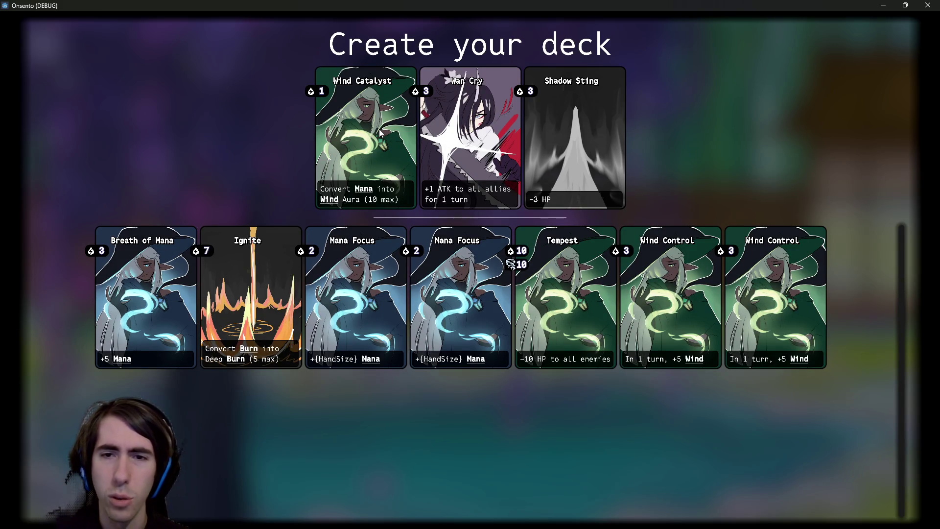
pyautogui.click(466, 134)
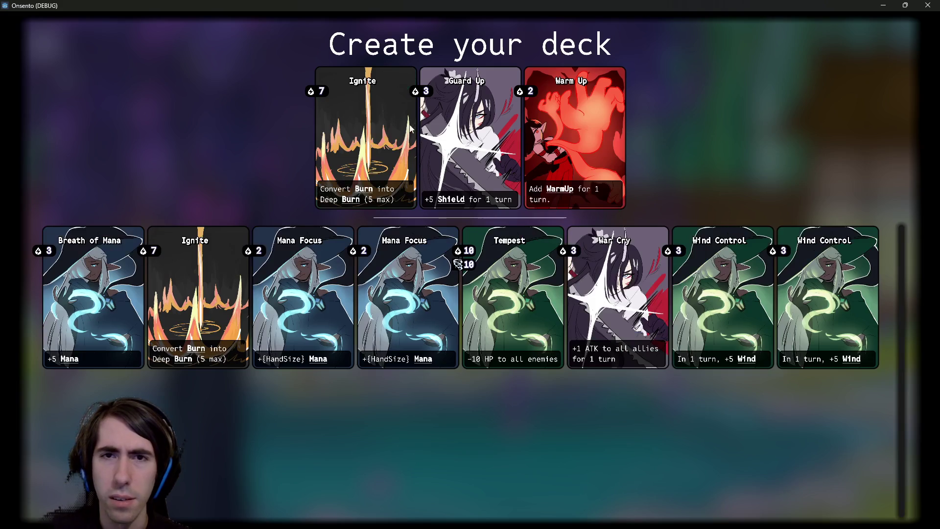
pyautogui.click(480, 119)
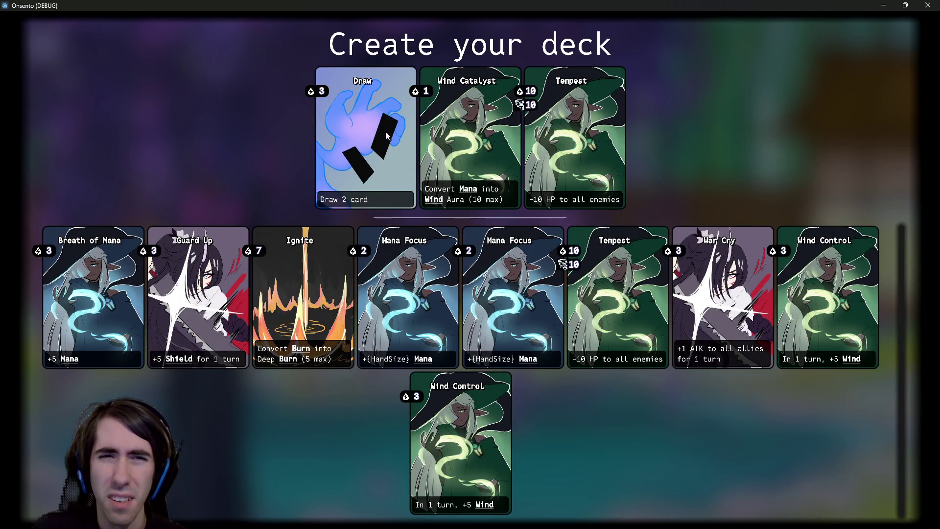
pyautogui.click(456, 135)
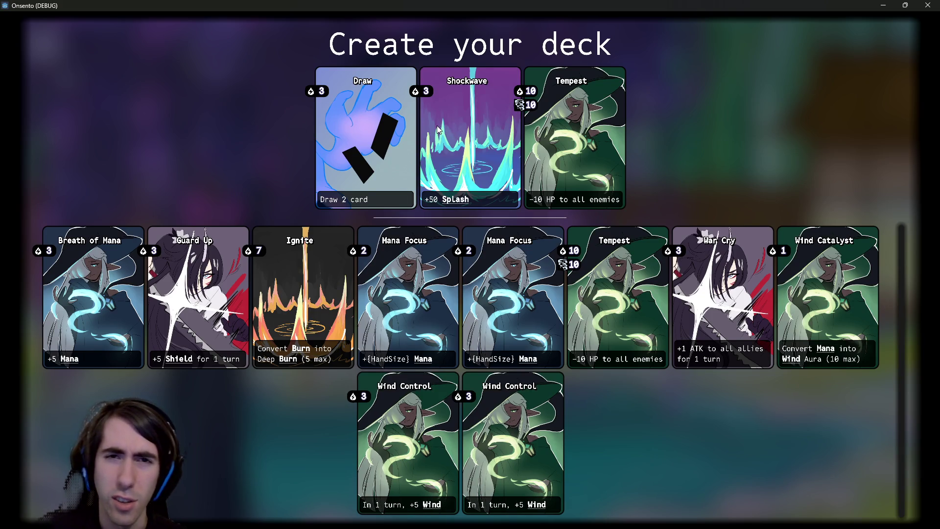
# Step: Add Shockwave, Draw, a second Guard Up, Shadow Sting and Fire Control to complete the deck
pyautogui.moveTo(456, 199)
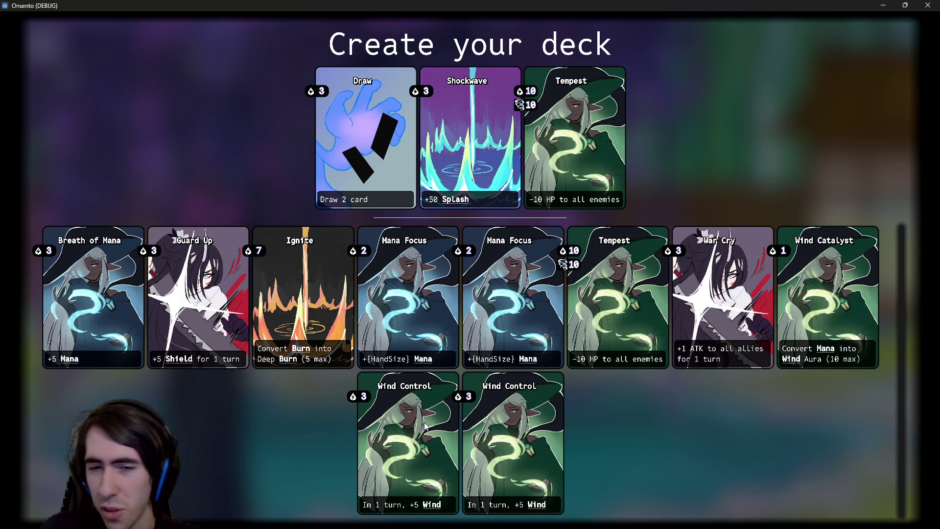
pyautogui.click(475, 127)
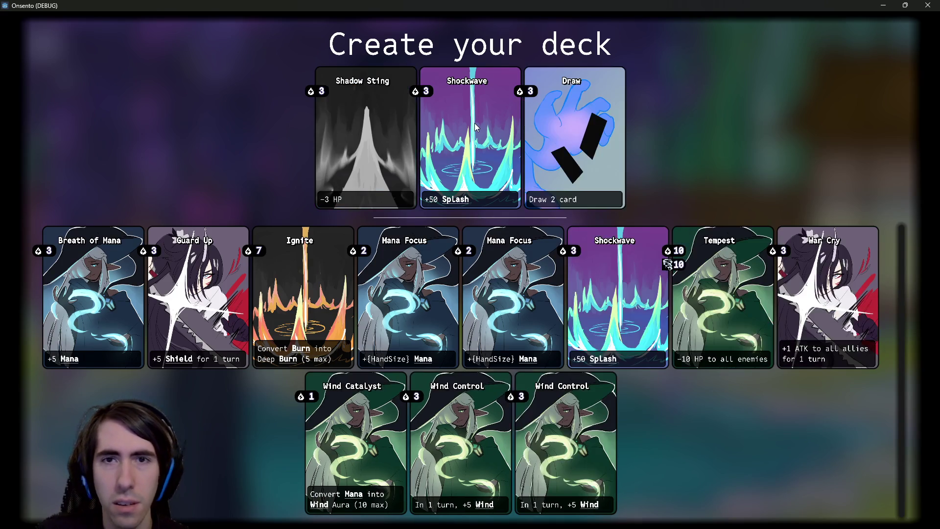
pyautogui.click(555, 131)
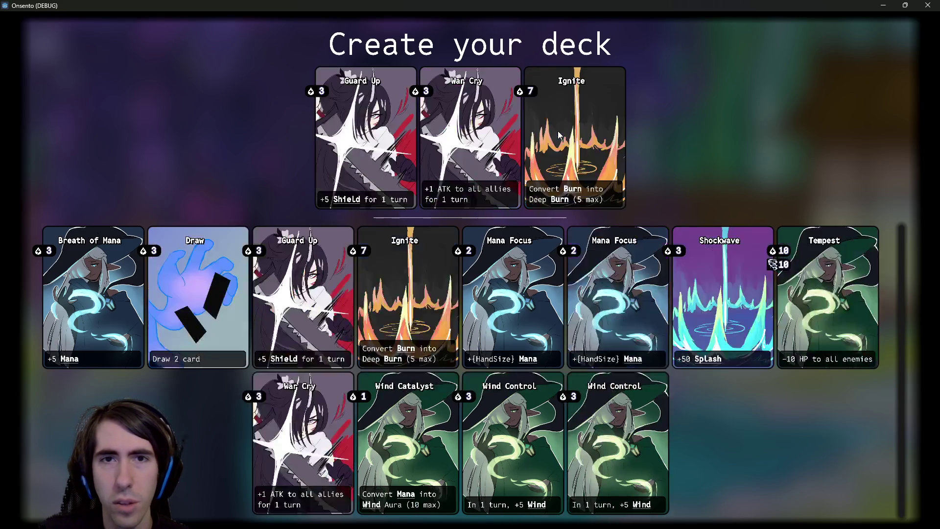
pyautogui.click(363, 147)
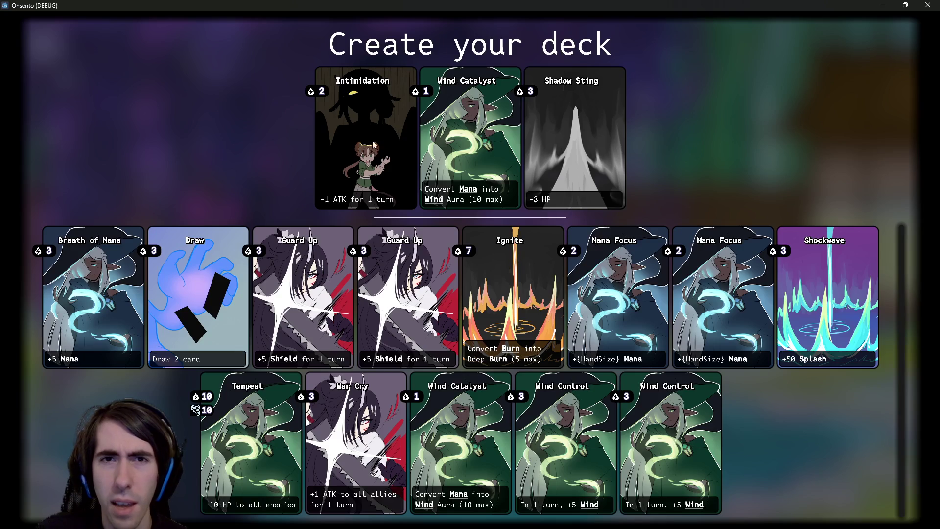
pyautogui.click(561, 136)
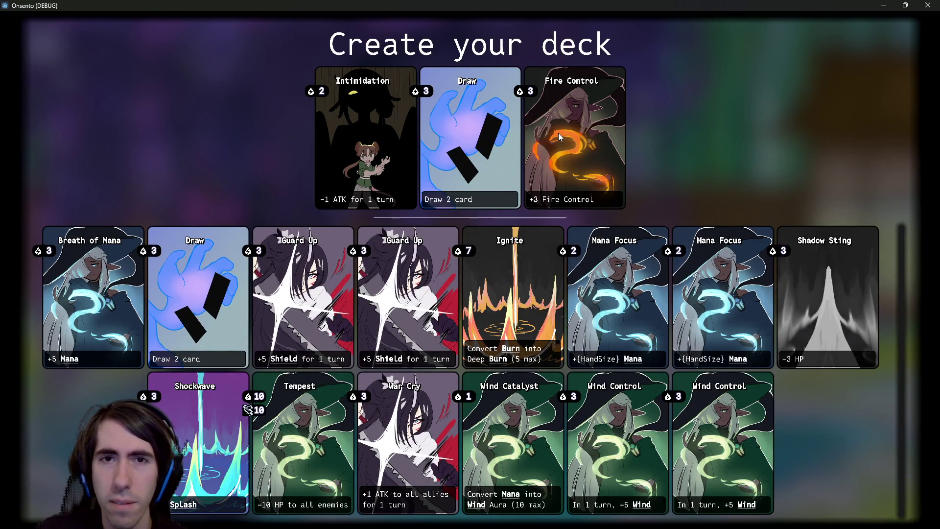
pyautogui.click(558, 133)
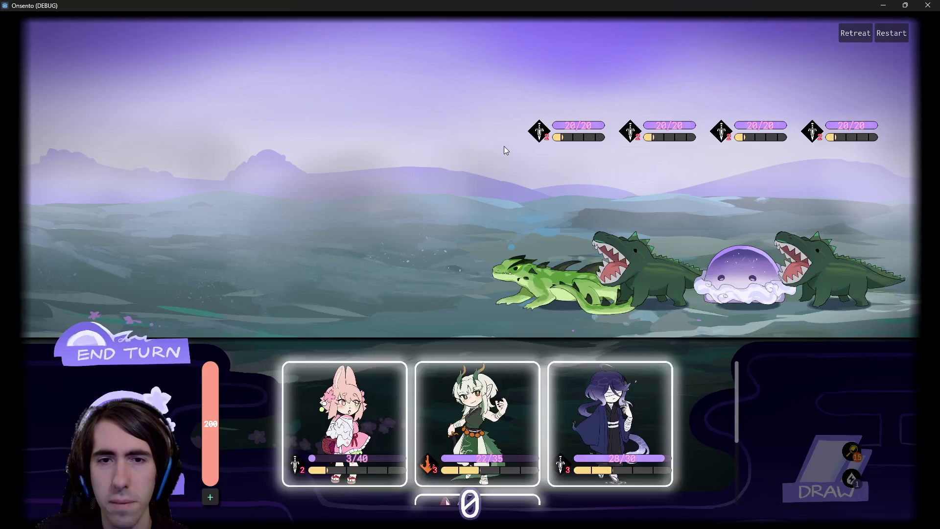
# Step: Spend resource with the + button to heal the party to full health
pyautogui.scroll(-2, 414, 399)
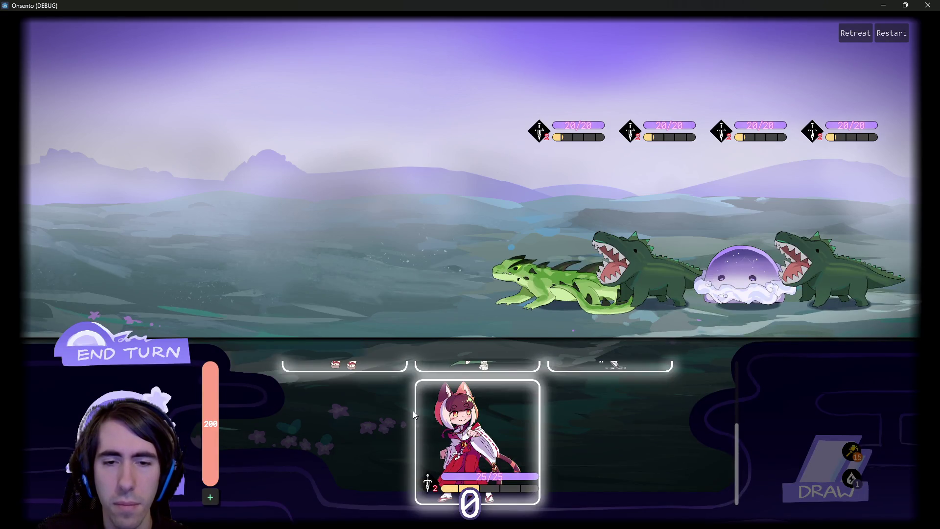
pyautogui.scroll(2, 413, 411)
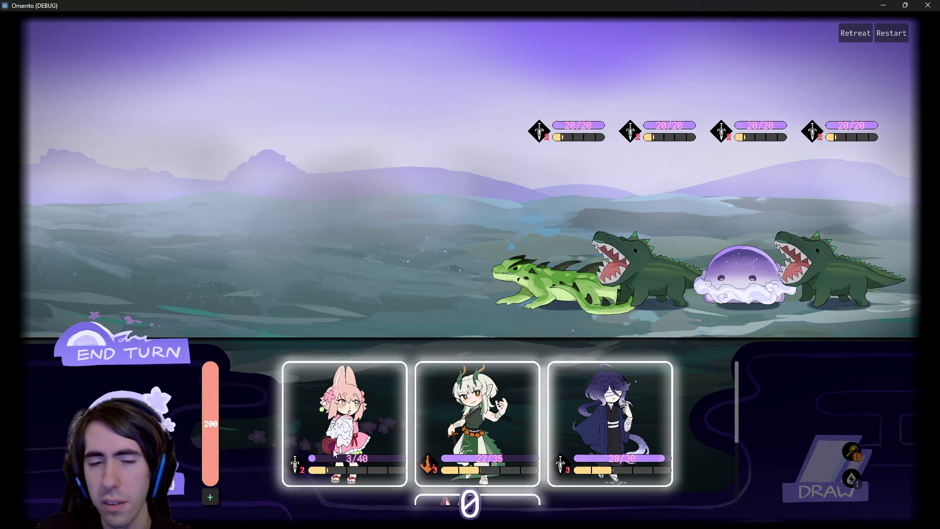
pyautogui.moveTo(336, 464)
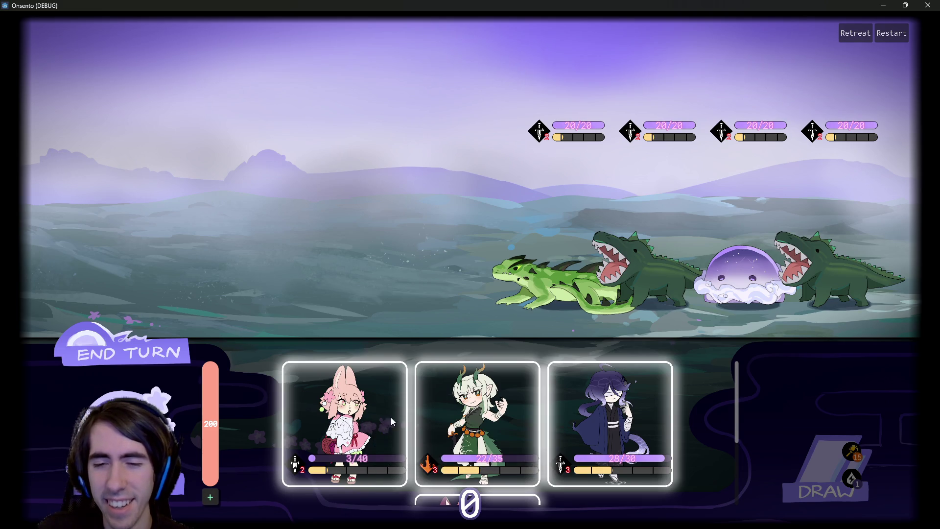
pyautogui.scroll(-1, 391, 421)
pyautogui.scroll(1, 391, 422)
pyautogui.click(212, 497)
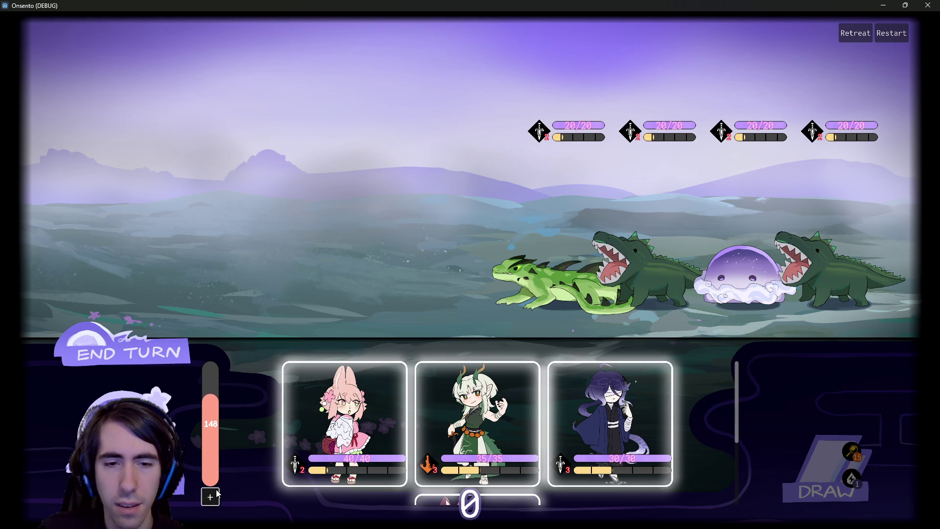
# Step: Deploy the pink bunny-girl, green dragon-girl, purple-haired character and cat-girl onto the battlefield
pyautogui.scroll(-2, 416, 456)
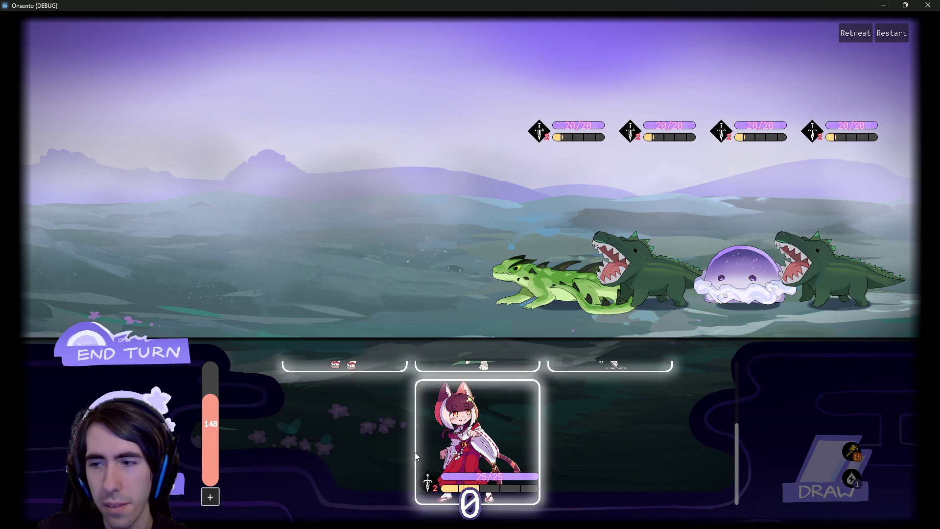
pyautogui.scroll(2, 416, 455)
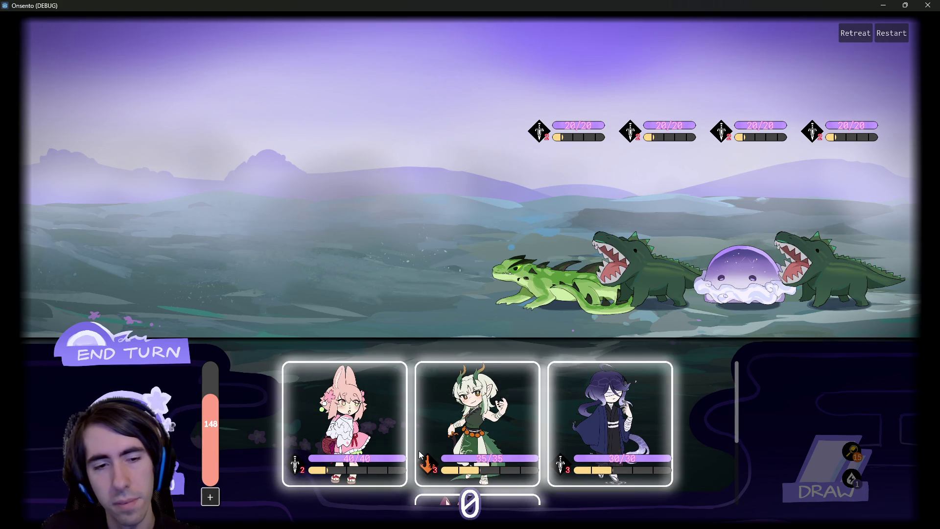
pyautogui.scroll(-1, 416, 456)
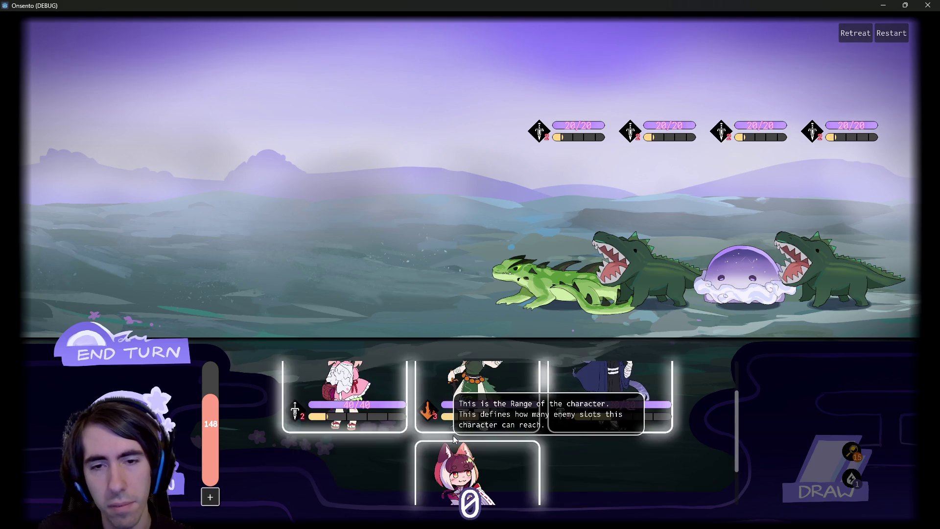
pyautogui.scroll(-1, 538, 387)
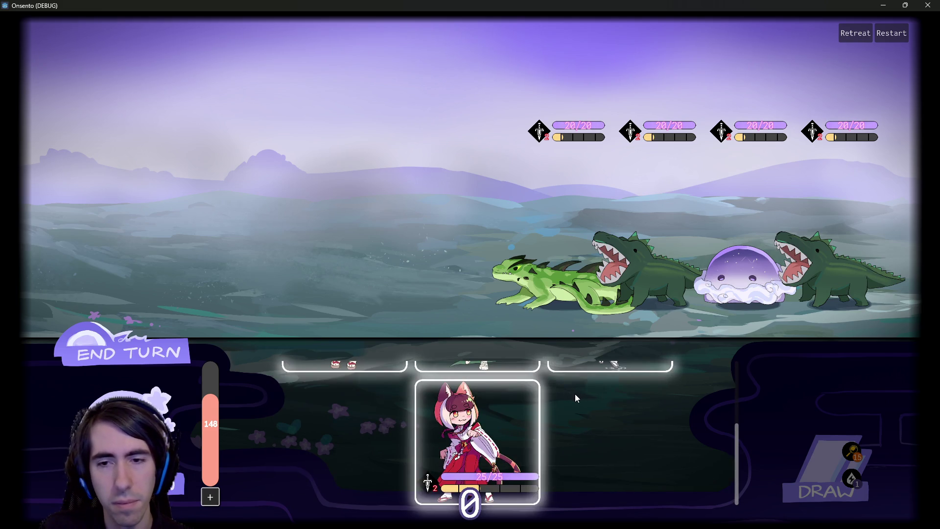
pyautogui.scroll(2, 570, 397)
pyautogui.moveTo(510, 459)
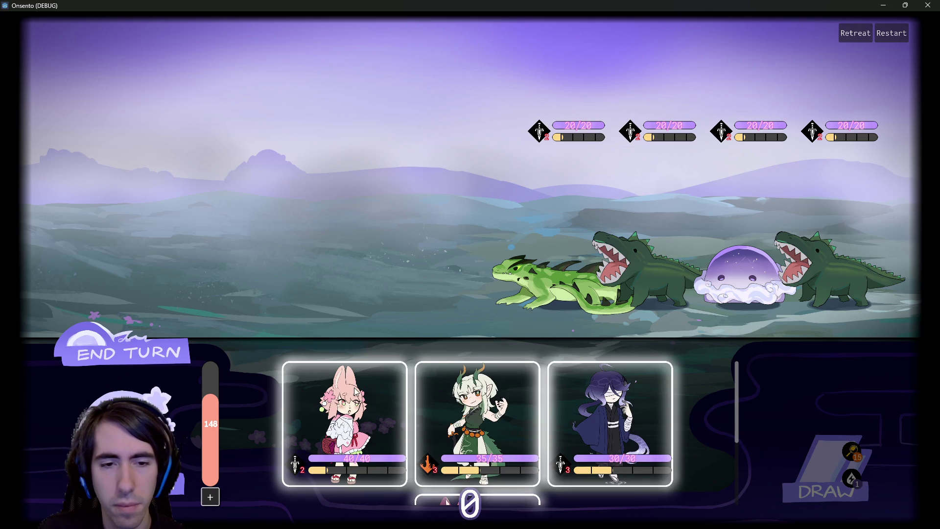
pyautogui.click(345, 393)
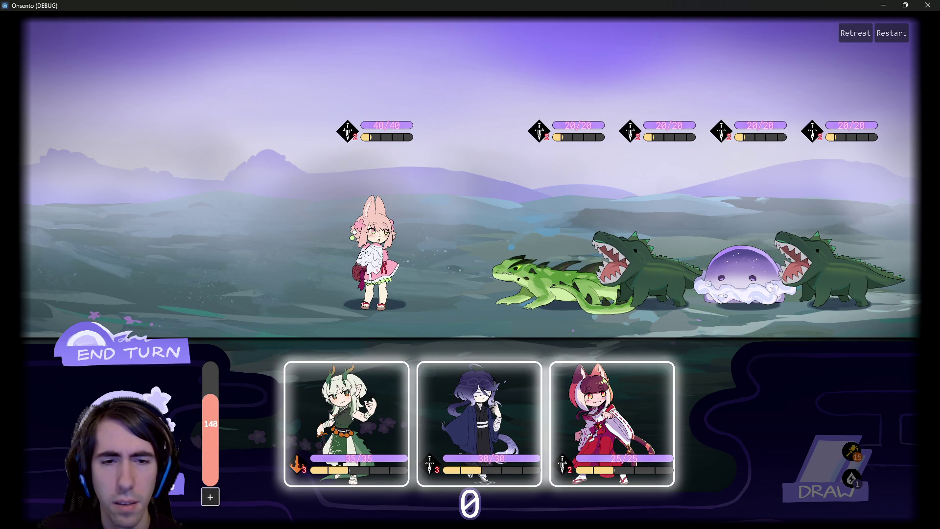
pyautogui.click(347, 421)
pyautogui.click(431, 421)
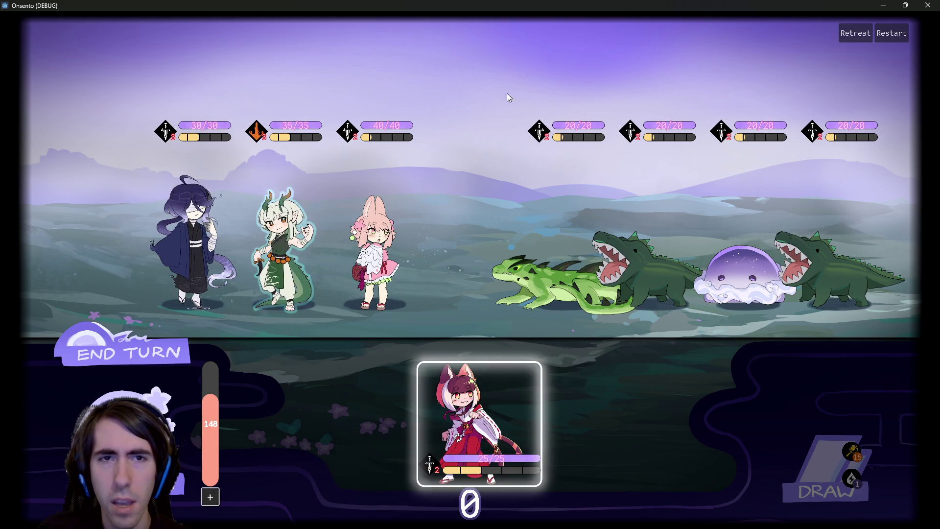
pyautogui.click(479, 421)
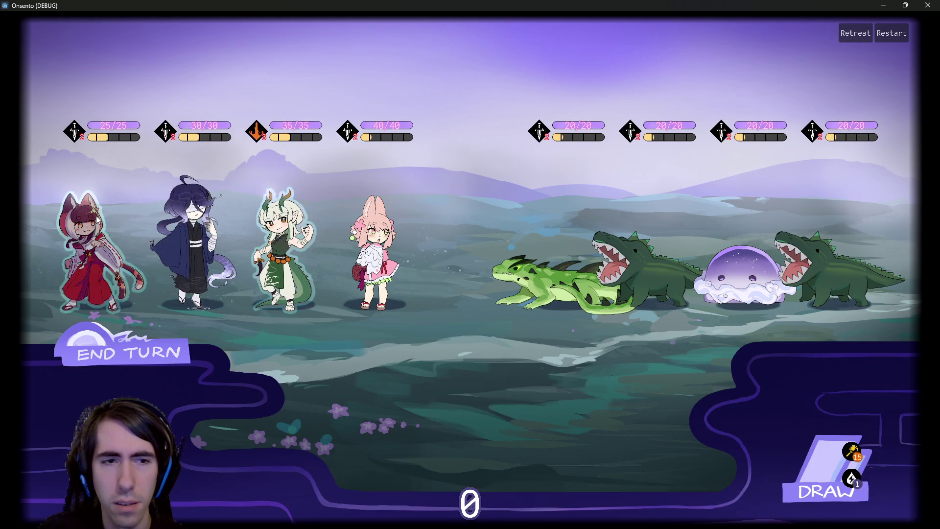
pyautogui.click(122, 353)
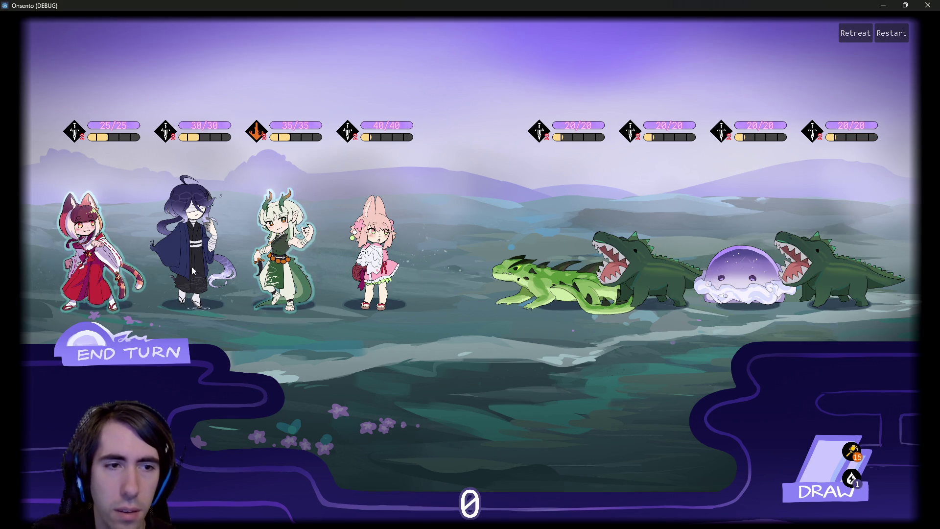
# Step: End turns past the draw warning, cast Guard Up on the pink ally, then retreat to the map
pyautogui.doubleClick(175, 351)
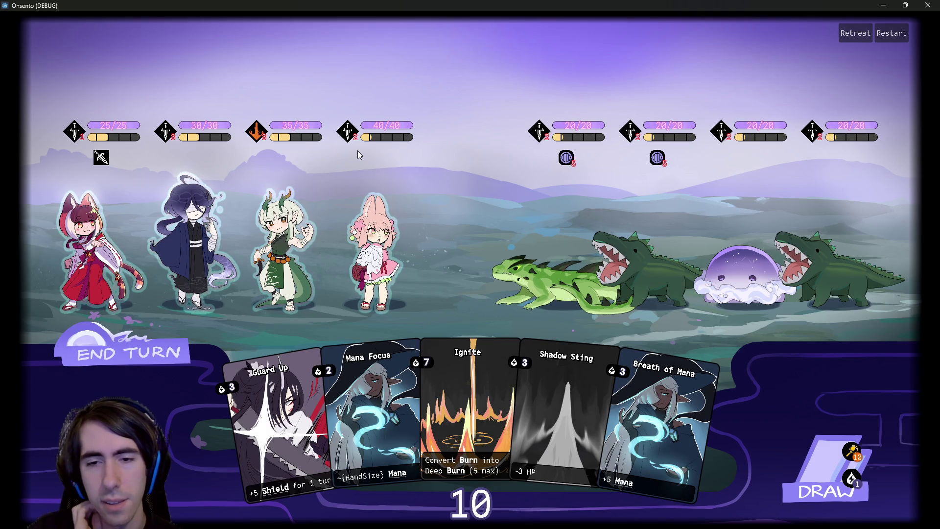
pyautogui.click(234, 227)
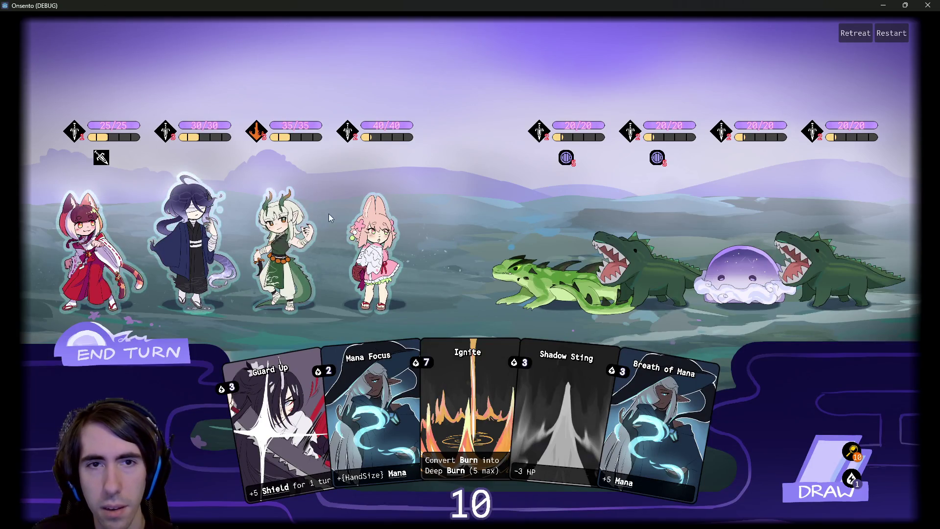
pyautogui.click(125, 369)
pyautogui.click(126, 369)
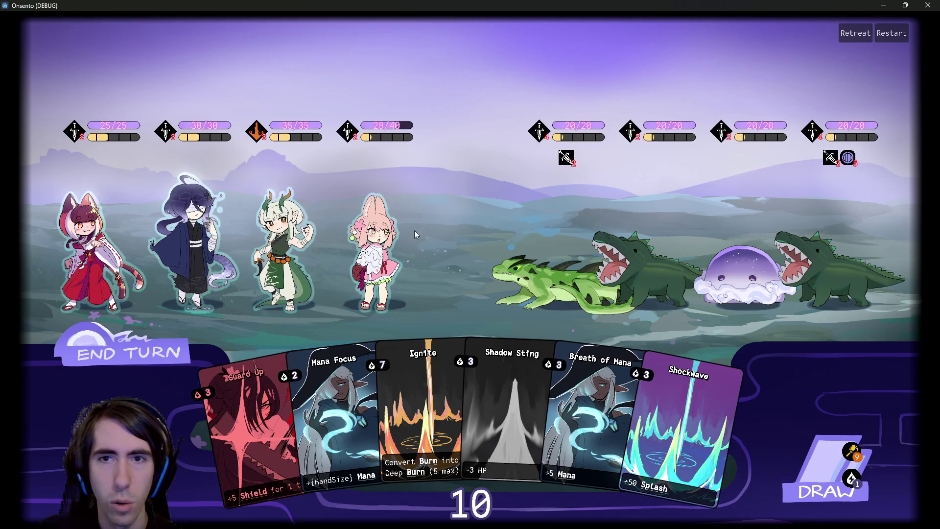
pyautogui.moveTo(225, 426)
pyautogui.mouseDown()
pyautogui.moveTo(217, 416)
pyautogui.moveTo(391, 227)
pyautogui.mouseUp()
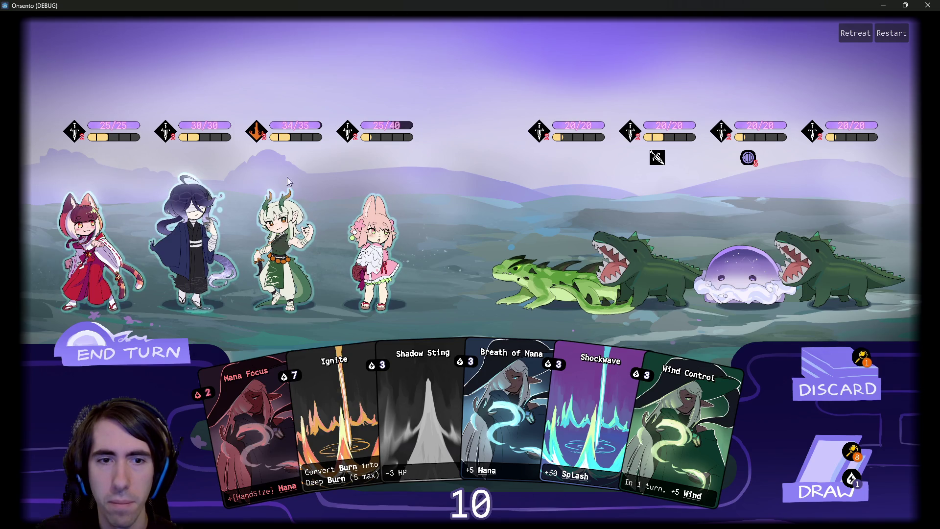
pyautogui.click(164, 362)
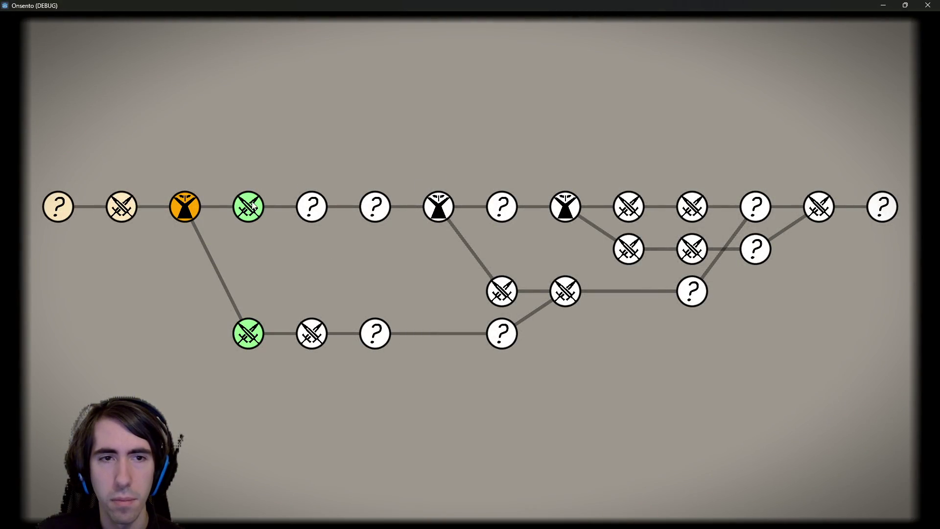
# Step: Enter the green battle node on the quest map to fight the next four enemies
pyautogui.click(249, 206)
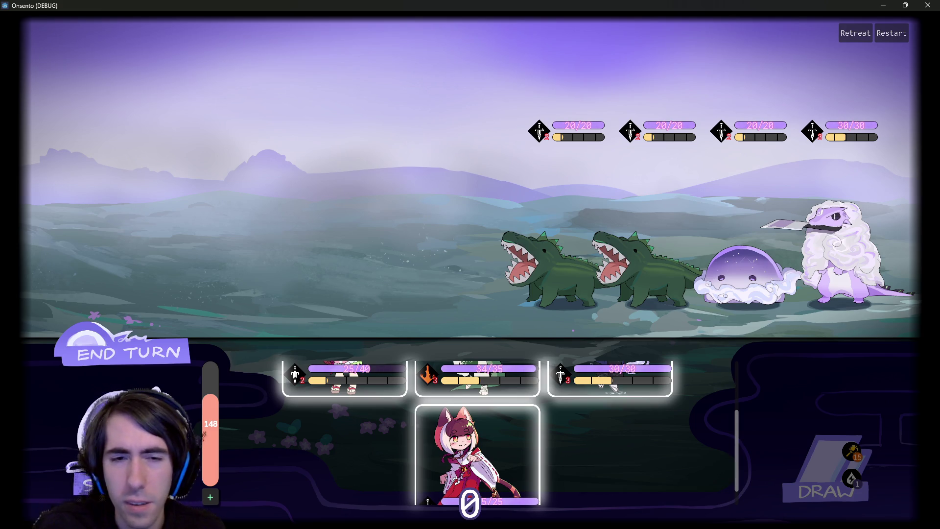
# Step: Place the four characters on the battlefield and start the first turn
pyautogui.scroll(2, 466, 460)
pyautogui.scroll(-2, 494, 388)
pyautogui.scroll(2, 512, 442)
pyautogui.moveTo(609, 406)
pyautogui.mouseDown()
pyautogui.moveTo(378, 191)
pyautogui.moveTo(381, 201)
pyautogui.mouseUp()
pyautogui.moveTo(406, 385); pyautogui.dragTo(240, 221)
pyautogui.moveTo(488, 403)
pyautogui.mouseDown()
pyautogui.moveTo(182, 219)
pyautogui.moveTo(446, 412)
pyautogui.moveTo(187, 230)
pyautogui.mouseUp()
pyautogui.moveTo(448, 396); pyautogui.dragTo(98, 226)
pyautogui.click(162, 338)
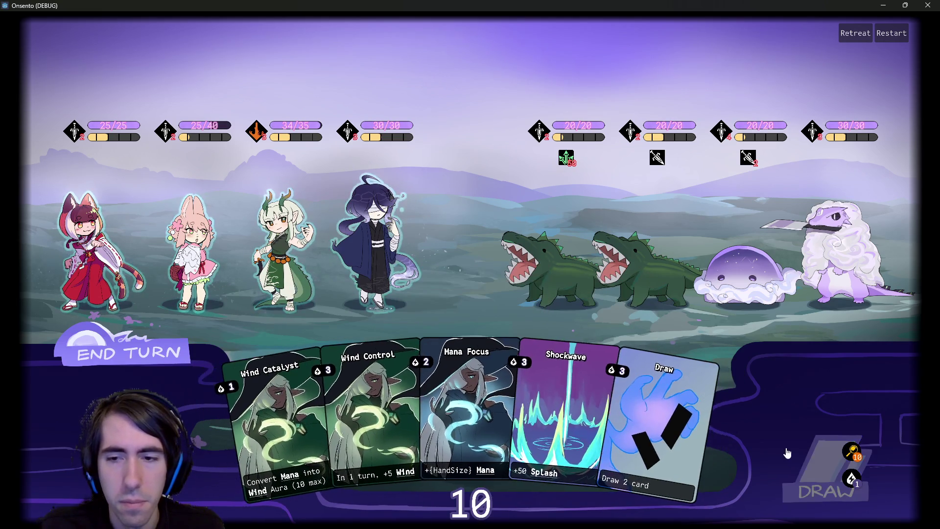
# Step: Draw a card, then play Draw, Mana Focus on the fourth ally, and War Cry
pyautogui.click(788, 453)
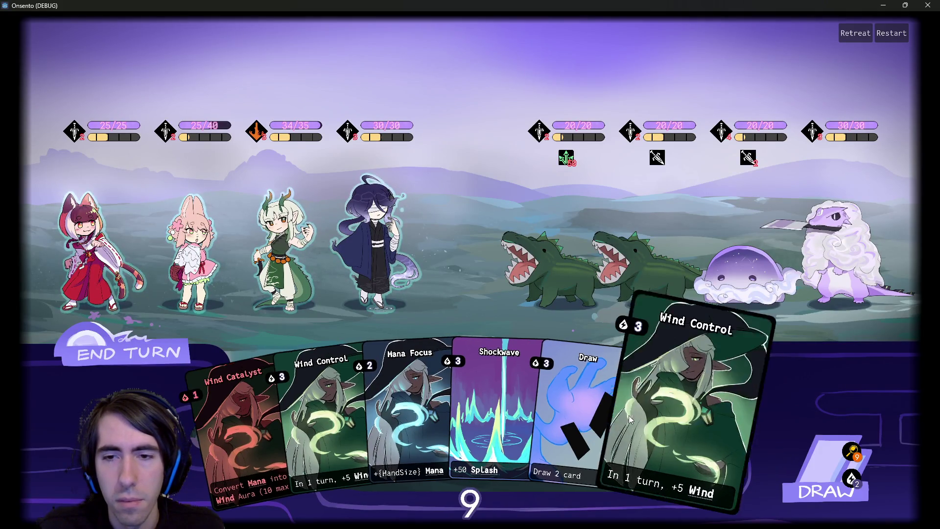
pyautogui.moveTo(565, 378); pyautogui.dragTo(590, 344)
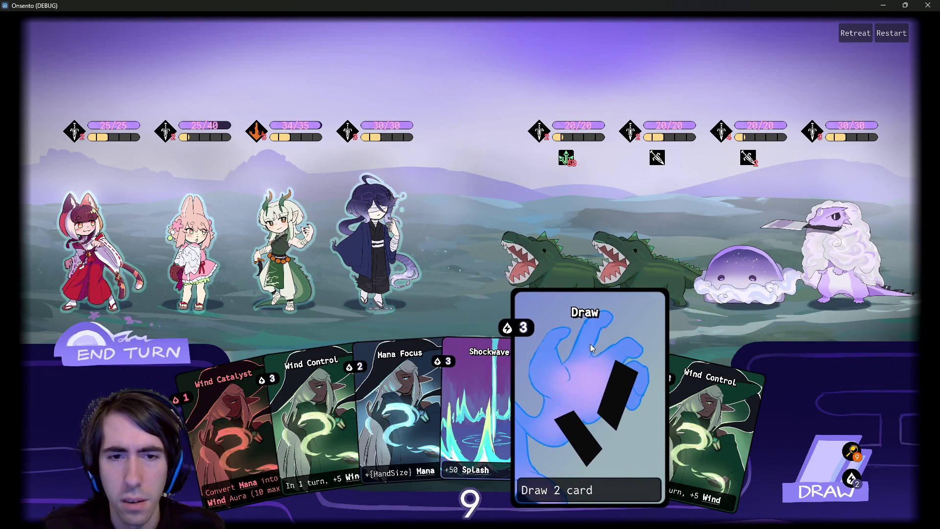
pyautogui.moveTo(377, 375); pyautogui.dragTo(380, 237)
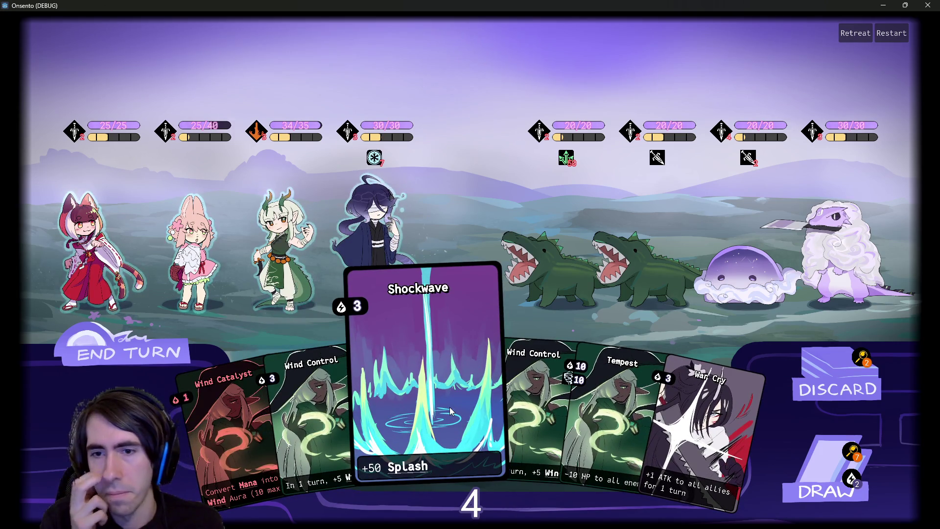
pyautogui.moveTo(690, 402)
pyautogui.mouseDown()
pyautogui.moveTo(532, 278)
pyautogui.moveTo(476, 251)
pyautogui.mouseUp()
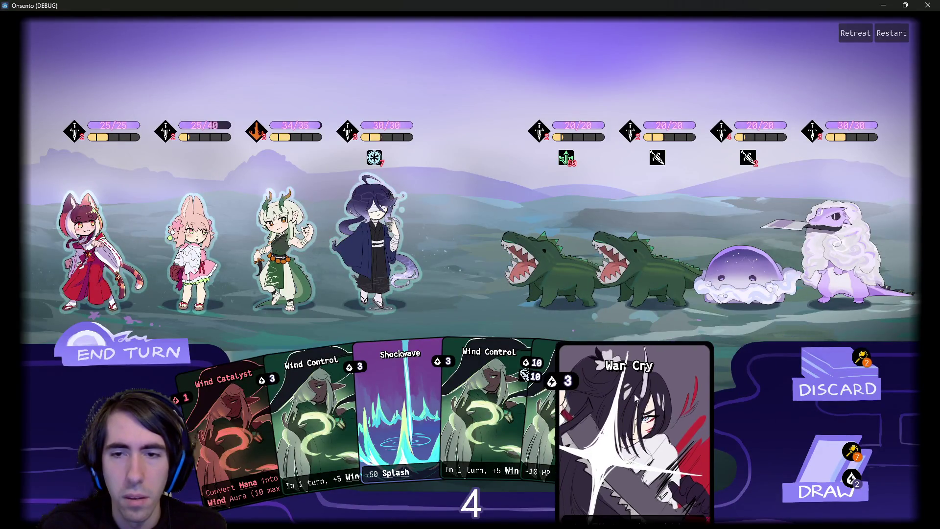
pyautogui.moveTo(653, 425); pyautogui.dragTo(435, 321)
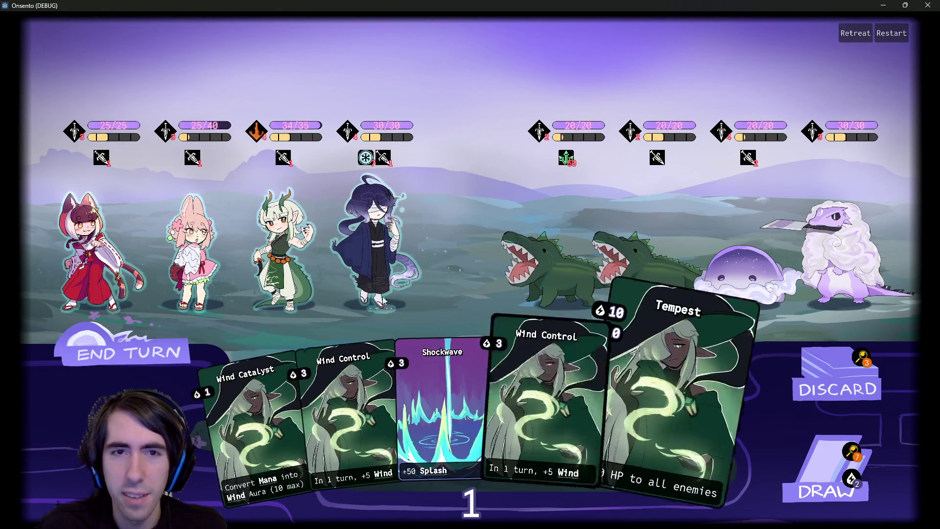
# Step: Attack both crocodiles with the blue-haired, dragon, bunny and fox allies, then end the turn
pyautogui.click(381, 240)
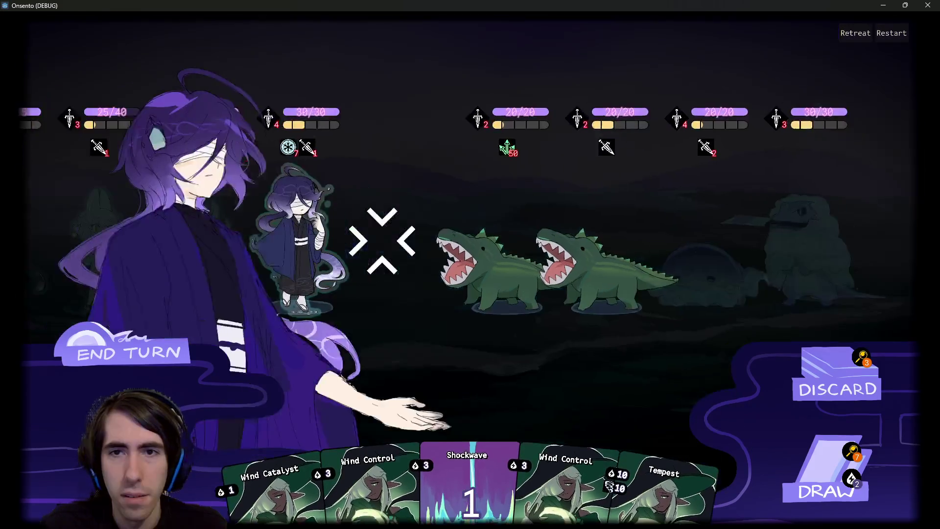
pyautogui.click(588, 269)
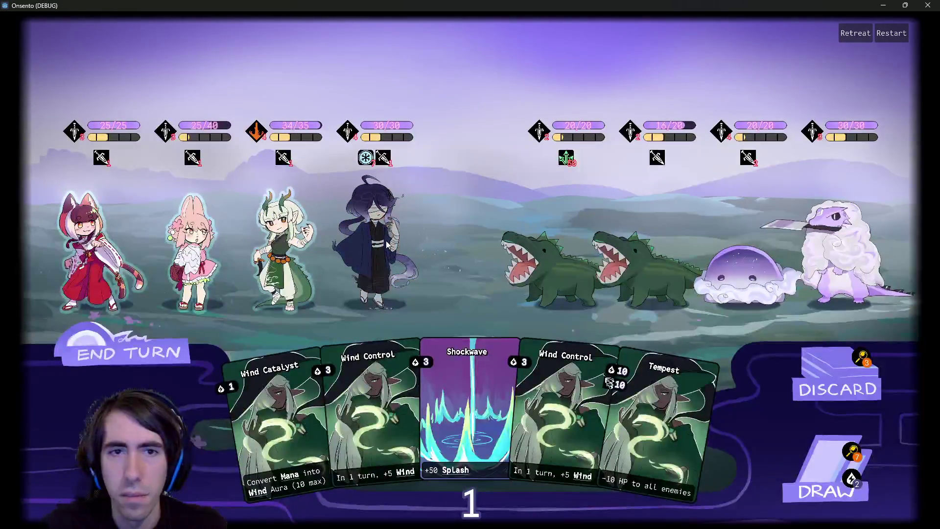
pyautogui.click(294, 245)
pyautogui.click(612, 265)
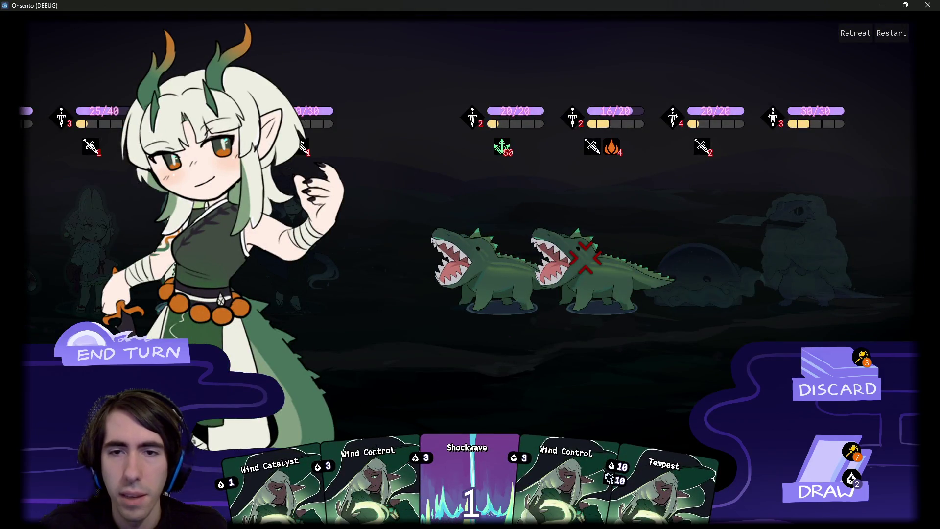
pyautogui.click(485, 264)
pyautogui.click(161, 249)
pyautogui.click(485, 257)
pyautogui.click(273, 248)
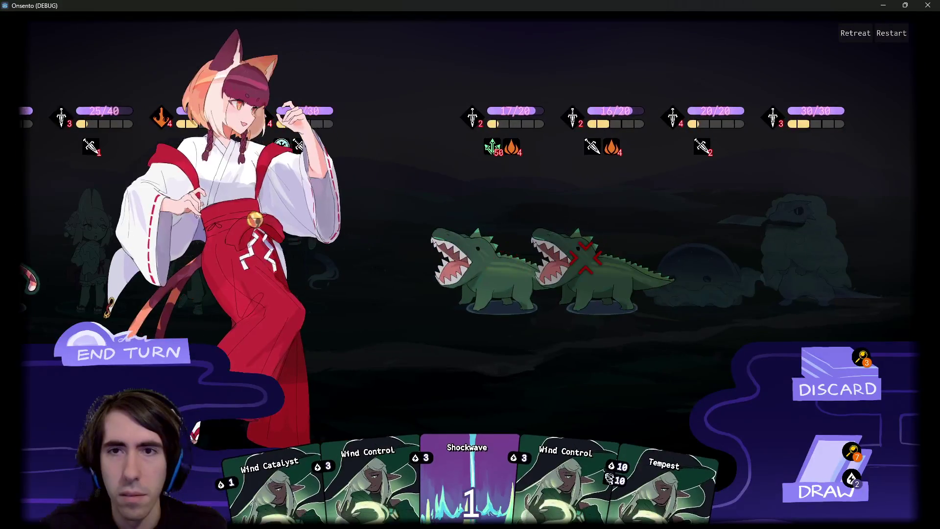
pyautogui.click(457, 264)
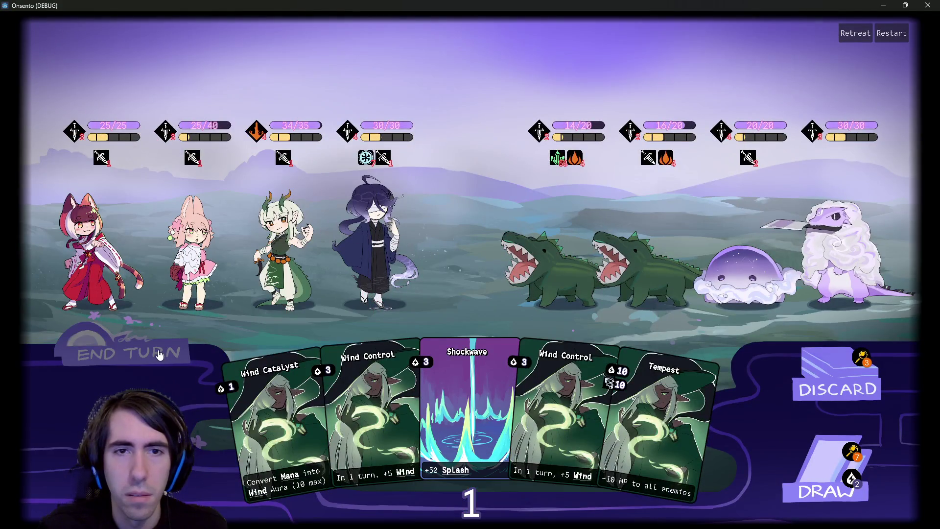
pyautogui.click(159, 355)
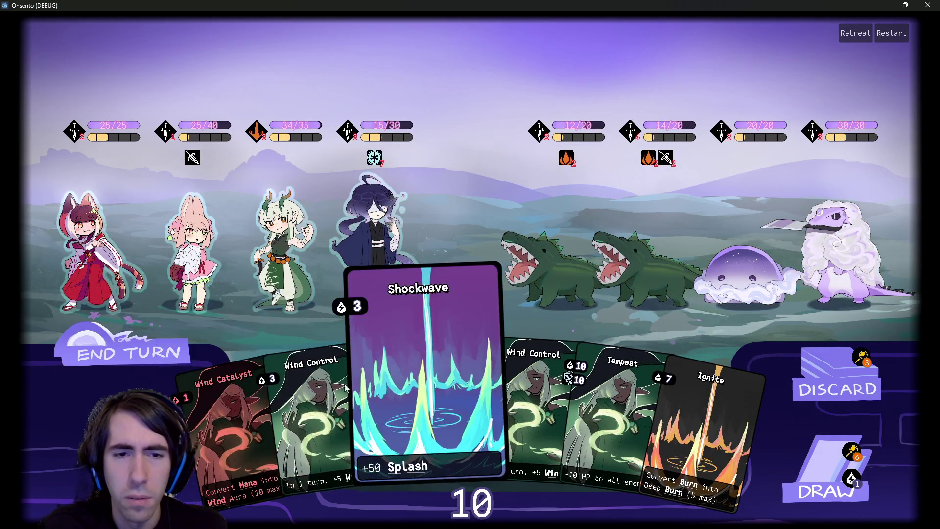
# Step: Draw a card, then play it and Shockwave on the hooded ally
pyautogui.moveTo(333, 386); pyautogui.dragTo(386, 299)
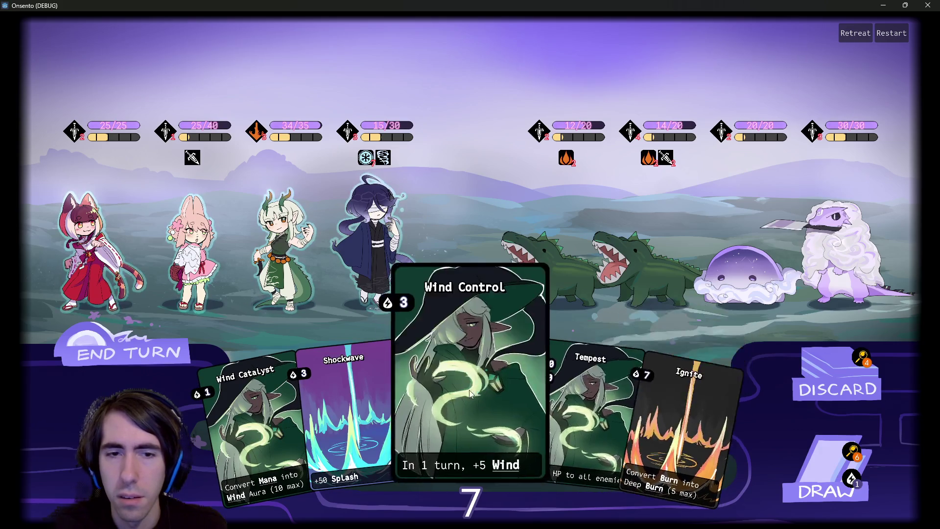
pyautogui.click(818, 449)
pyautogui.moveTo(676, 431)
pyautogui.mouseDown()
pyautogui.moveTo(384, 267)
pyautogui.moveTo(374, 252)
pyautogui.mouseUp()
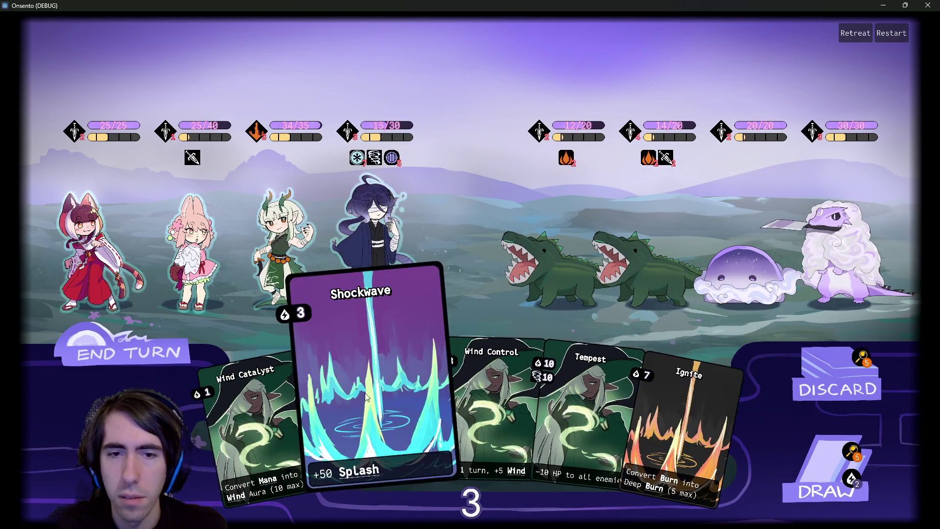
pyautogui.moveTo(348, 417); pyautogui.dragTo(342, 217)
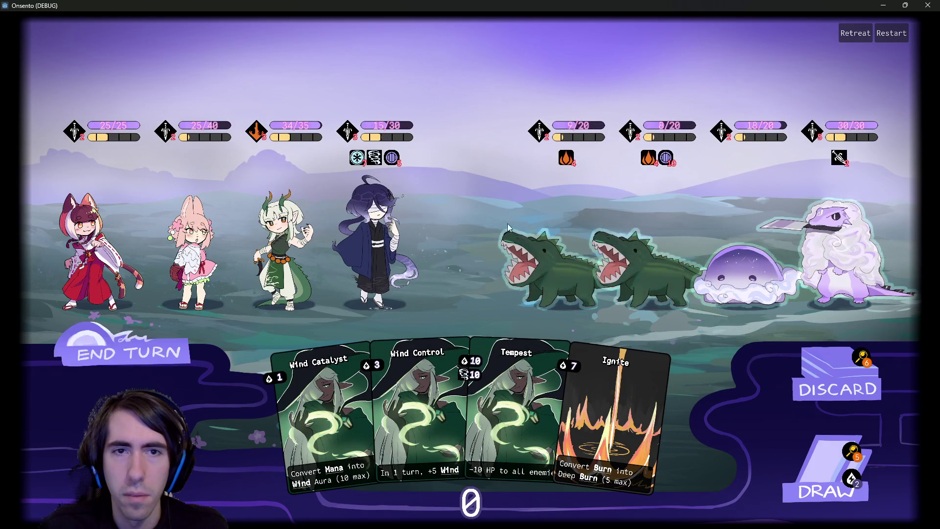
# Step: Play Wind Catalyst, Guard Up and Wind Control on the blindfolded ally, then draw two cards
pyautogui.moveTo(383, 158)
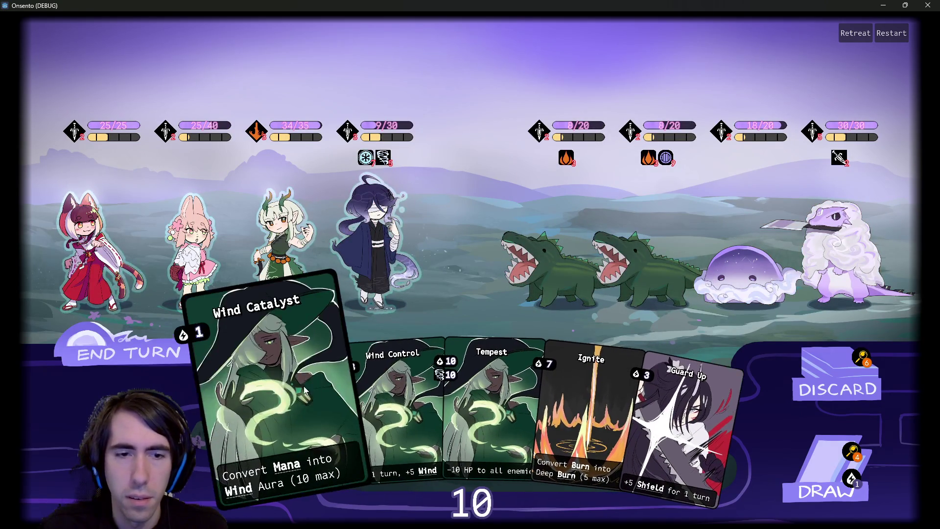
pyautogui.moveTo(274, 421); pyautogui.dragTo(387, 255)
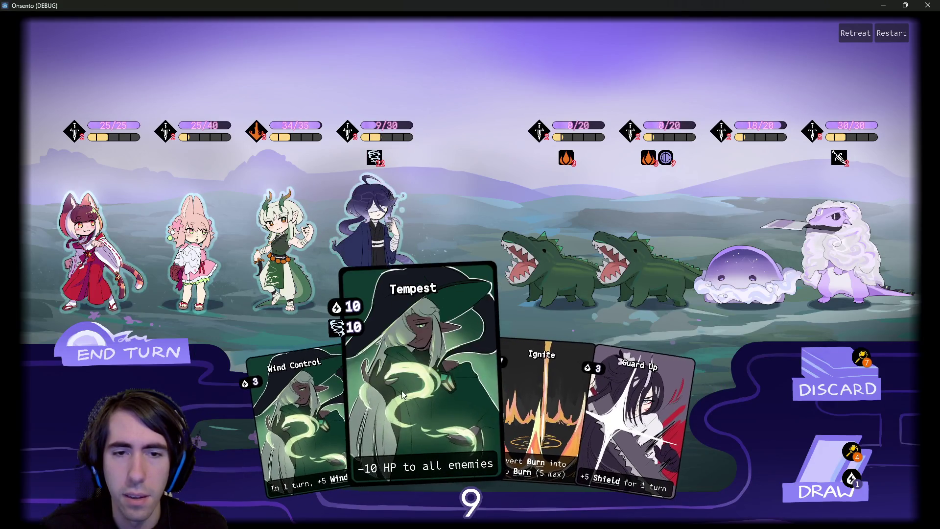
pyautogui.moveTo(603, 372); pyautogui.dragTo(422, 258)
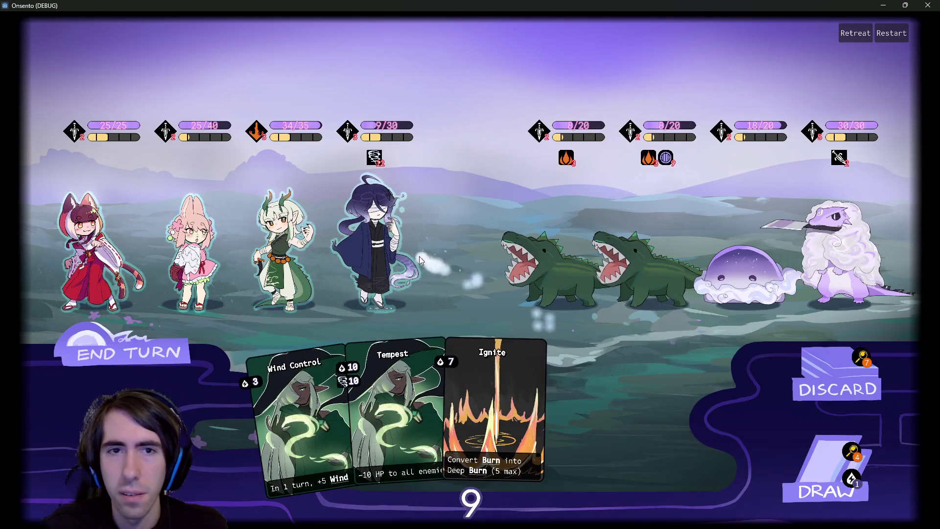
pyautogui.moveTo(352, 412)
pyautogui.mouseDown()
pyautogui.moveTo(372, 255)
pyautogui.moveTo(575, 263)
pyautogui.mouseUp()
pyautogui.click(819, 465)
pyautogui.click(819, 465)
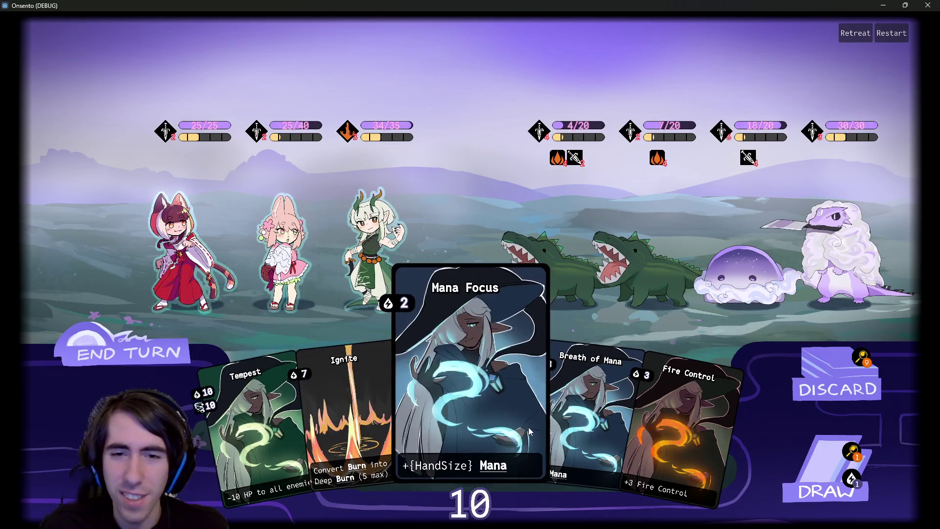
# Step: Play Mana Focus on the first ally and Breath of Mana on the pink ally, then draw two cards
pyautogui.moveTo(476, 398); pyautogui.dragTo(198, 238)
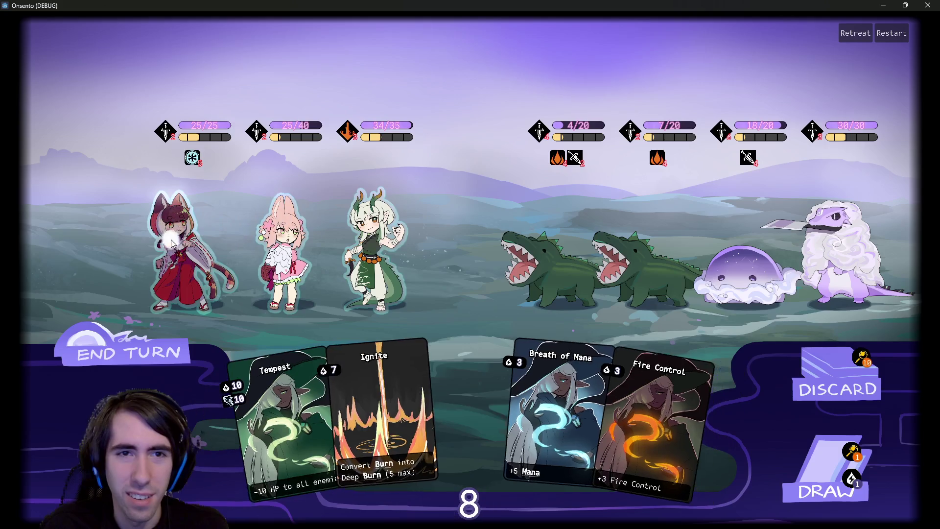
pyautogui.moveTo(524, 371); pyautogui.dragTo(221, 246)
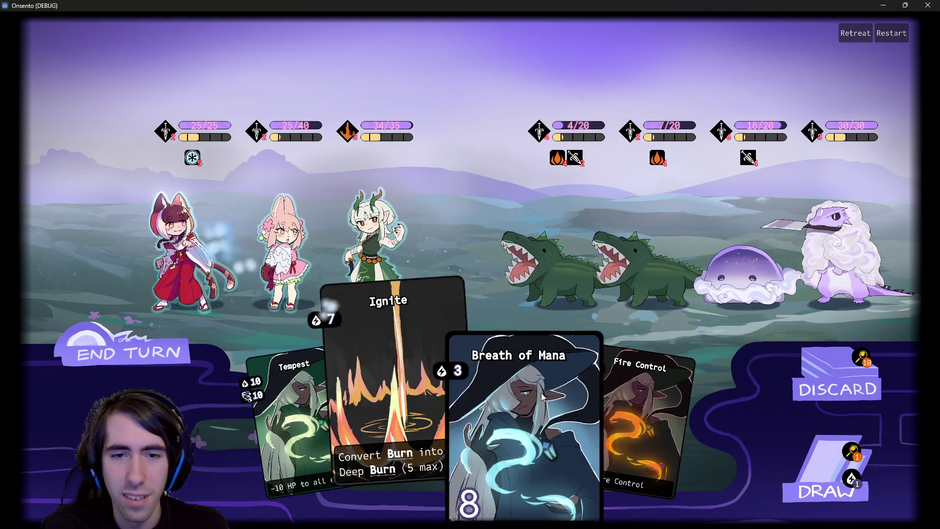
pyautogui.moveTo(525, 393); pyautogui.dragTo(270, 268)
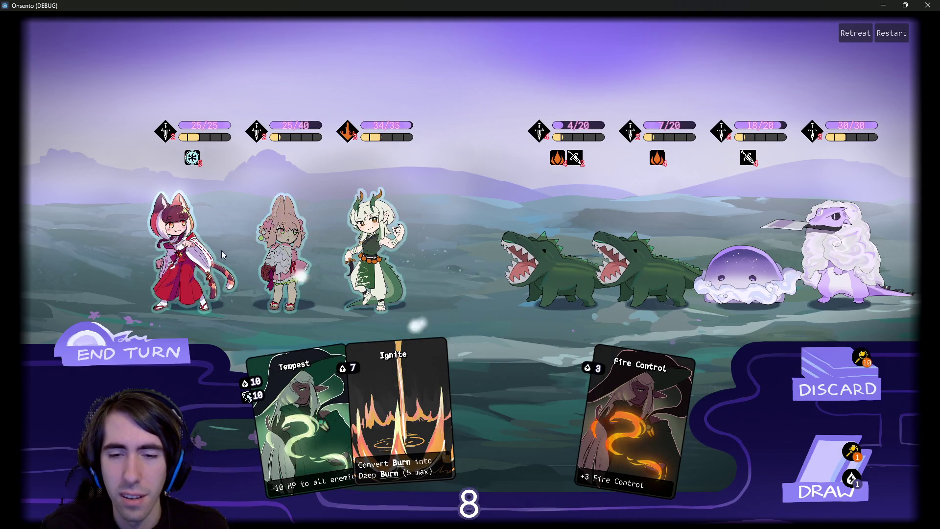
pyautogui.click(810, 460)
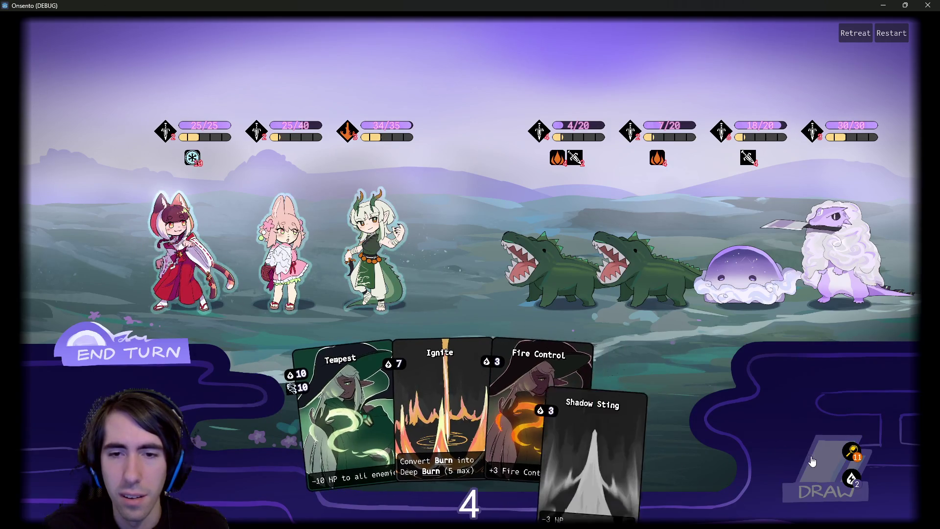
pyautogui.click(801, 458)
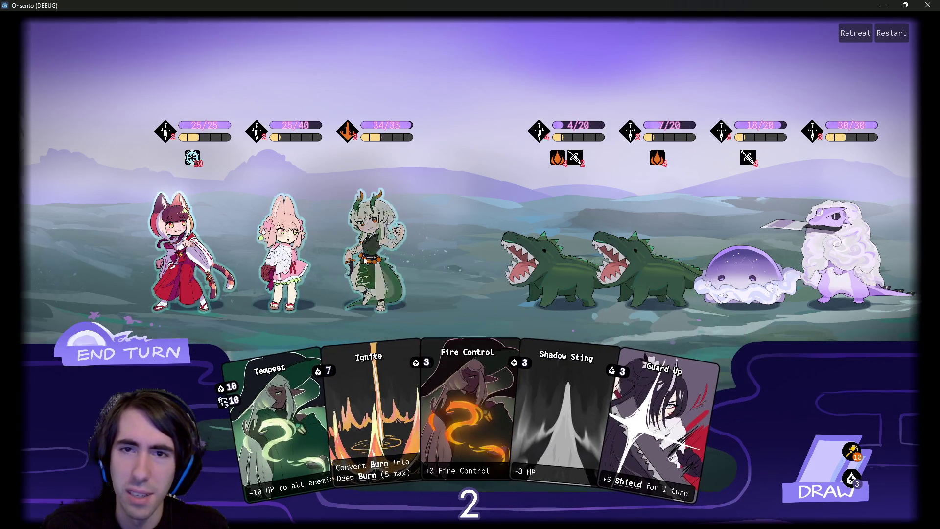
# Step: Attack the first crocodile with the dragon and bunny allies, dropping it to 2/20
pyautogui.click(374, 245)
pyautogui.click(559, 246)
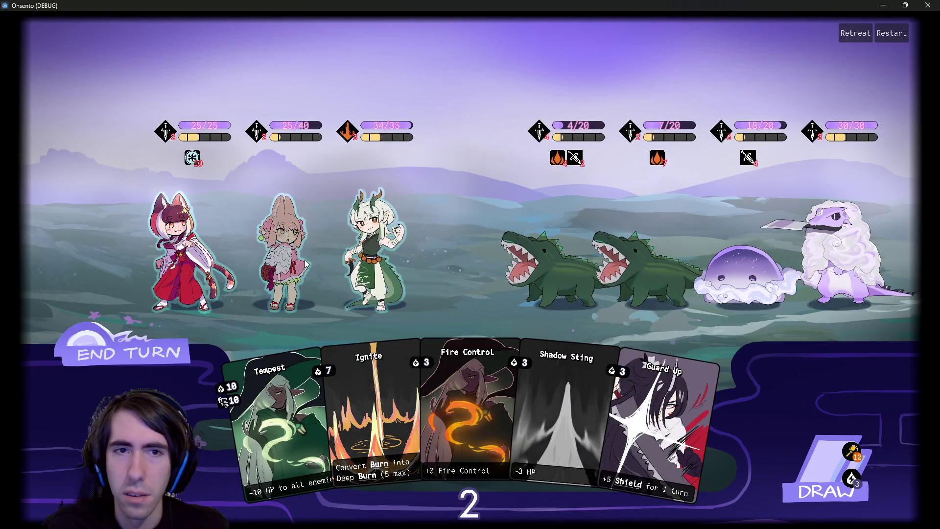
pyautogui.click(258, 267)
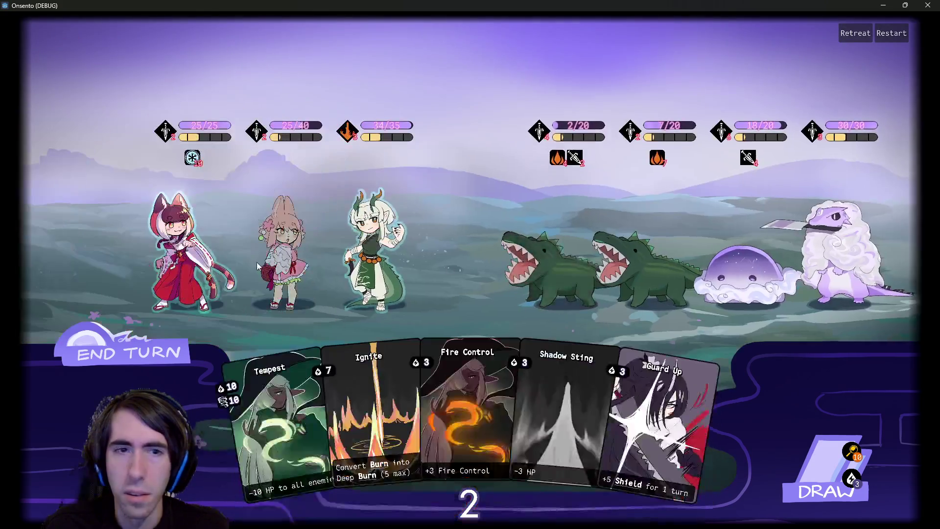
# Step: Finish the fox ally's attack, play Fire Control on the dragon ally and Ignite on the enemies, then end the turn
pyautogui.click(186, 250)
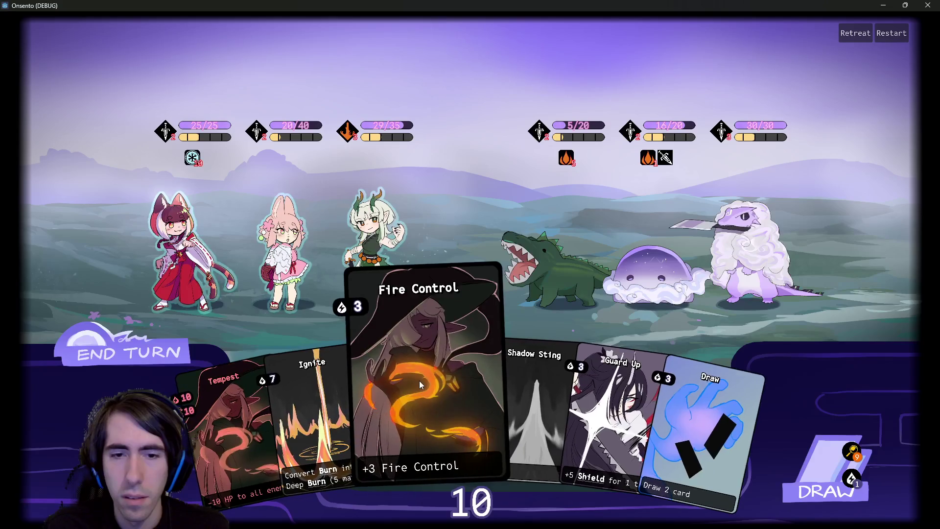
pyautogui.moveTo(420, 381); pyautogui.dragTo(381, 241)
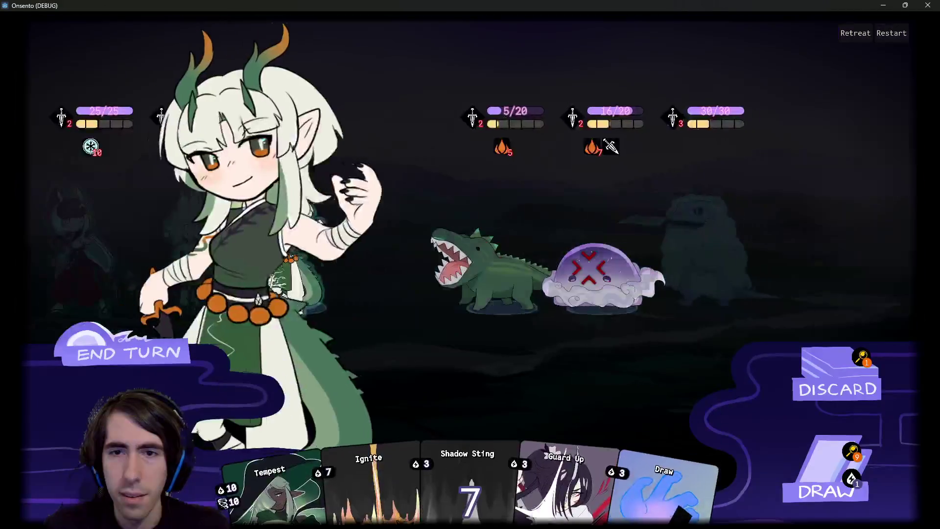
pyautogui.moveTo(382, 416); pyautogui.dragTo(613, 263)
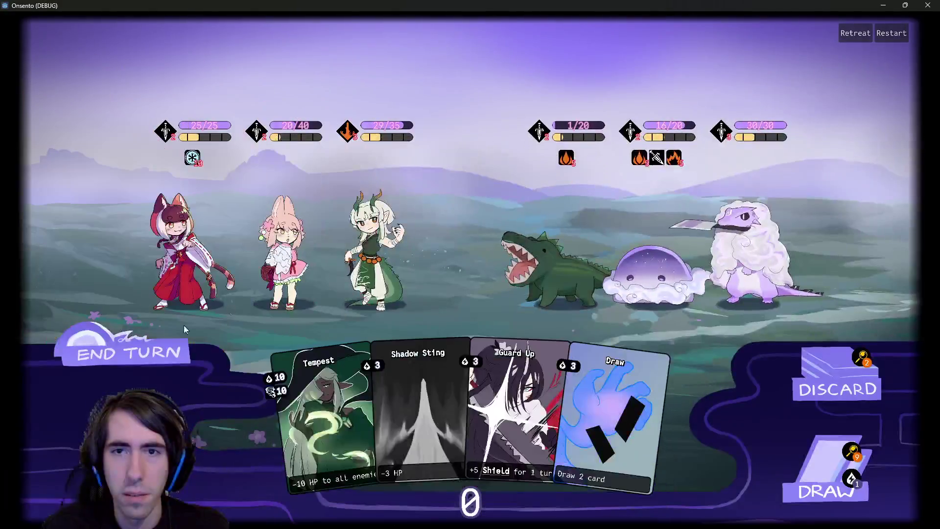
pyautogui.click(142, 352)
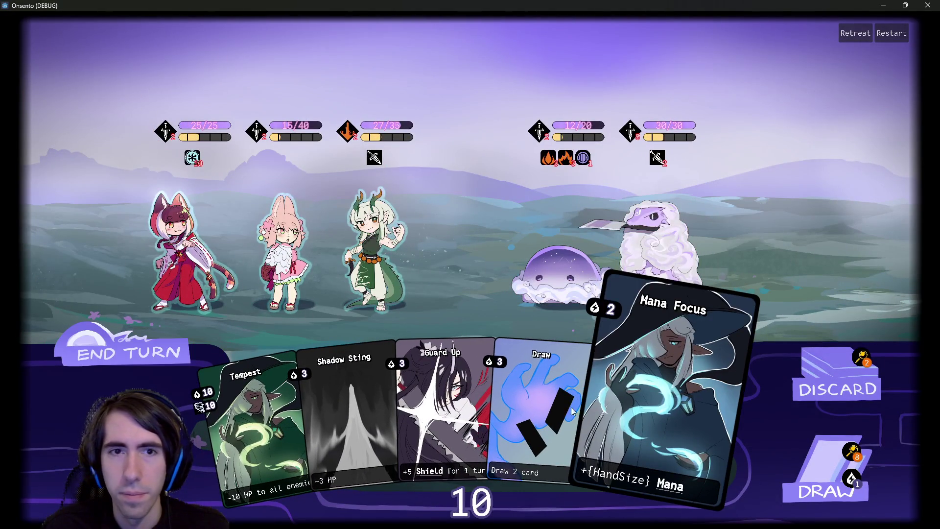
# Step: Shield the pink and dragon-girl allies with Guard Up and play Draw for two cards
pyautogui.moveTo(443, 391); pyautogui.dragTo(345, 296)
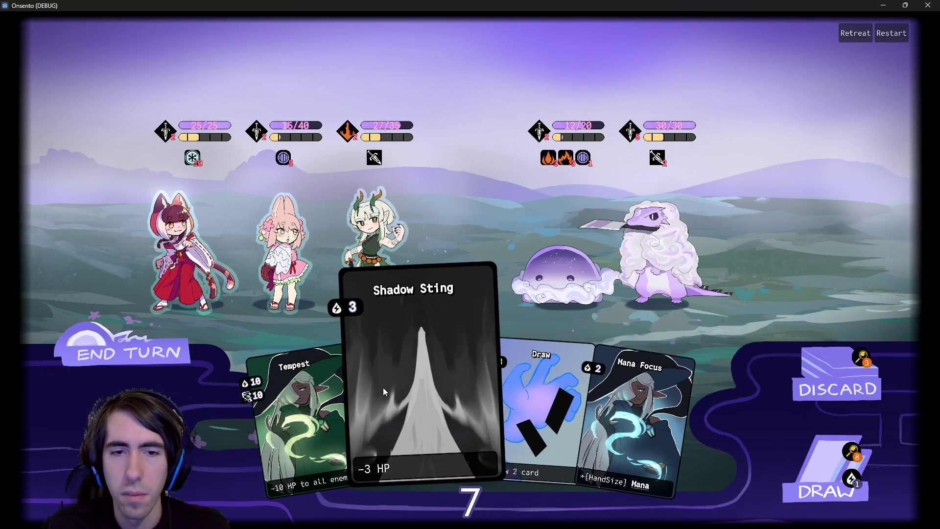
pyautogui.click(826, 470)
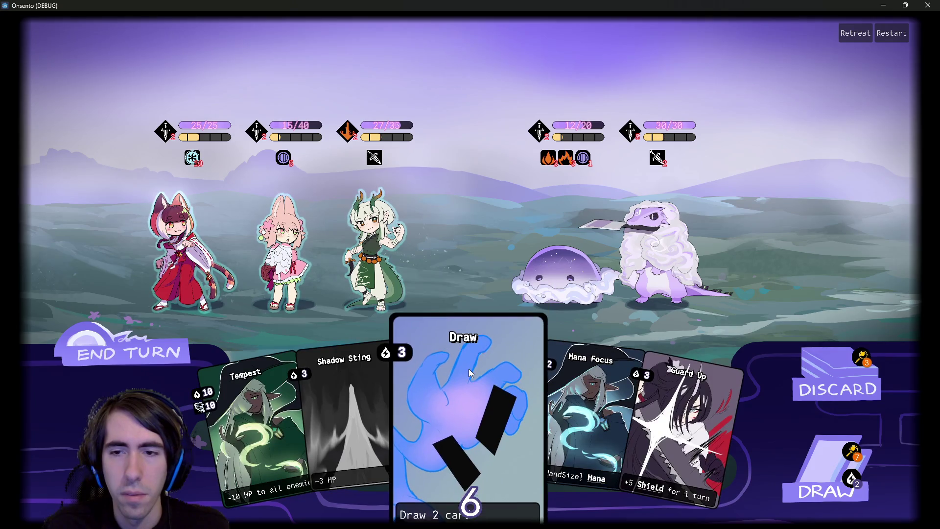
pyautogui.click(466, 388)
pyautogui.moveTo(528, 383); pyautogui.dragTo(394, 264)
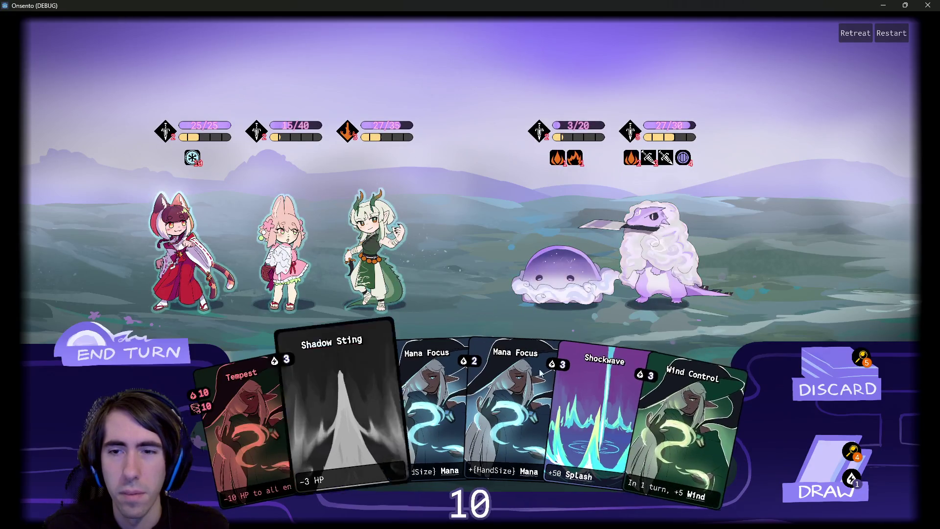
# Step: Cancel the readied Mana Focus, check the draw pile, and draw Wind Catalyst
pyautogui.press('4')
pyautogui.rightClick(552, 183)
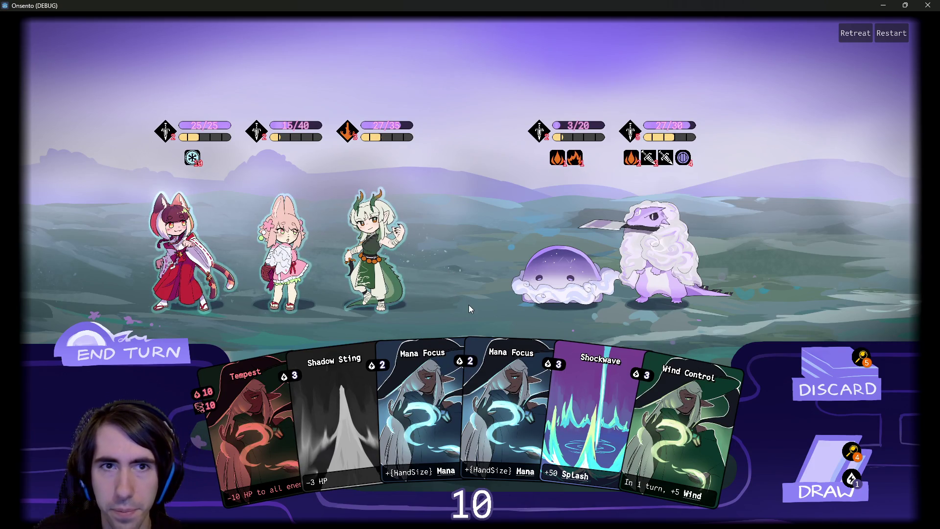
pyautogui.click(851, 454)
pyautogui.click(904, 507)
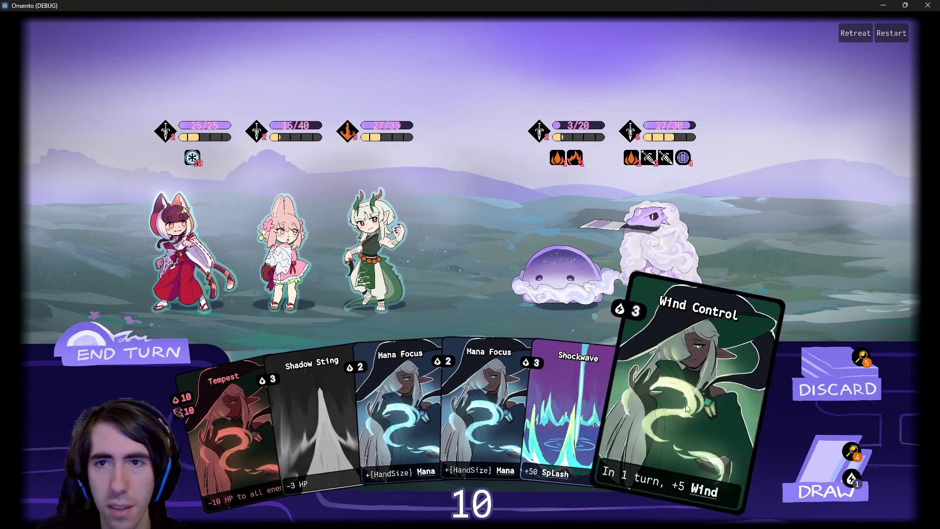
pyautogui.click(832, 471)
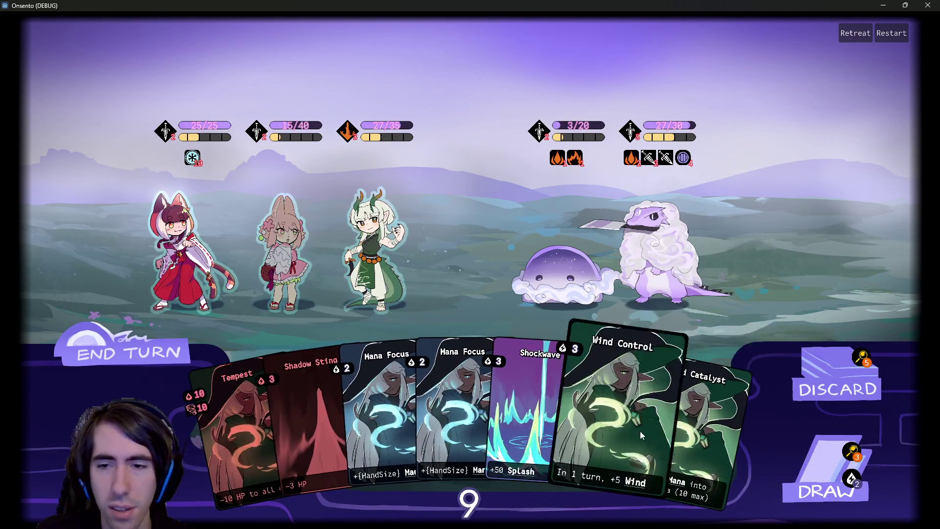
# Step: Play Wind Catalyst on the red cat girl, two Mana Focus and Shockwave on the green-haired girl, then end the turn
pyautogui.moveTo(685, 417)
pyautogui.mouseDown()
pyautogui.moveTo(670, 453)
pyautogui.moveTo(164, 273)
pyautogui.mouseUp()
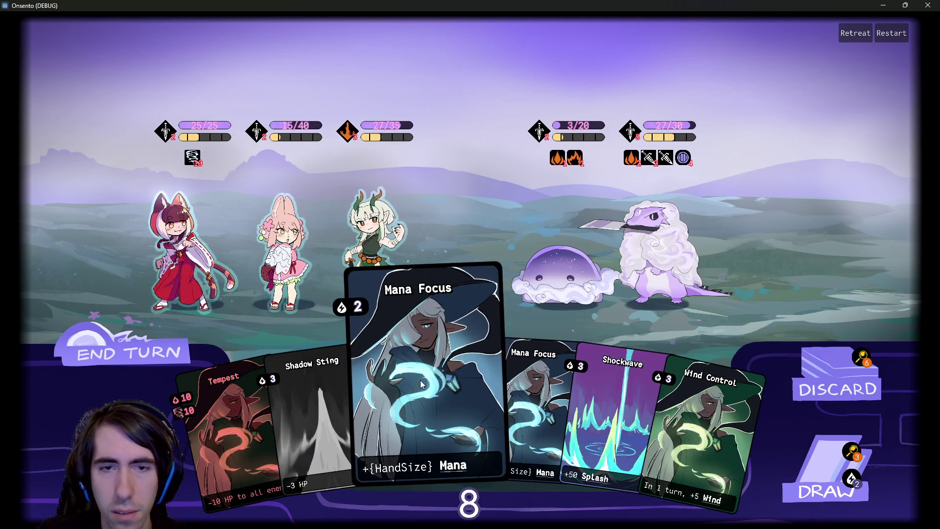
pyautogui.moveTo(421, 384); pyautogui.dragTo(363, 246)
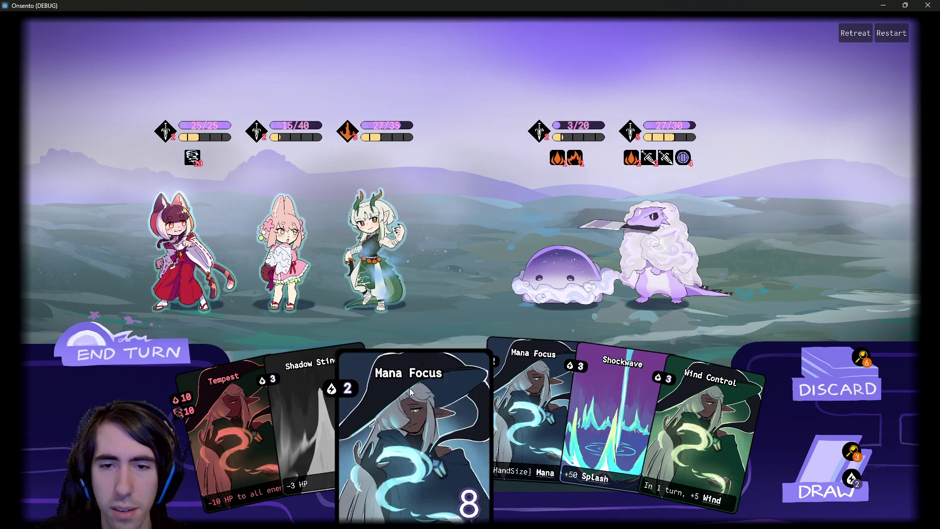
pyautogui.moveTo(419, 372); pyautogui.dragTo(373, 247)
pyautogui.moveTo(556, 392)
pyautogui.mouseDown()
pyautogui.moveTo(391, 240)
pyautogui.moveTo(407, 226)
pyautogui.mouseUp()
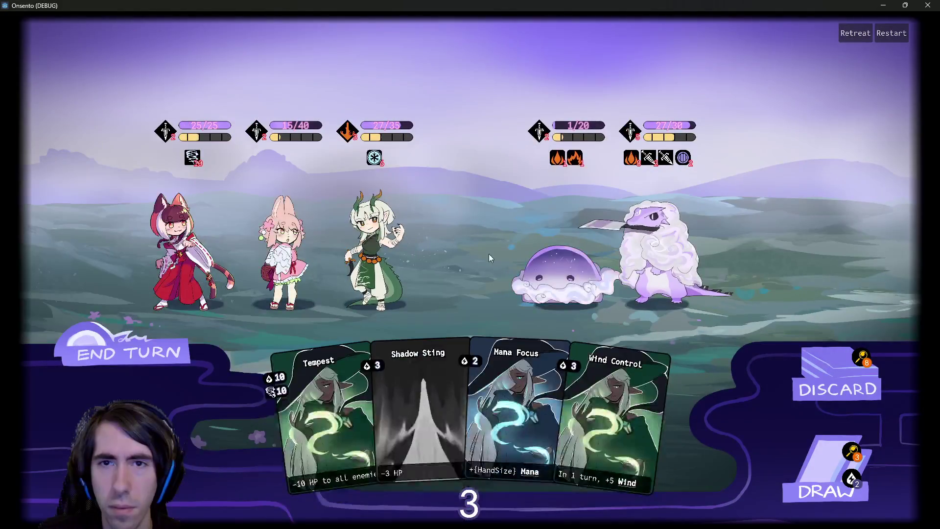
pyautogui.press('d')
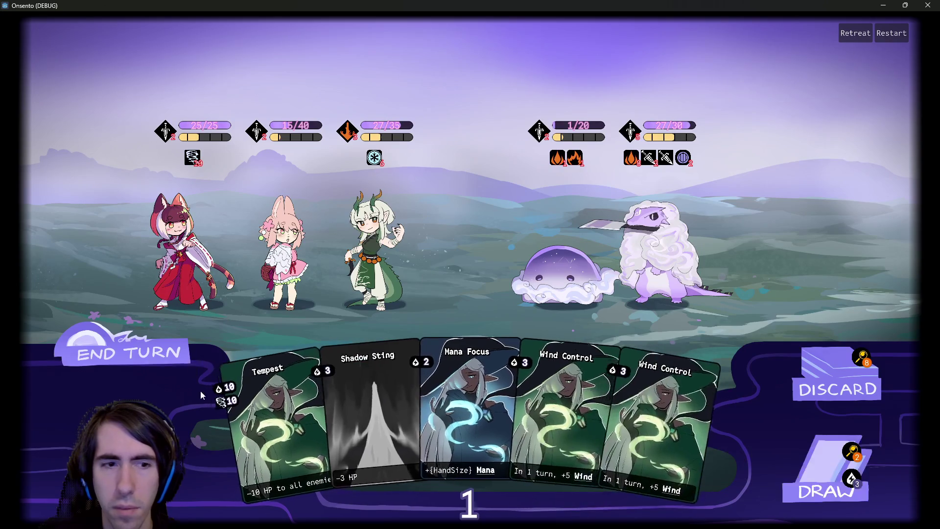
pyautogui.click(162, 351)
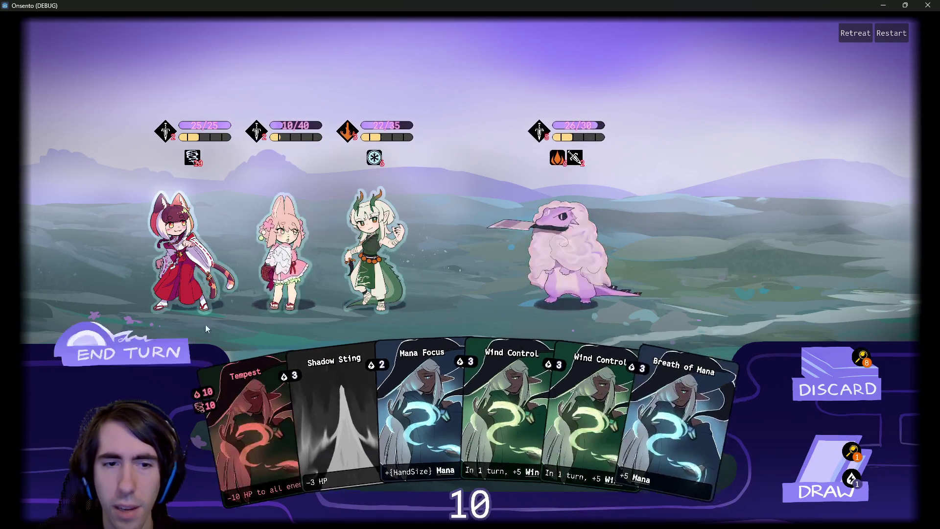
# Step: Hit the woolly lizard with Tempest, dropping it to 11/30, and end the turn
pyautogui.moveTo(222, 310); pyautogui.dragTo(185, 239)
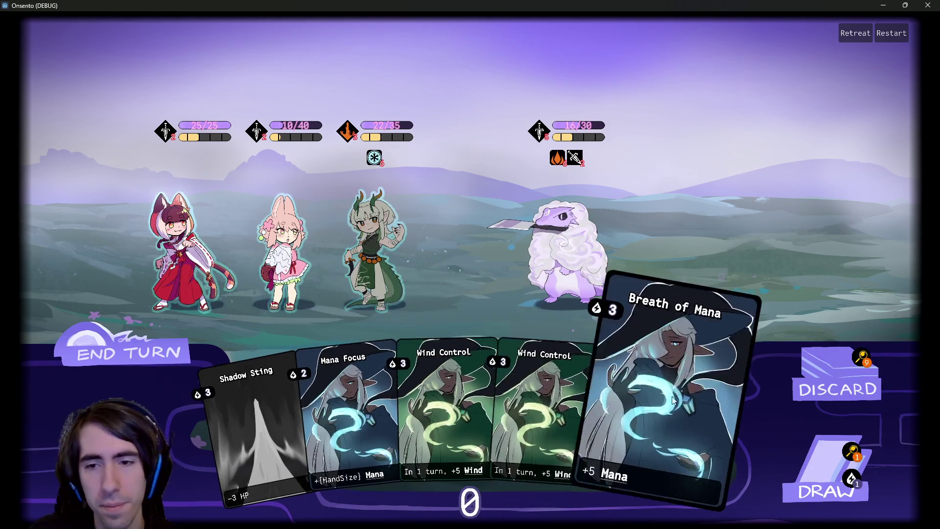
pyautogui.click(120, 342)
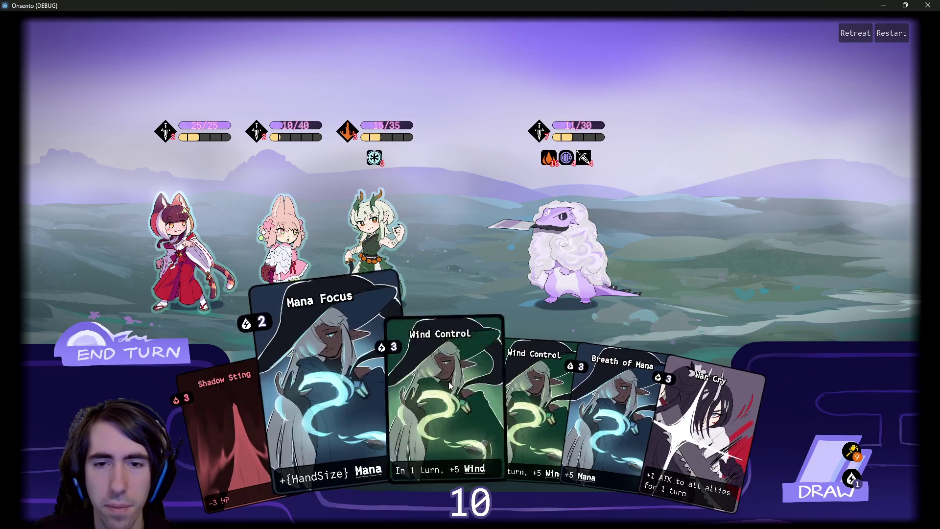
# Step: Review the deck, then play Shadow Sting on the enemy and War Cry on the allies
pyautogui.click(852, 452)
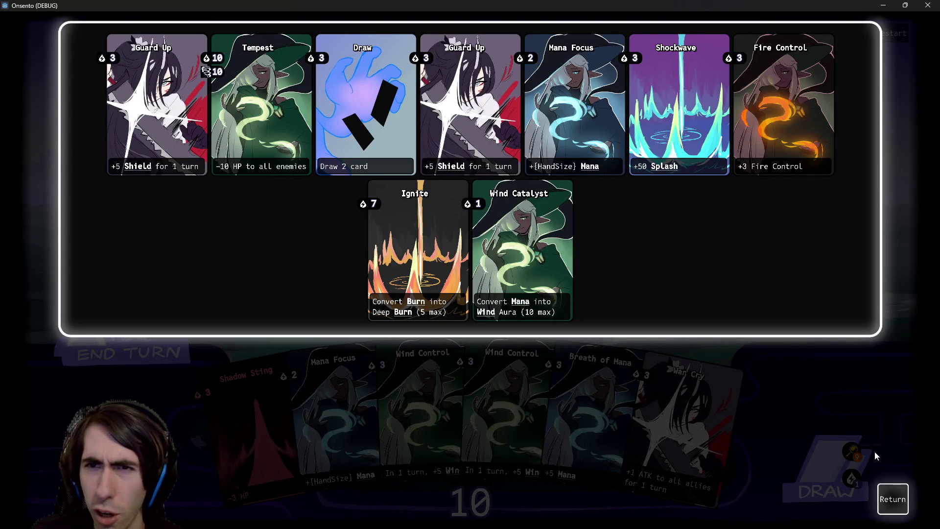
pyautogui.click(888, 505)
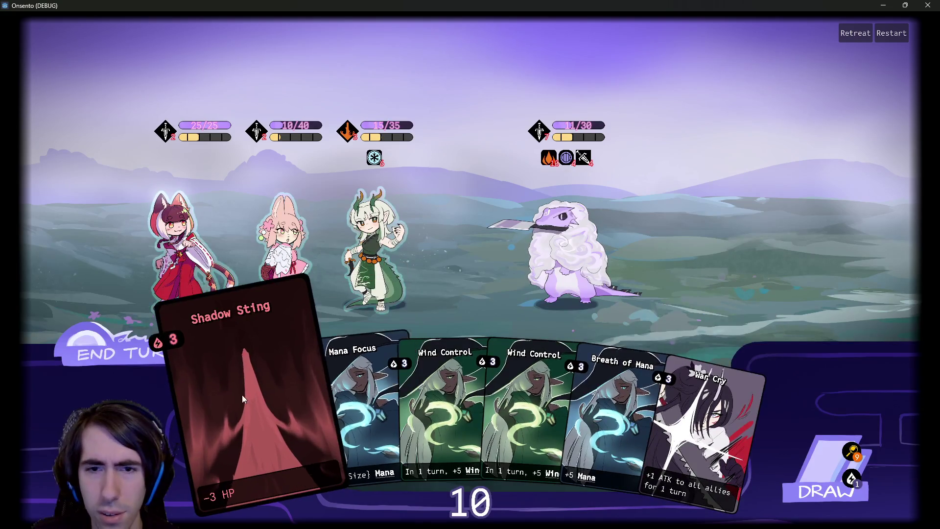
pyautogui.click(237, 397)
pyautogui.click(560, 239)
pyautogui.click(695, 426)
pyautogui.click(416, 212)
# Step: Draw Guard Up, play Mana Focus, shield the pink and green dragon allies, and end the turn past the draw warning
pyautogui.click(786, 461)
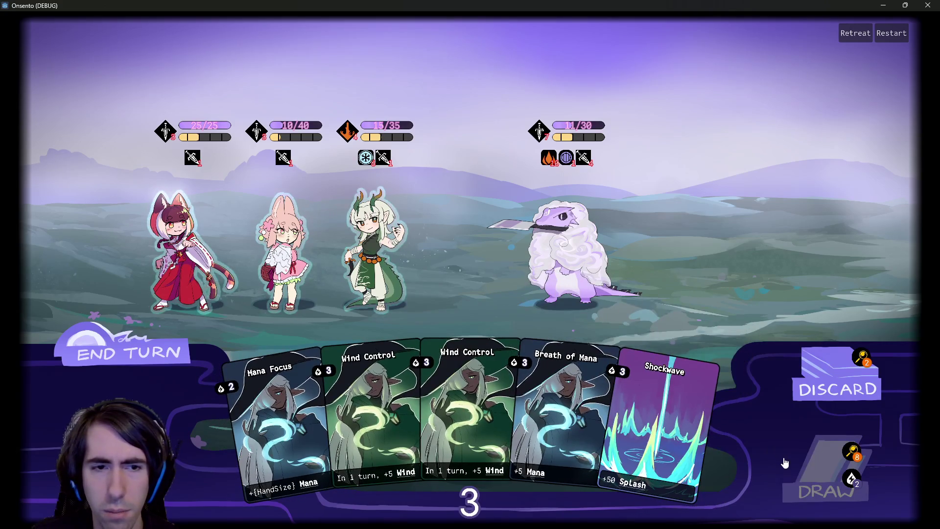
pyautogui.click(818, 465)
pyautogui.click(402, 259)
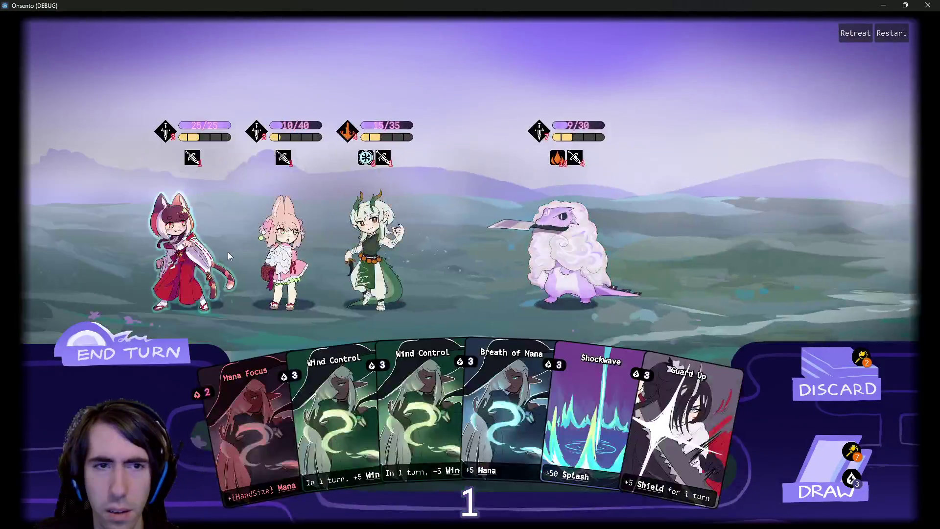
pyautogui.click(228, 256)
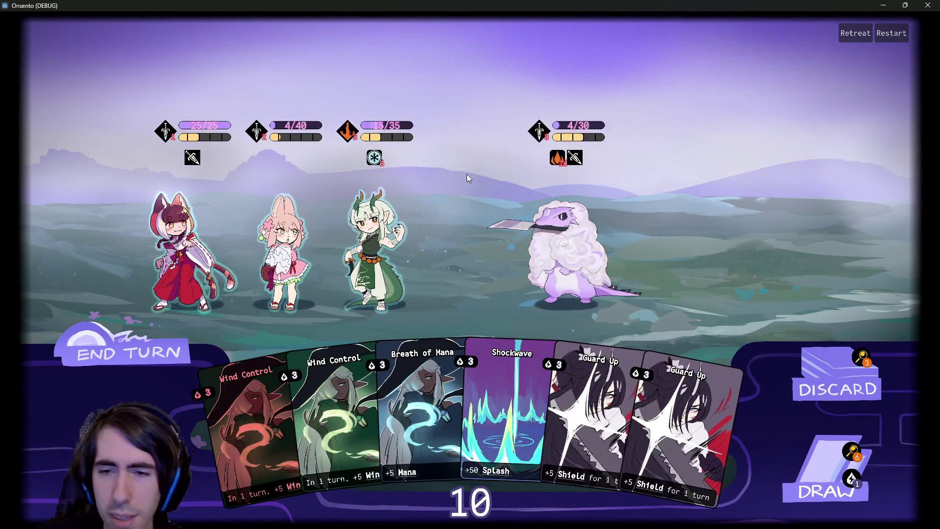
pyautogui.click(283, 244)
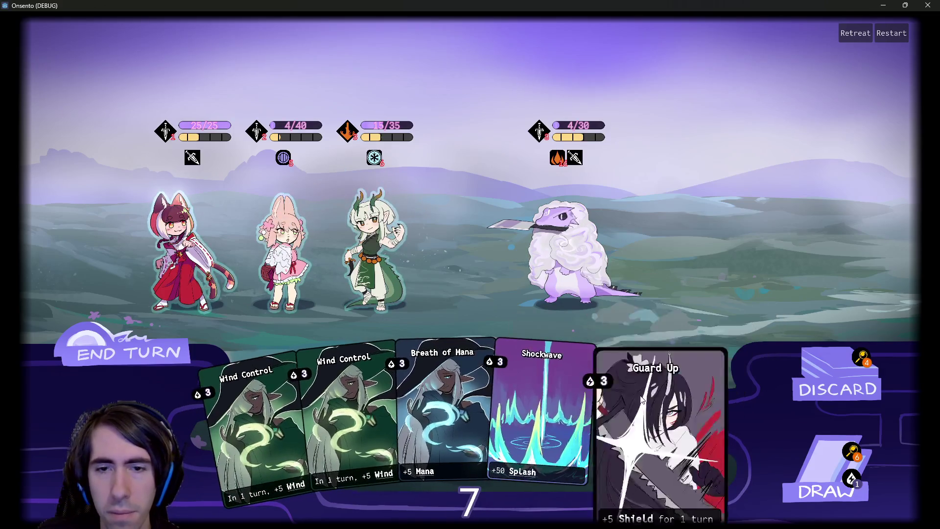
pyautogui.click(412, 231)
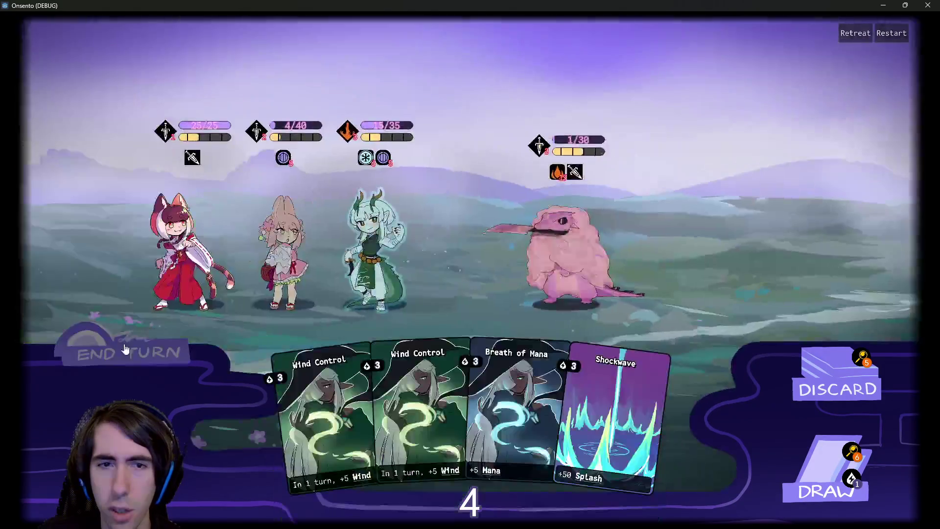
pyautogui.click(120, 359)
pyautogui.click(120, 359)
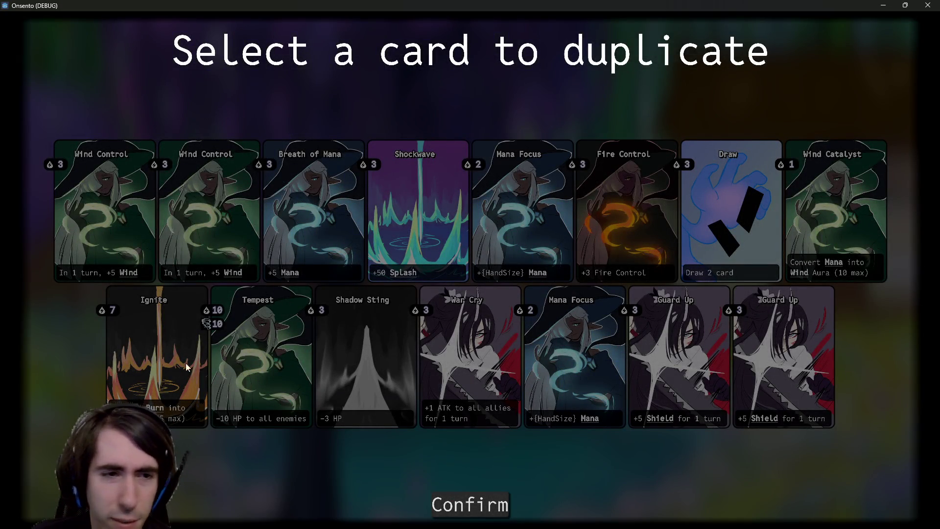
# Step: Duplicate Shadow Sting, then take Warm Up over Shockwave and Last Punch
pyautogui.click(603, 209)
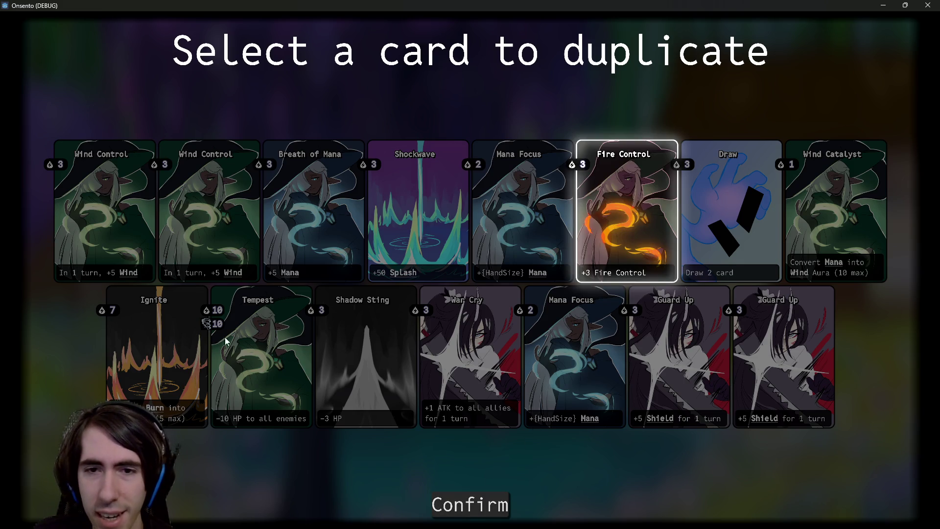
pyautogui.click(633, 210)
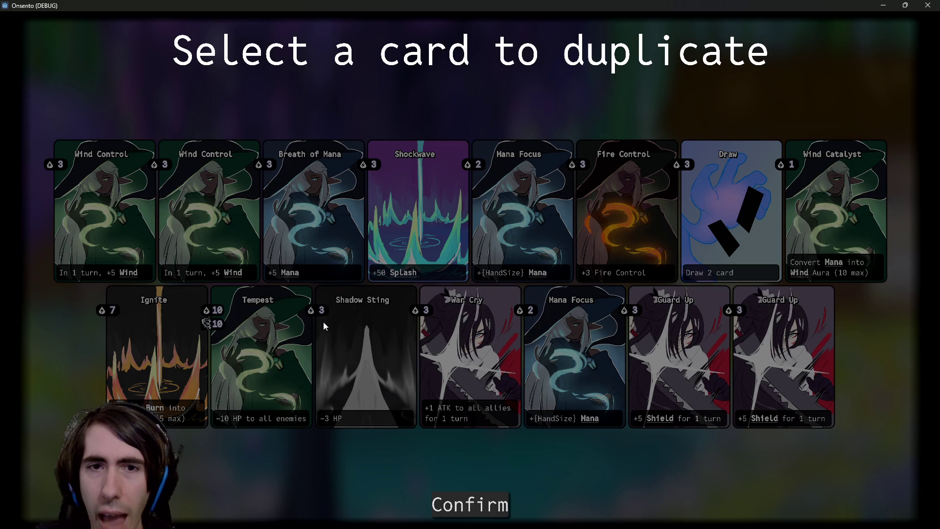
pyautogui.click(353, 336)
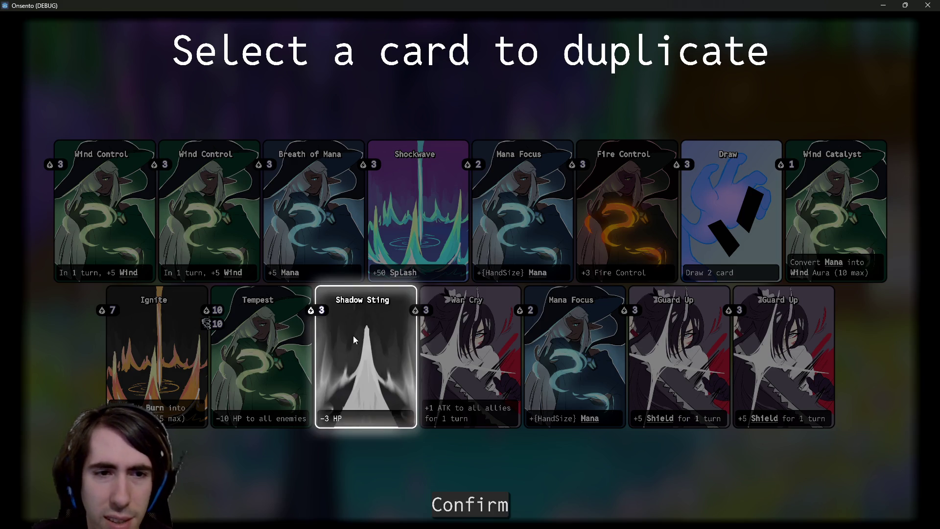
pyautogui.click(477, 506)
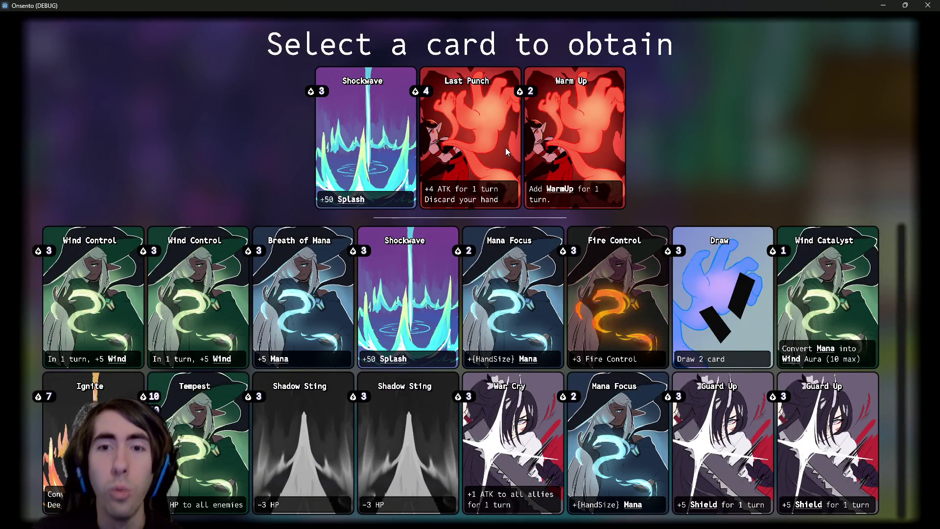
pyautogui.moveTo(558, 196)
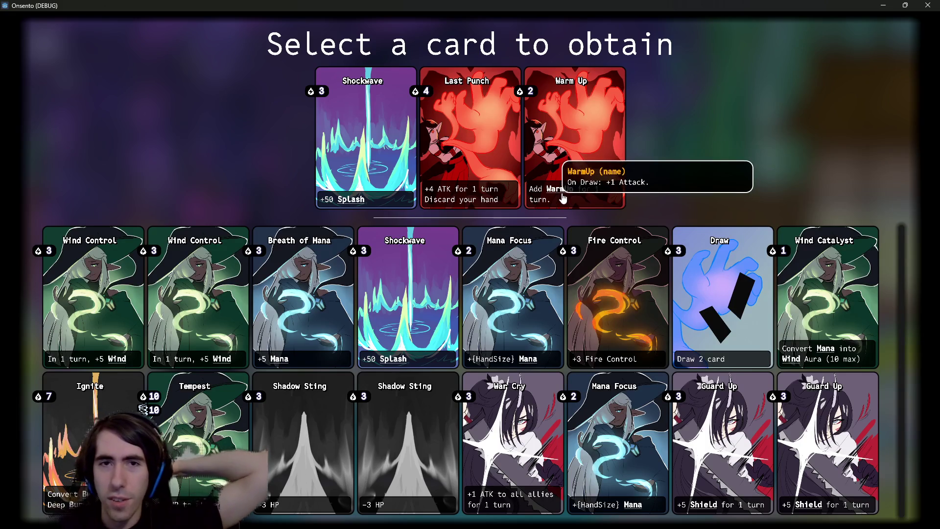
pyautogui.click(547, 159)
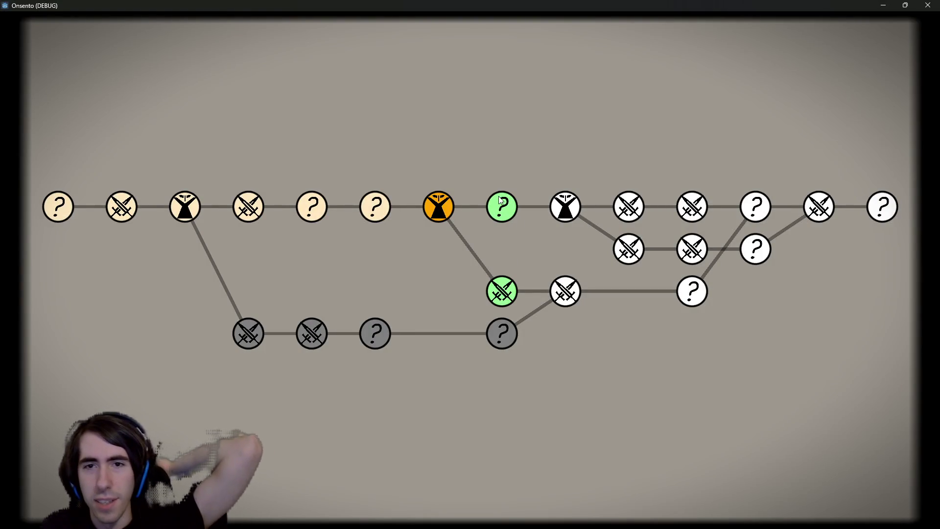
# Step: Travel to the next map event and mark Breath of Mana for removal instead of Draw
pyautogui.click(499, 202)
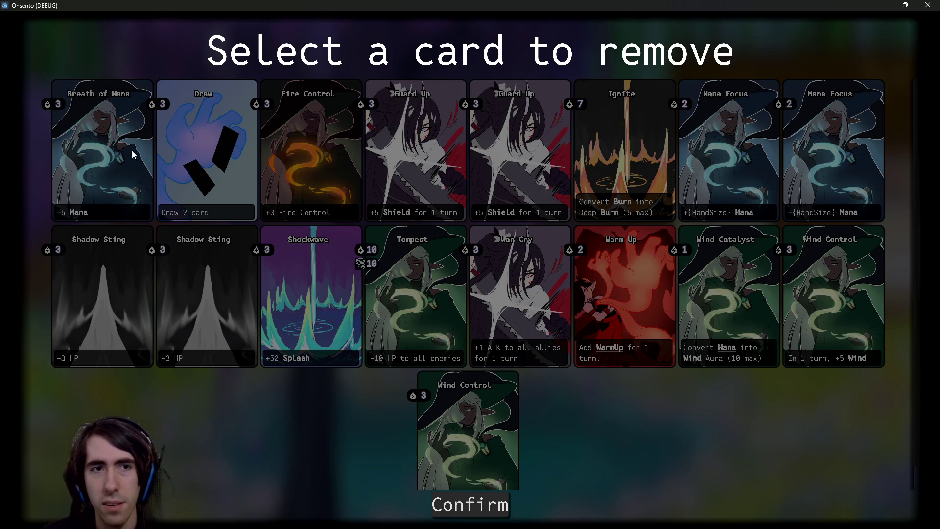
pyautogui.click(182, 146)
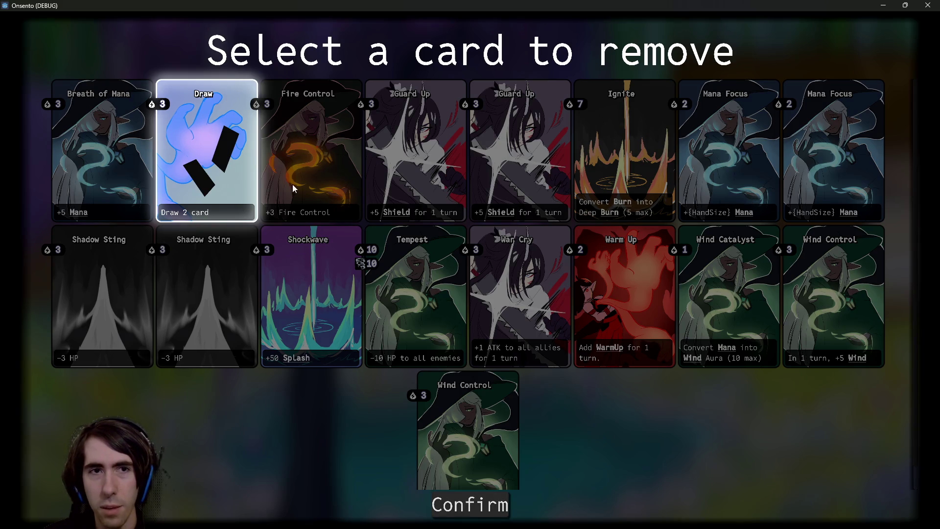
pyautogui.click(211, 148)
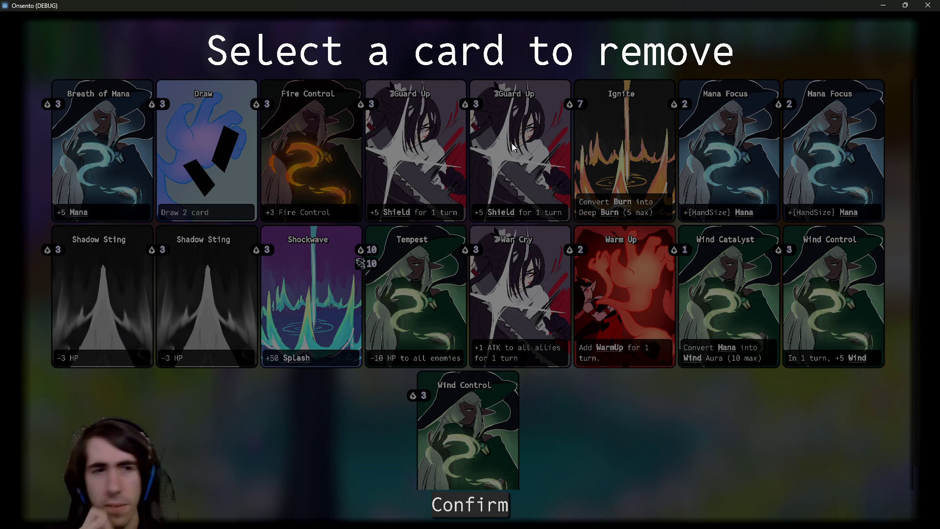
pyautogui.click(131, 160)
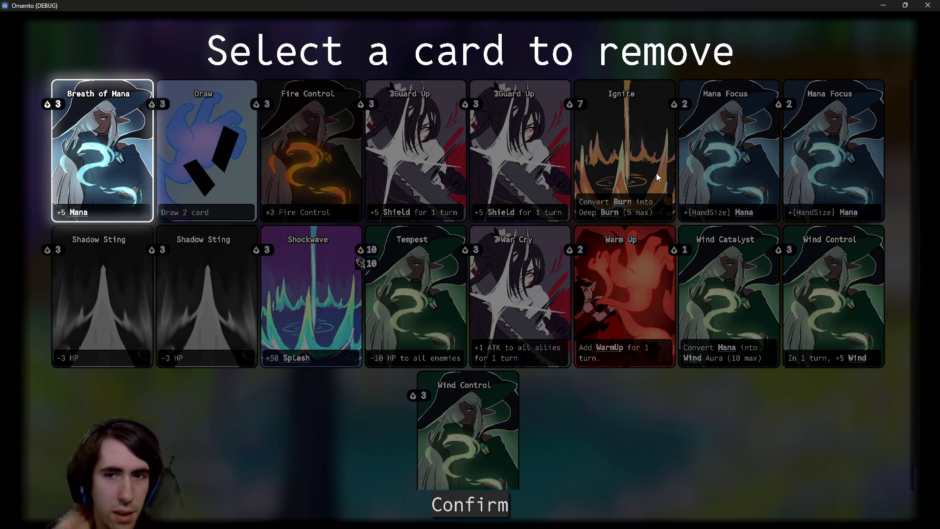
pyautogui.scroll(-1, 469, 415)
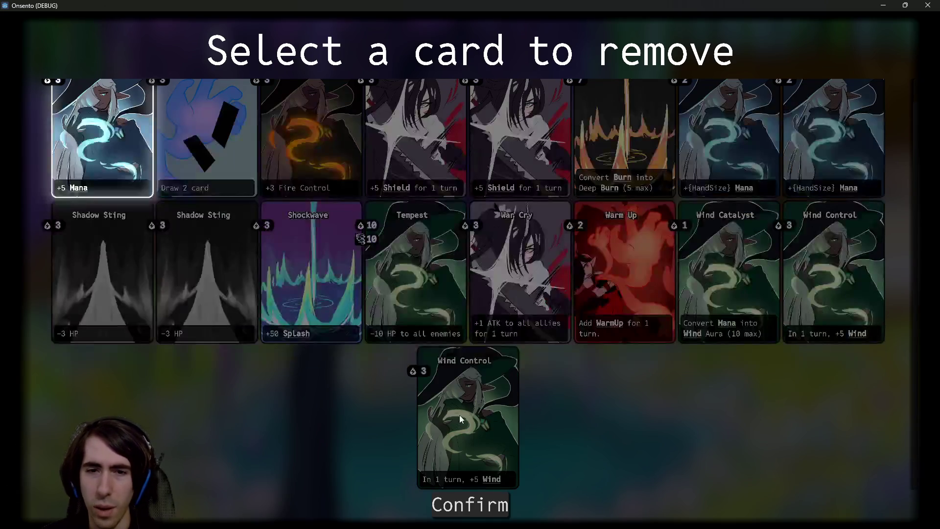
pyautogui.moveTo(492, 480)
pyautogui.scroll(1, 818, 331)
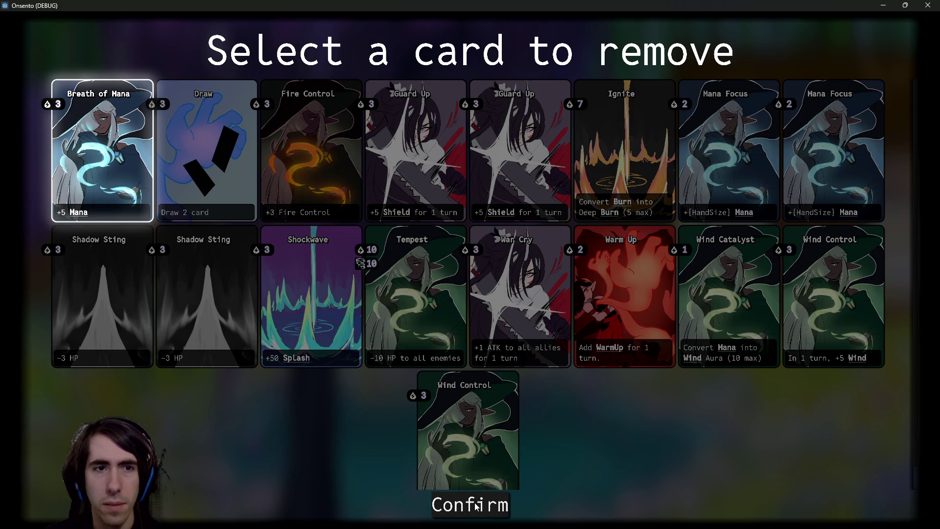
# Step: Close the game and filter the FileSystem dock by 'draw'
pyautogui.click(928, 5)
pyautogui.click(88, 273)
pyautogui.write('draw')
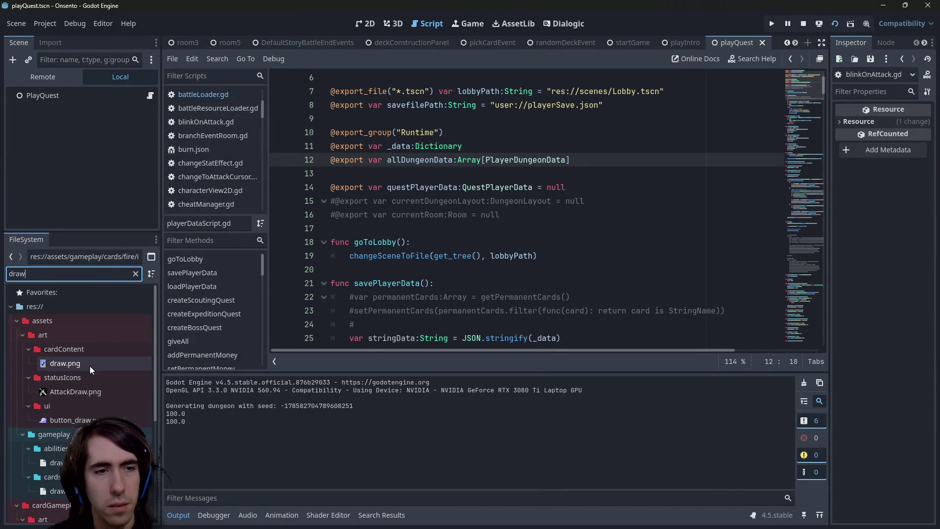
# Step: In cards/draw.json, change the card cost and DrawCard effect cost from 3 to 2, then relaunch the game
pyautogui.click(56, 491)
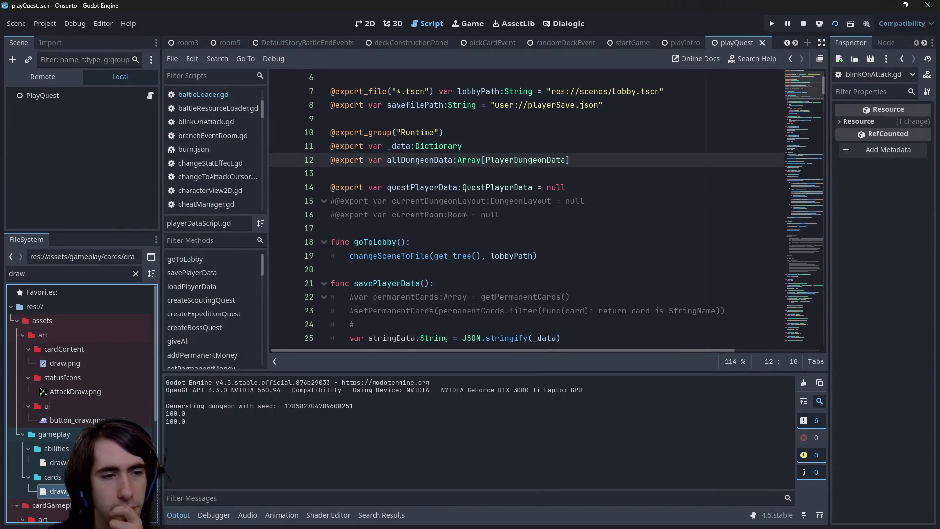
pyautogui.click(431, 132)
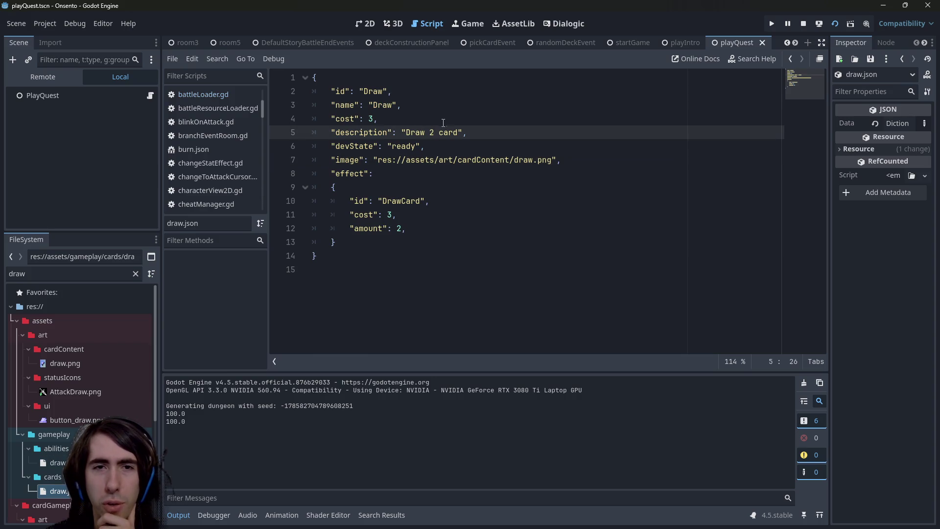
pyautogui.click(371, 119)
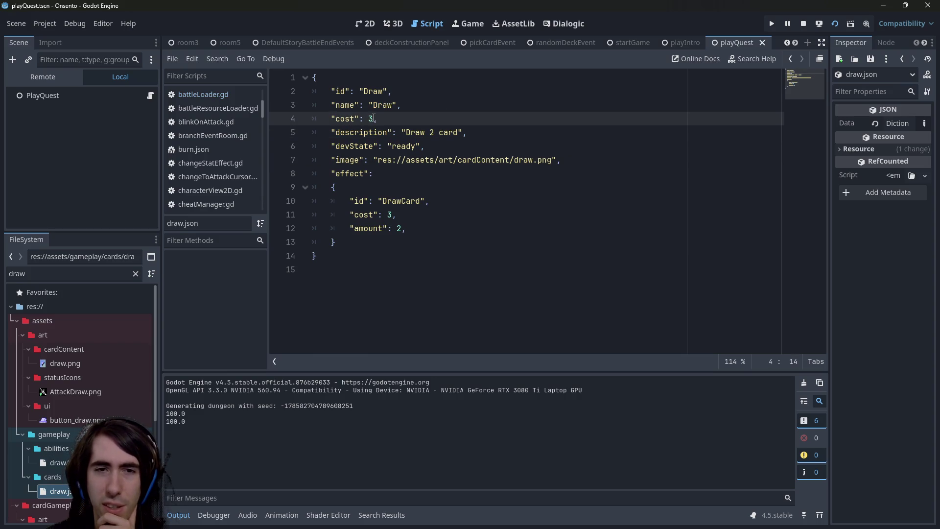
pyautogui.press('BackSpace')
pyautogui.write('2')
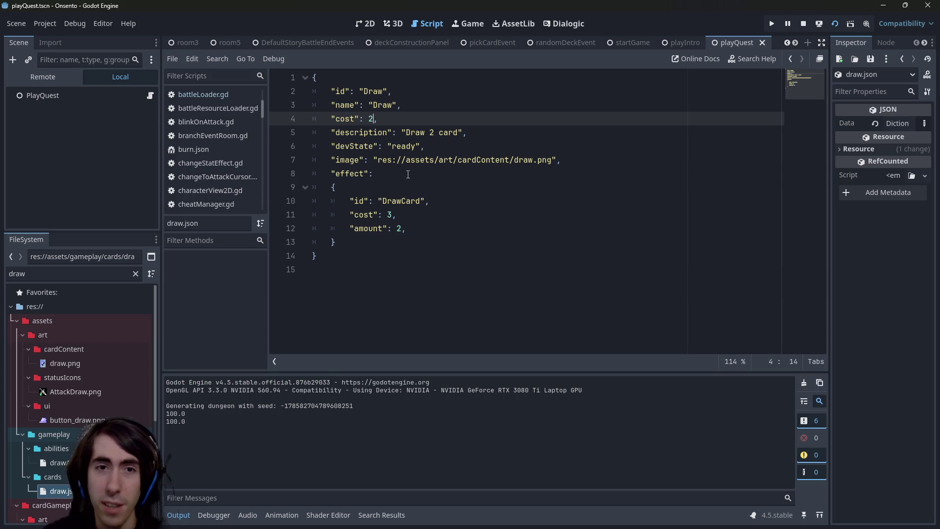
pyautogui.click(391, 211)
pyautogui.press('BackSpace')
pyautogui.write('2')
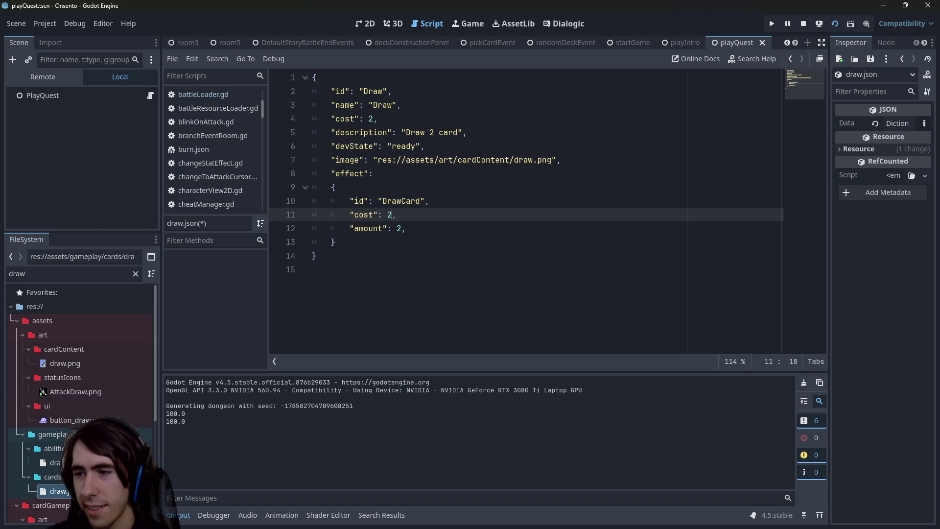
pyautogui.press('F6')
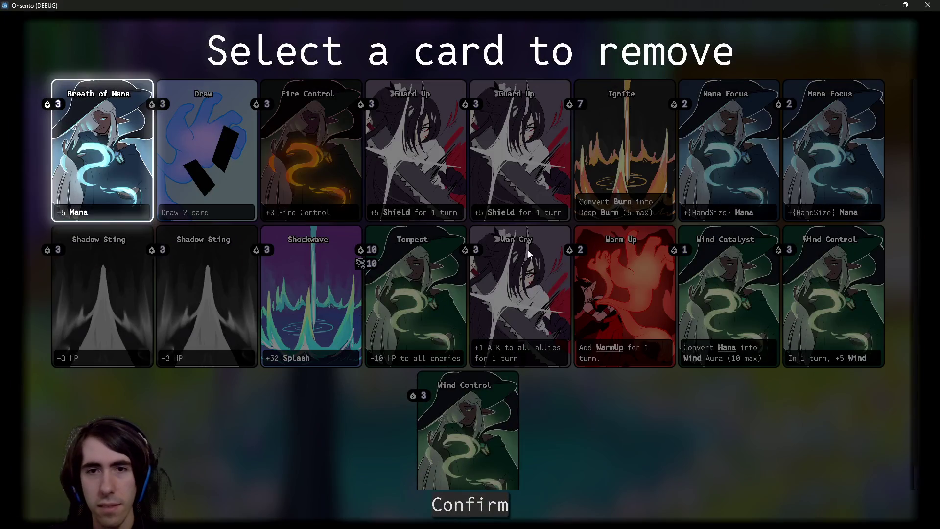
# Step: Confirm the card removal, enter the upper green combat node, and heal the party twice
pyautogui.click(473, 500)
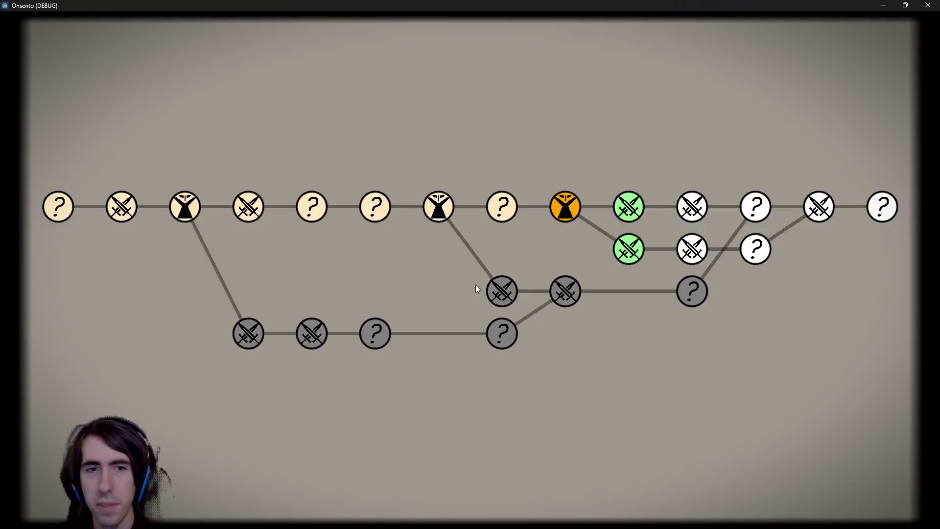
pyautogui.click(627, 206)
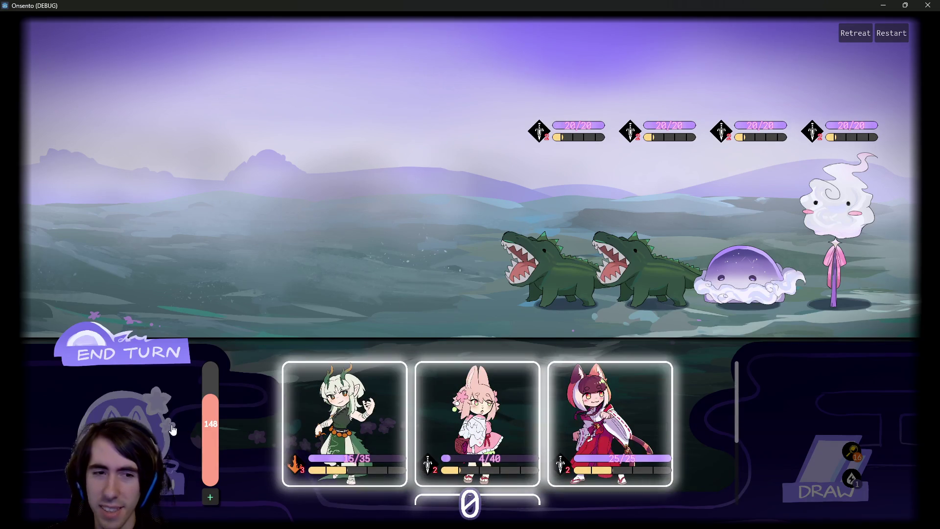
pyautogui.click(211, 496)
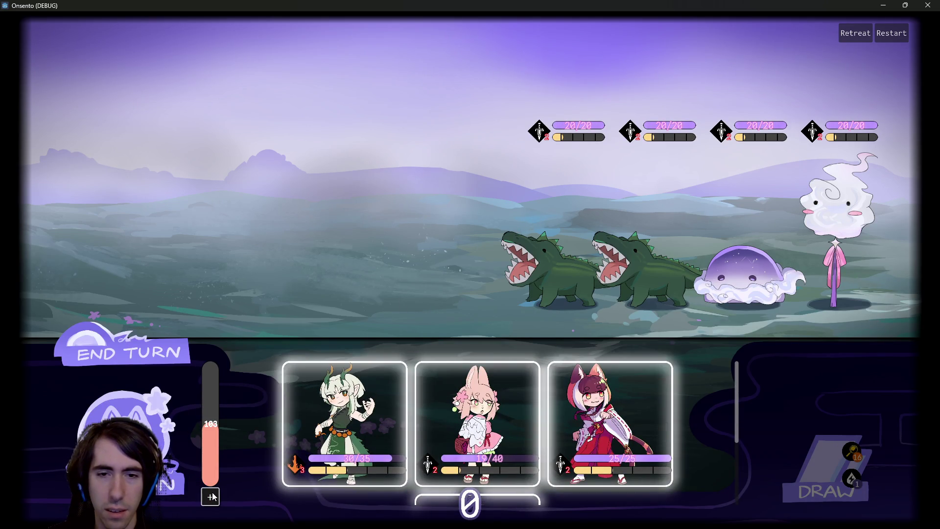
pyautogui.click(213, 497)
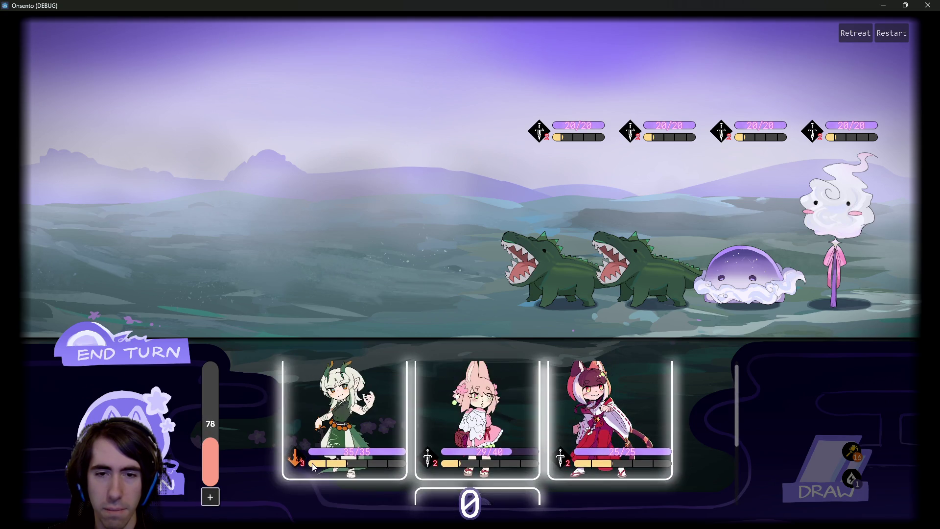
# Step: Deploy the green-haired, pink-haired, dark-haired and fox-girl characters and begin the battle
pyautogui.moveTo(313, 467)
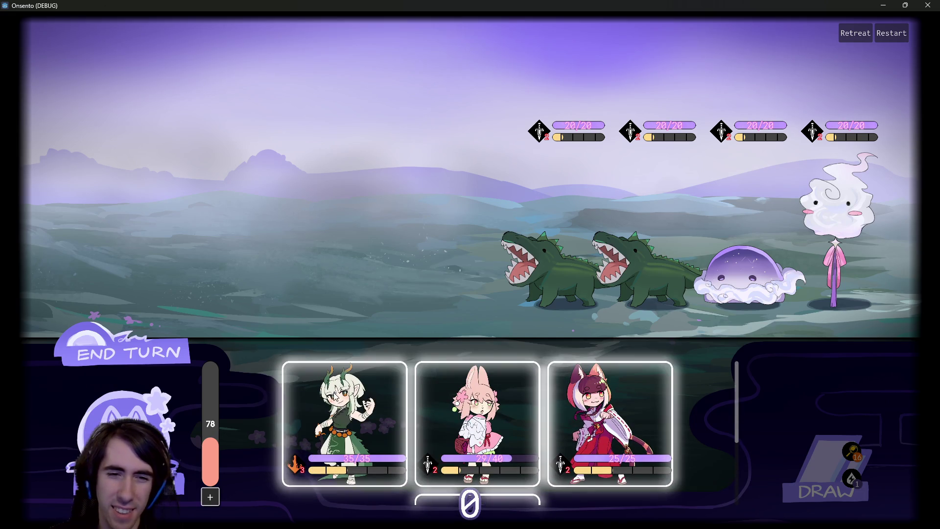
pyautogui.moveTo(345, 424)
pyautogui.mouseDown()
pyautogui.moveTo(398, 210)
pyautogui.moveTo(431, 210)
pyautogui.moveTo(398, 216)
pyautogui.mouseUp()
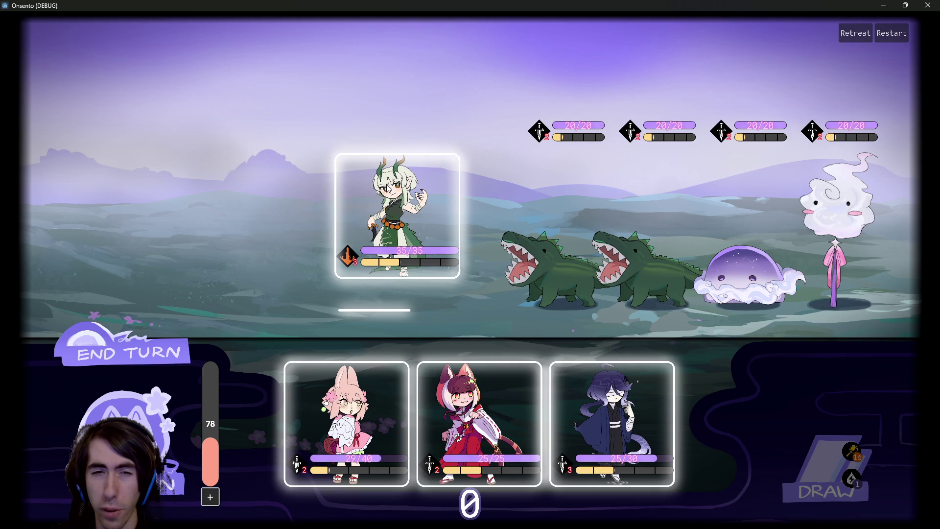
pyautogui.moveTo(397, 216); pyautogui.dragTo(398, 215)
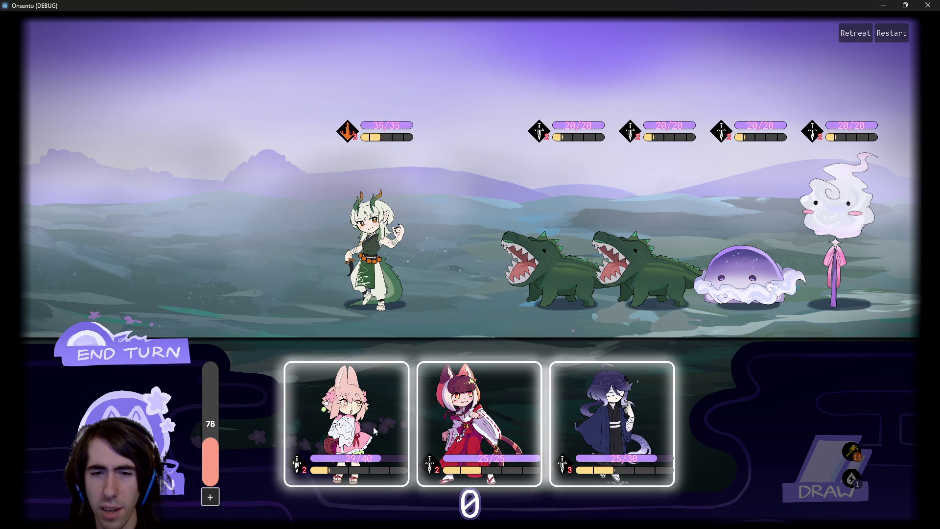
pyautogui.moveTo(376, 431)
pyautogui.mouseDown()
pyautogui.moveTo(318, 274)
pyautogui.moveTo(293, 249)
pyautogui.mouseUp()
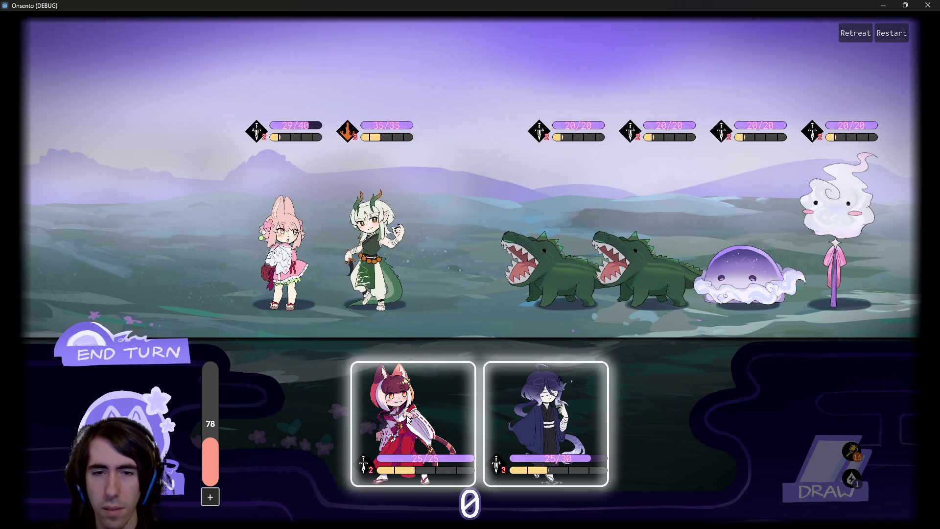
pyautogui.moveTo(550, 426)
pyautogui.mouseDown()
pyautogui.moveTo(356, 283)
pyautogui.moveTo(192, 234)
pyautogui.mouseUp()
pyautogui.moveTo(479, 423)
pyautogui.mouseDown()
pyautogui.moveTo(126, 231)
pyautogui.moveTo(113, 245)
pyautogui.mouseUp()
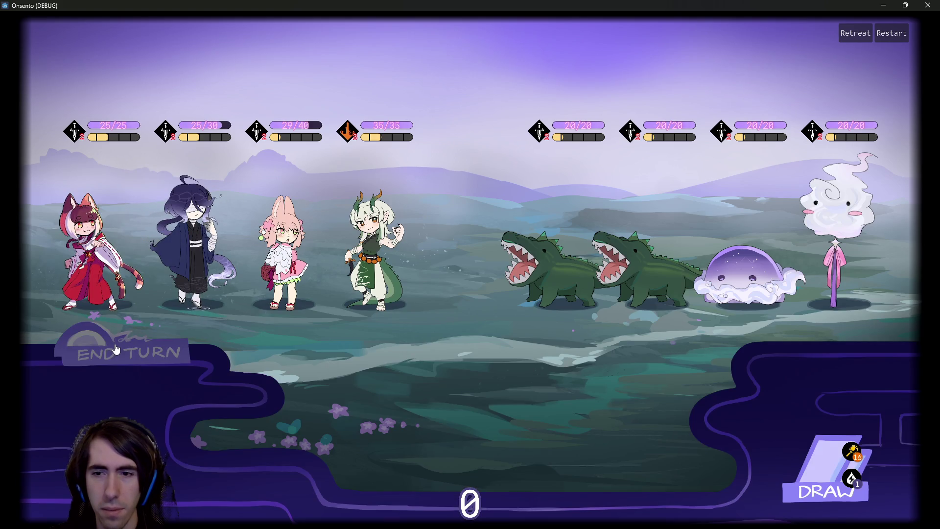
pyautogui.click(116, 349)
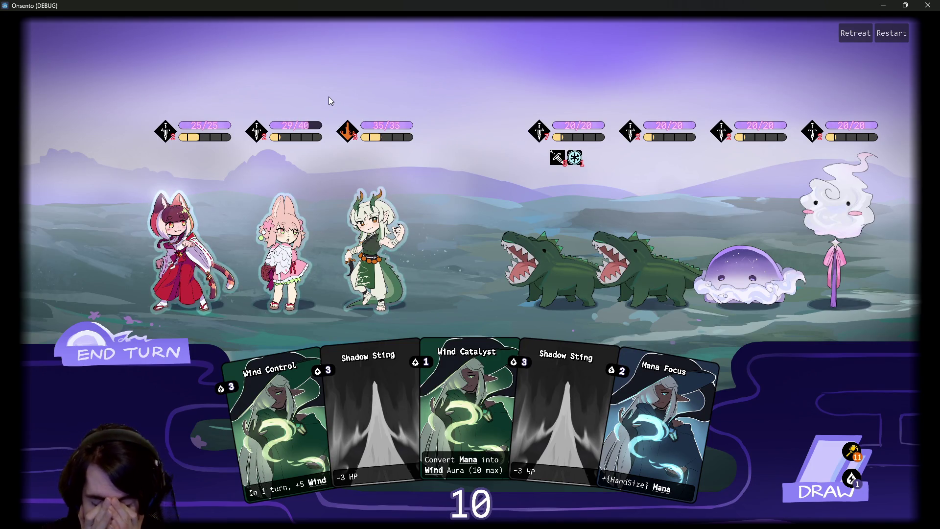
# Step: Restart the battle from party selection and heal the characters
pyautogui.click(891, 33)
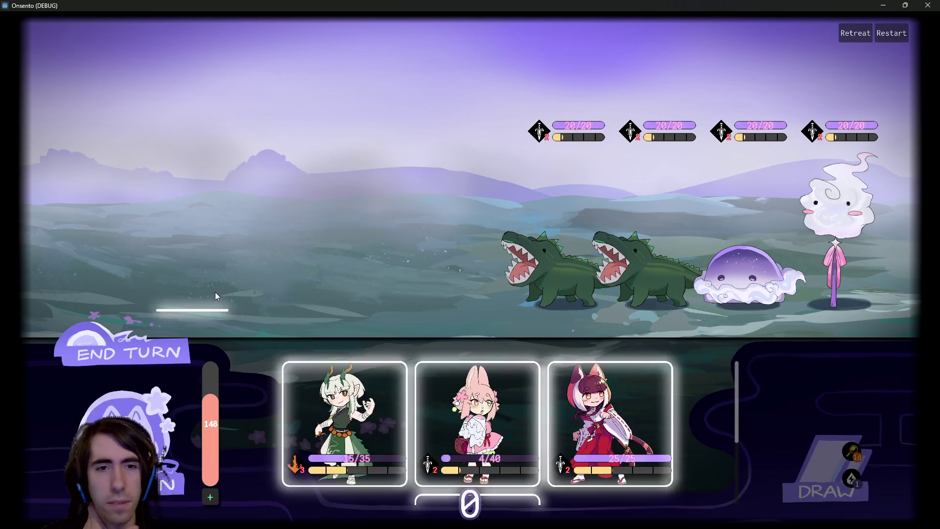
pyautogui.scroll(-3, 412, 410)
pyautogui.scroll(1, 407, 413)
pyautogui.scroll(-2, 405, 415)
pyautogui.scroll(2, 404, 415)
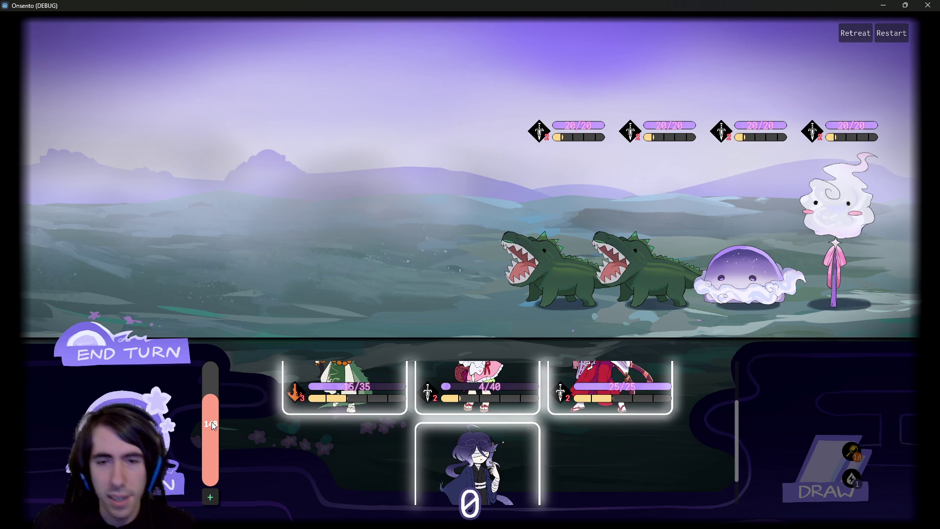
pyautogui.click(209, 498)
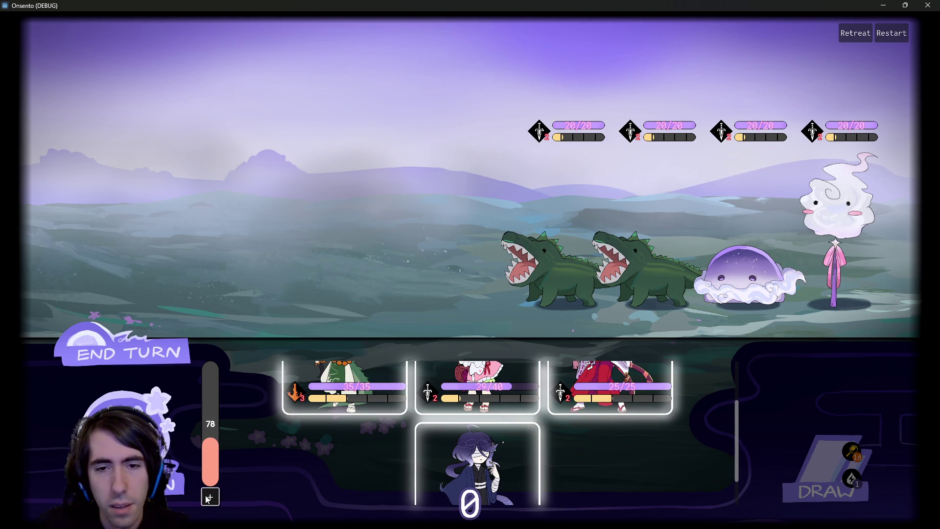
# Step: Redeploy the purple-haired, pink, green-haired and red-haired characters onto the field
pyautogui.scroll(-2, 314, 423)
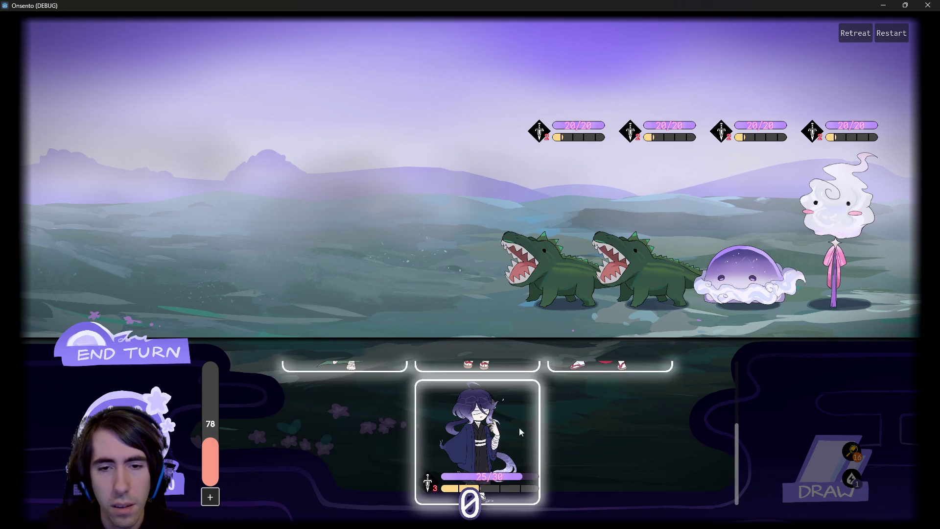
pyautogui.moveTo(458, 394); pyautogui.dragTo(273, 230)
pyautogui.moveTo(414, 423); pyautogui.dragTo(215, 196)
pyautogui.moveTo(479, 424); pyautogui.dragTo(95, 248)
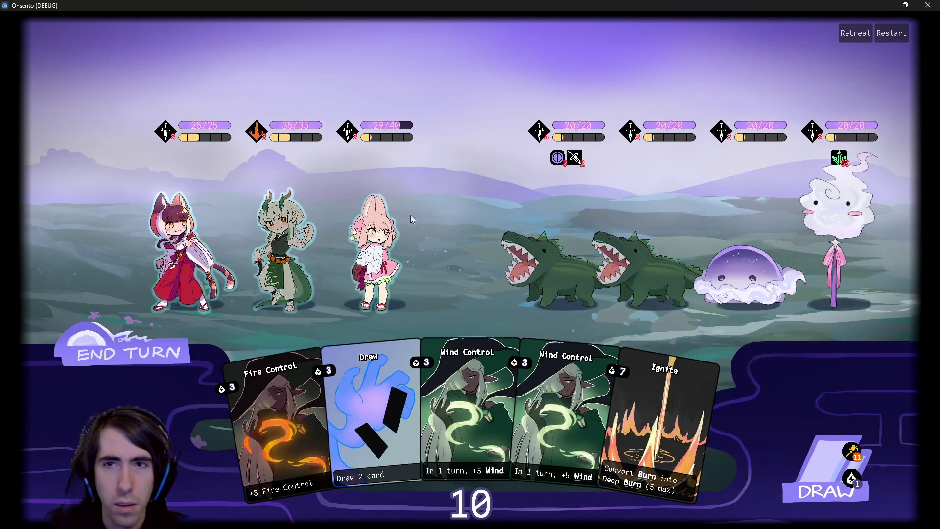
# Step: Restart the battle once more, then return to the editor's draw.json
pyautogui.click(894, 33)
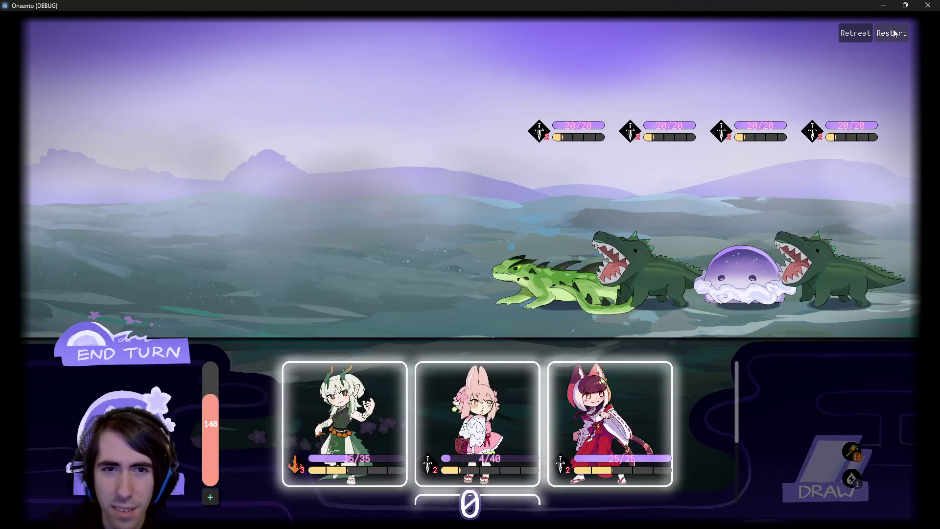
pyautogui.scroll(-3, 478, 426)
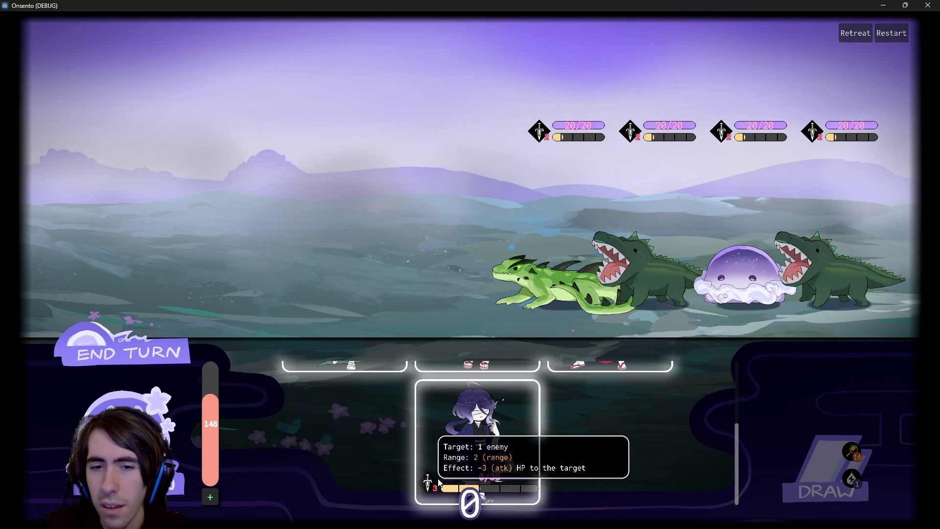
pyautogui.click(881, 5)
pyautogui.click(616, 129)
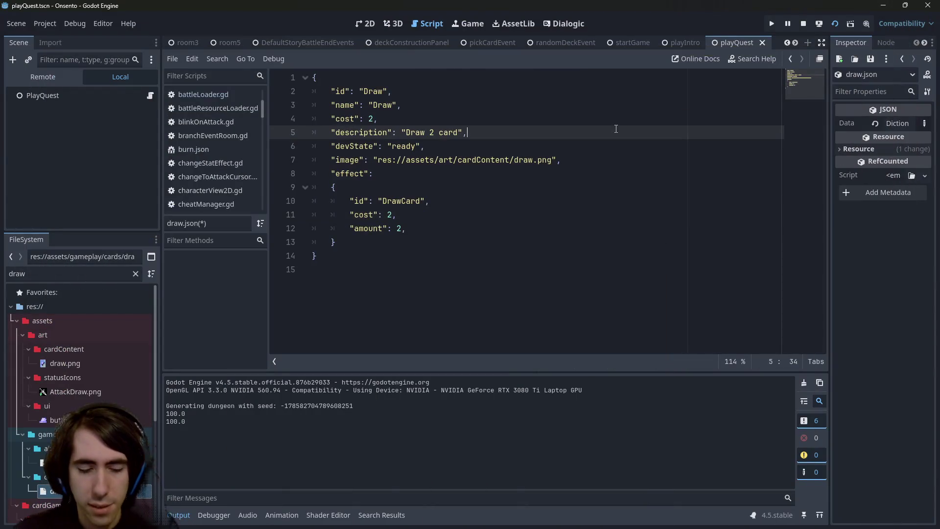
# Step: Find 'isDead' across the project and open battleCharacter.gd at the refreshDeath check, line 30
pyautogui.hotkey('ctrl', 'shift', 'f')
pyautogui.write('isD')
pyautogui.press('Return')
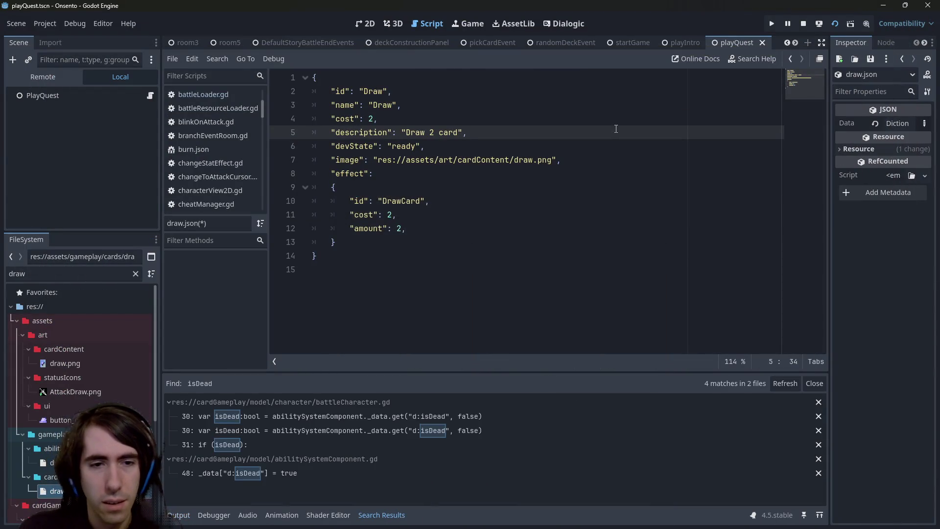
pyautogui.click(345, 419)
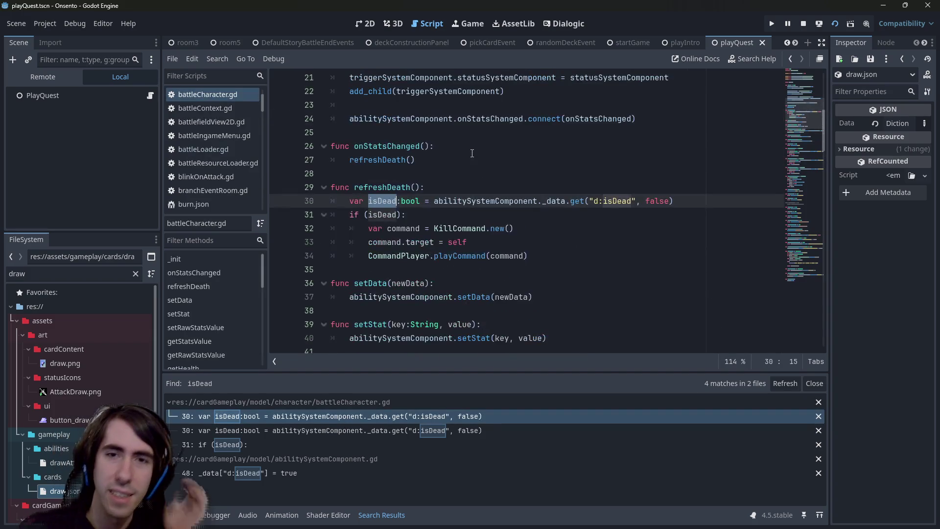